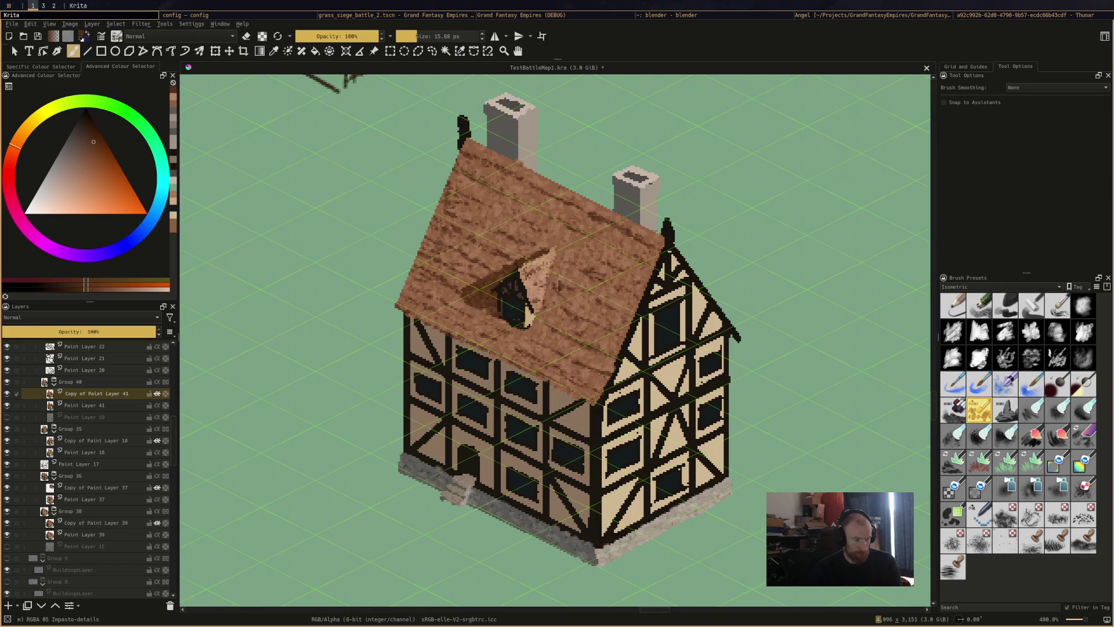
Darken the roof's lower and upper-left edges, then sample roof brown and chimney grey
left_click_drag(546, 379, 561, 387)
left_click_drag(441, 201, 436, 211)
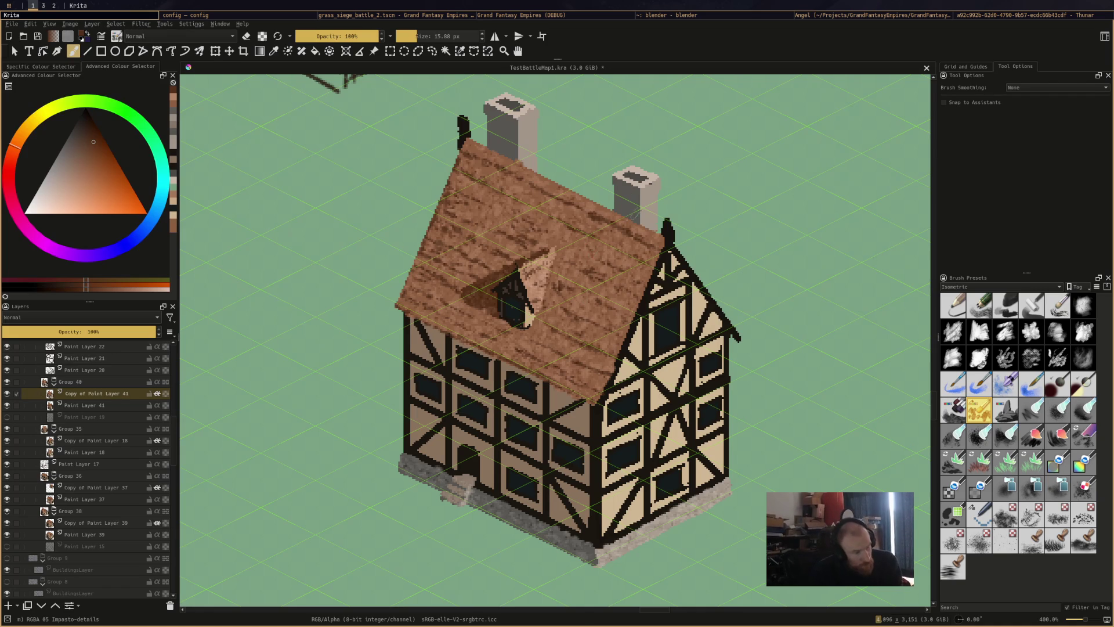
left_click(531, 250, "ctrl")
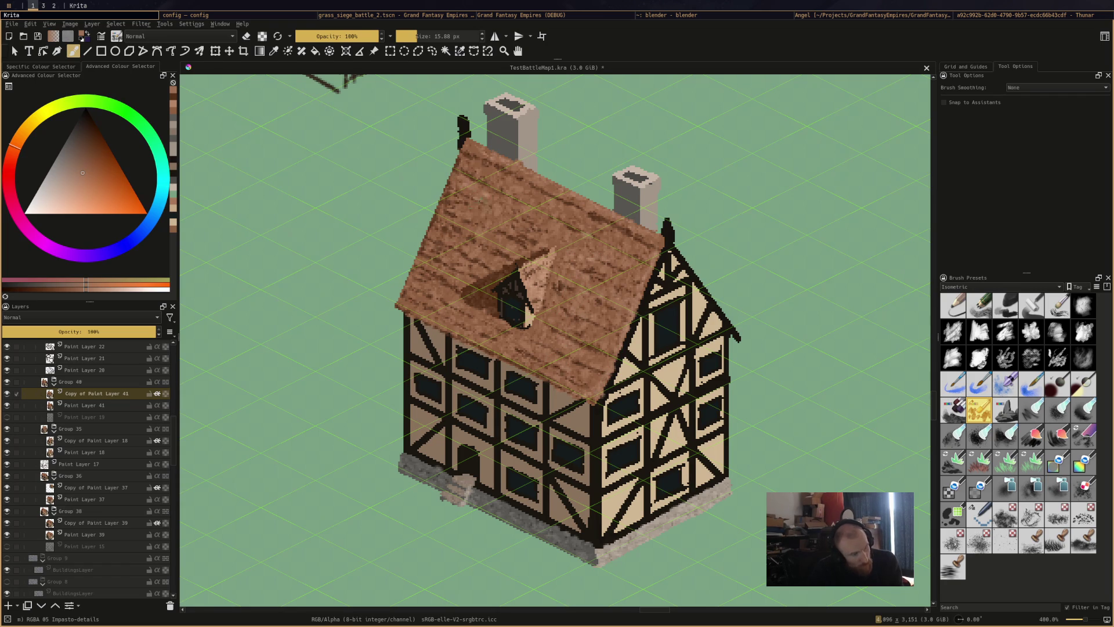
key("l")
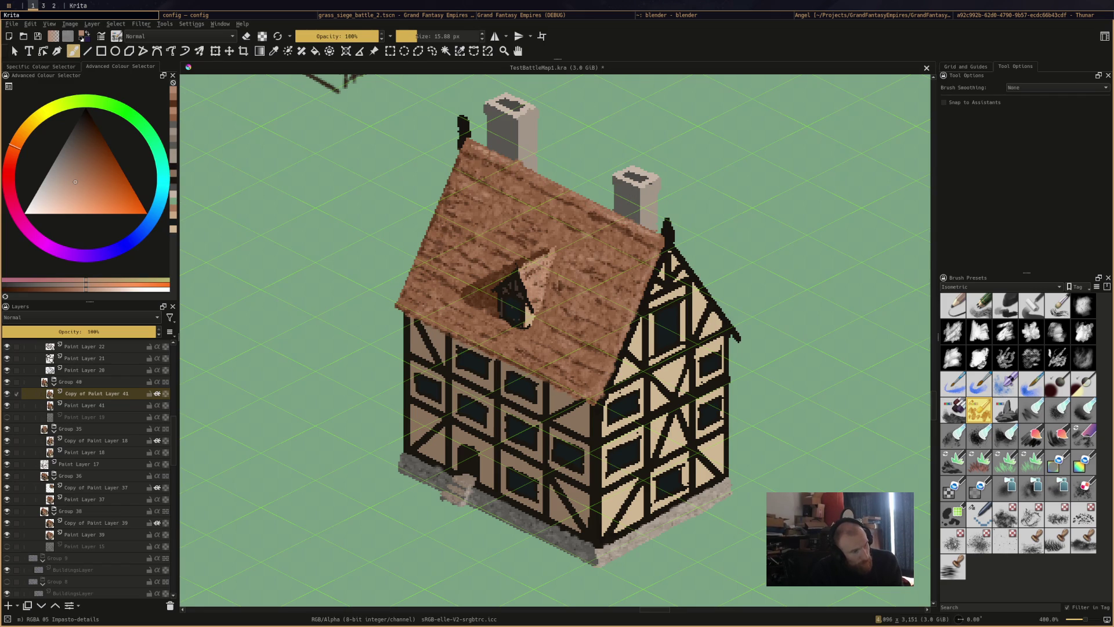
left_click(623, 186, "ctrl")
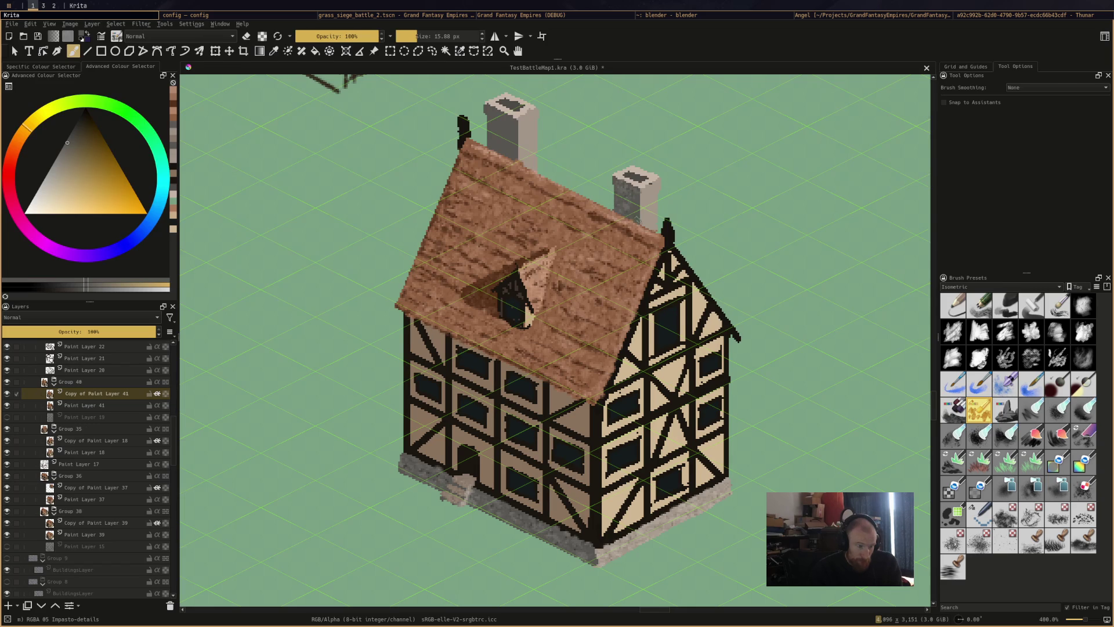
Dab darker sampled shades onto the tops of the left and right chimneys
left_click(635, 190, "ctrl")
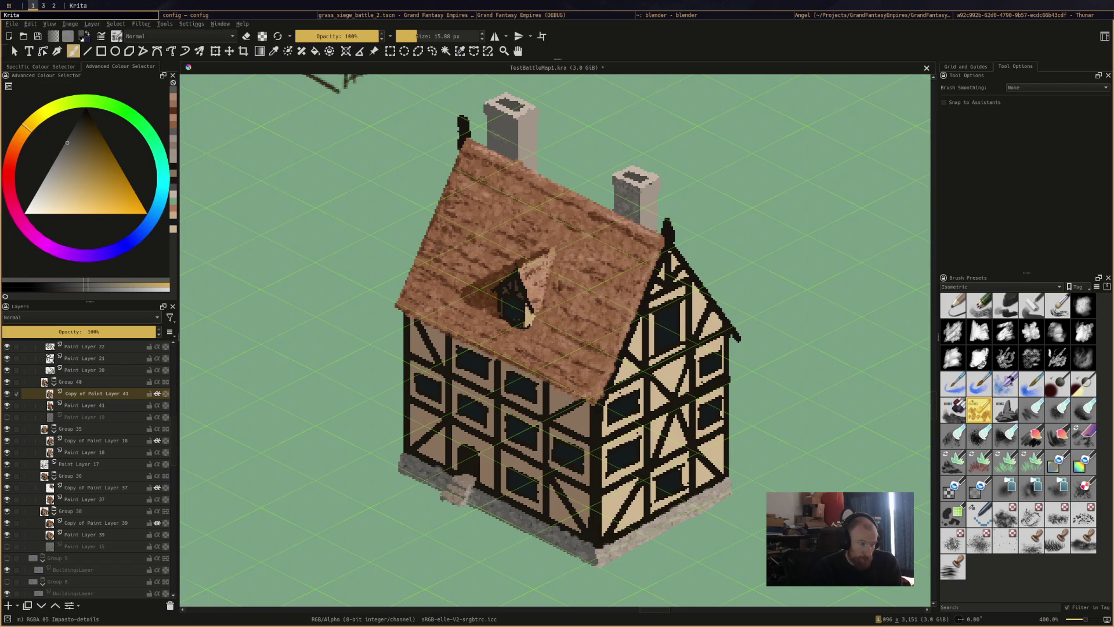
left_click(507, 129)
left_click(509, 108, "ctrl")
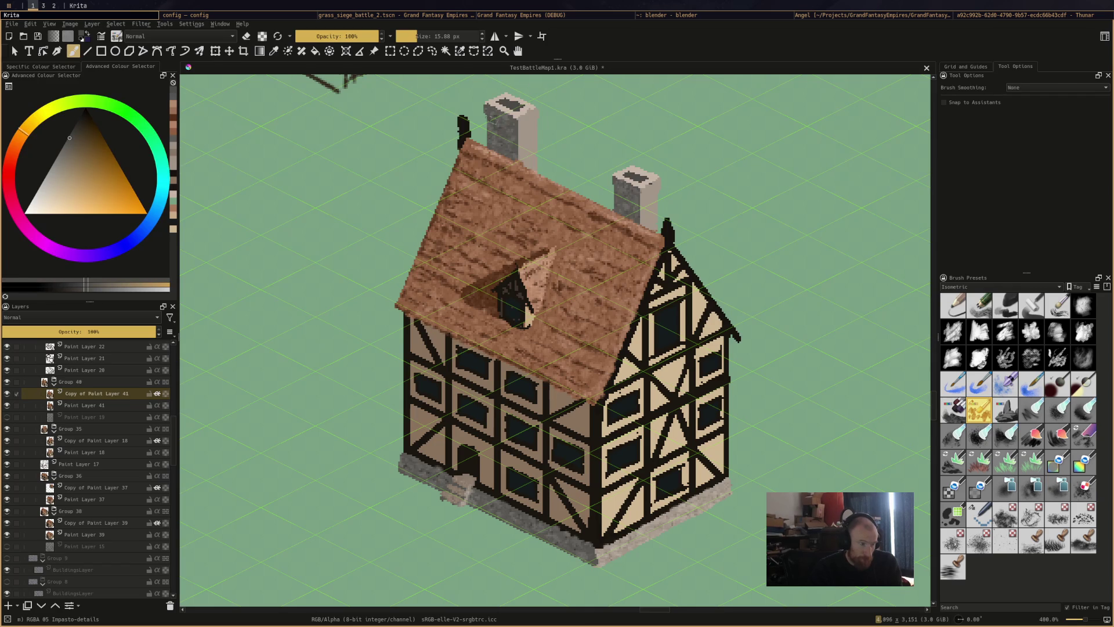
left_click(508, 136, "ctrl")
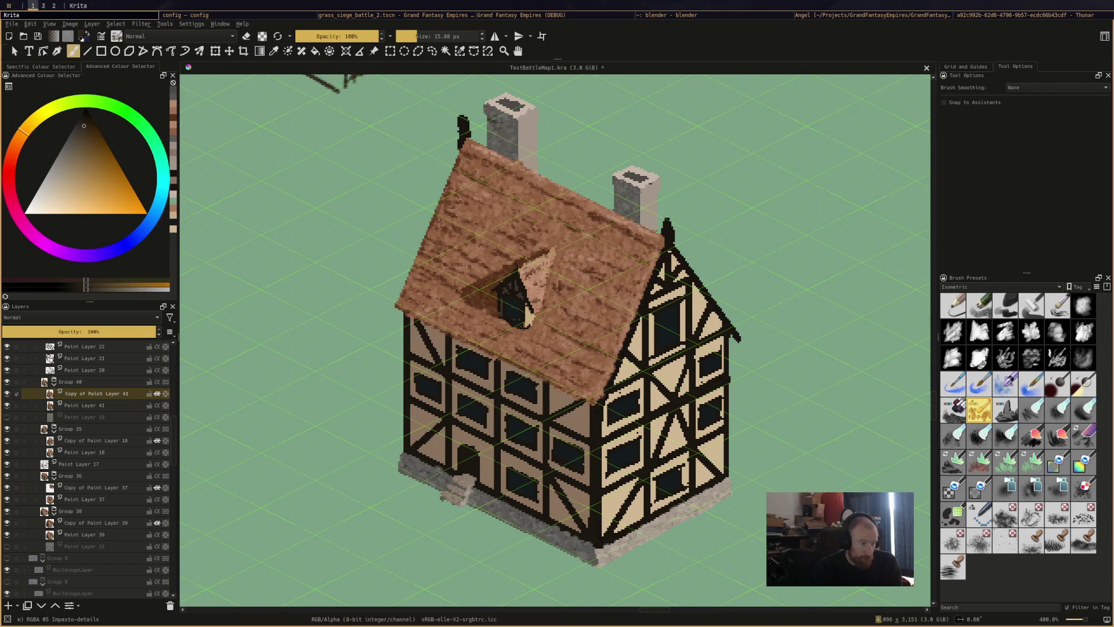
left_click(495, 118)
left_click(504, 122)
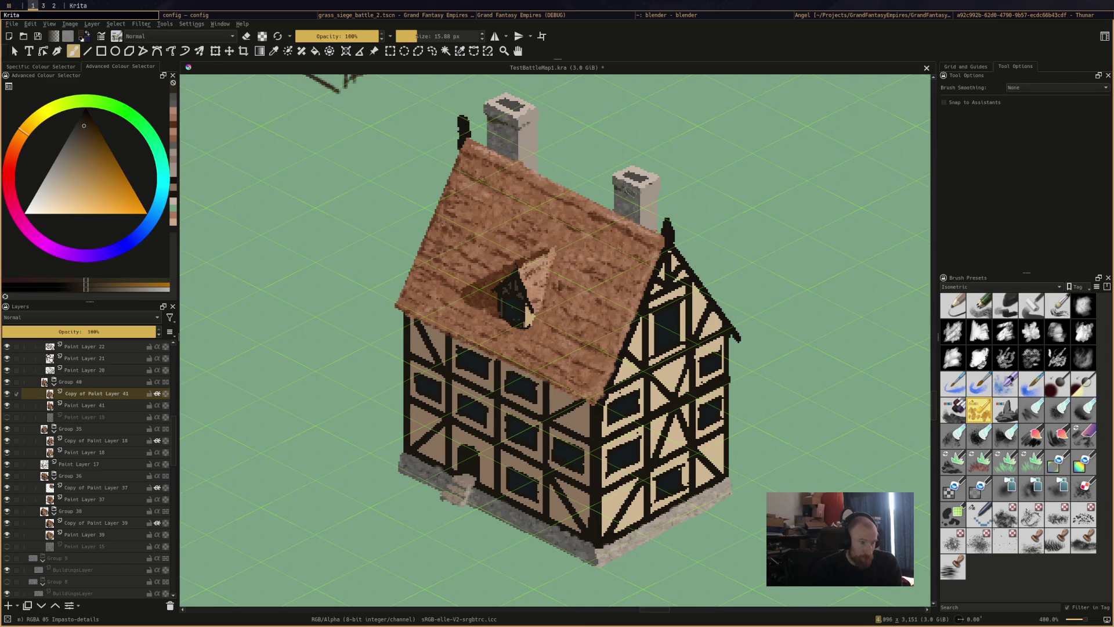
left_click(630, 171)
Lighten both chimney top openings with light red-orange and dab the right chimney's side
left_click(514, 99, "ctrl")
left_click(507, 112)
left_click(527, 108)
left_click(630, 180)
left_click(650, 191, "ctrl")
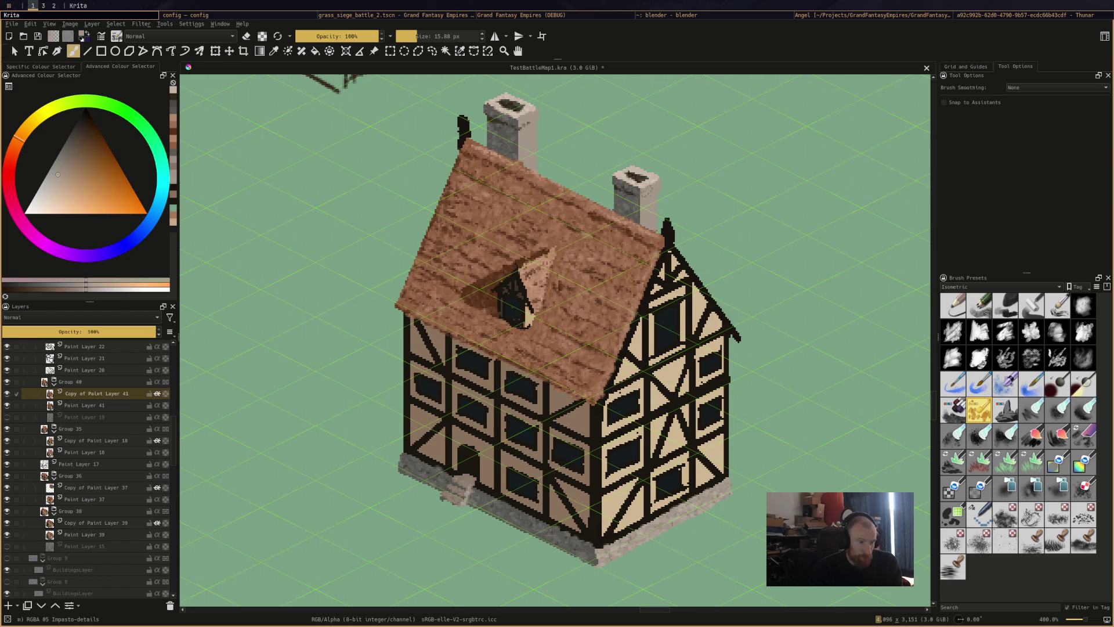
left_click(644, 201)
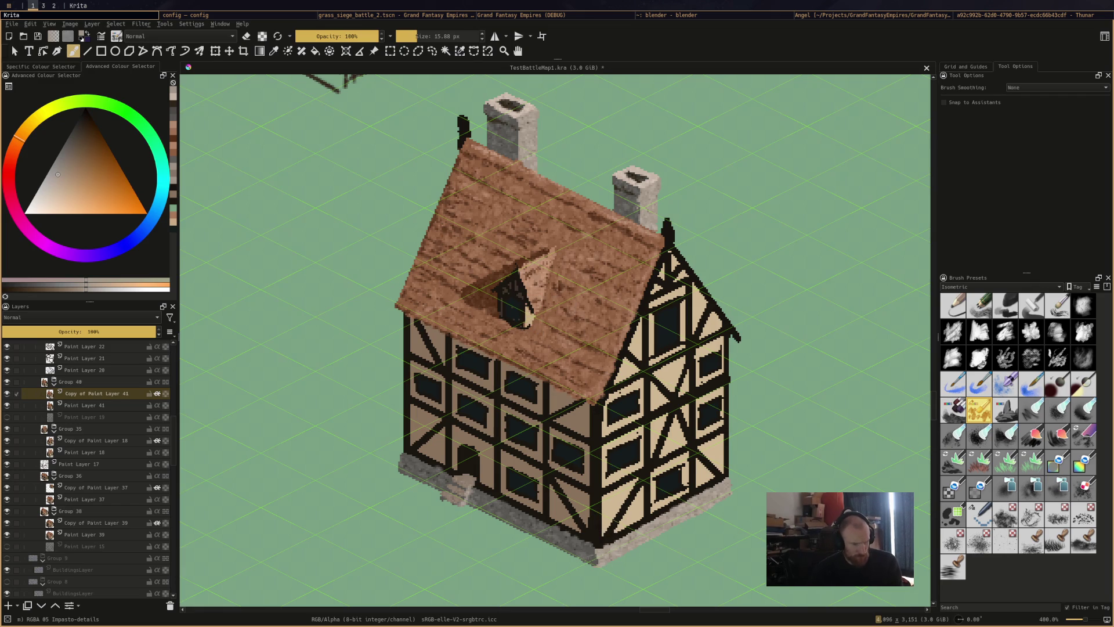
Touch up the stone base with tan, gold-orange and light peach dabs
left_click(610, 527, "ctrl")
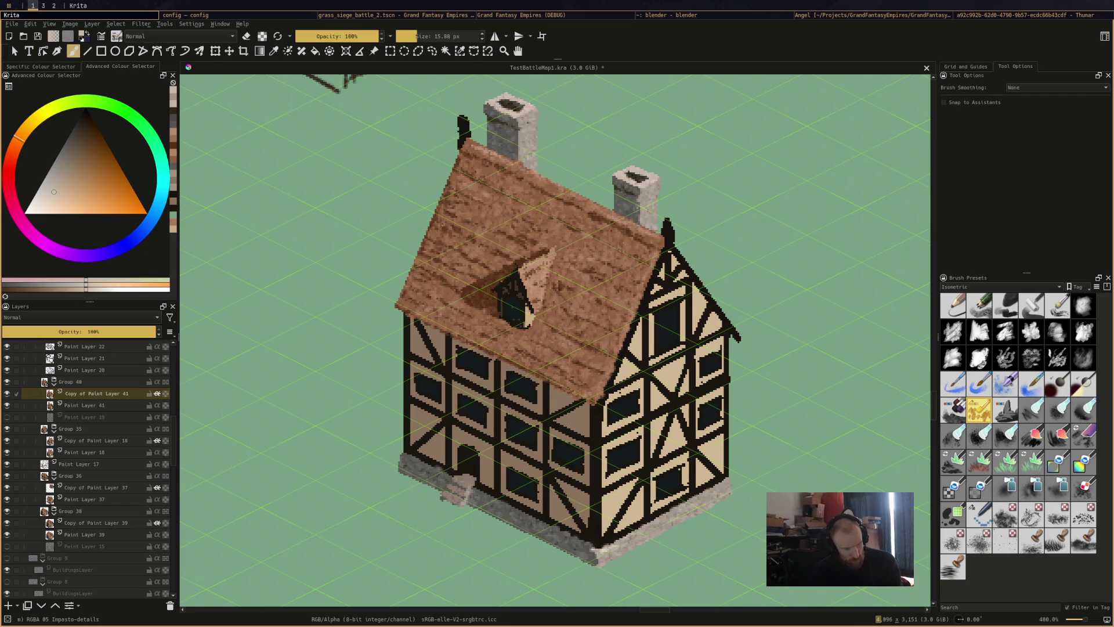
left_click_drag(703, 492, 709, 489)
left_click(468, 480, "ctrl")
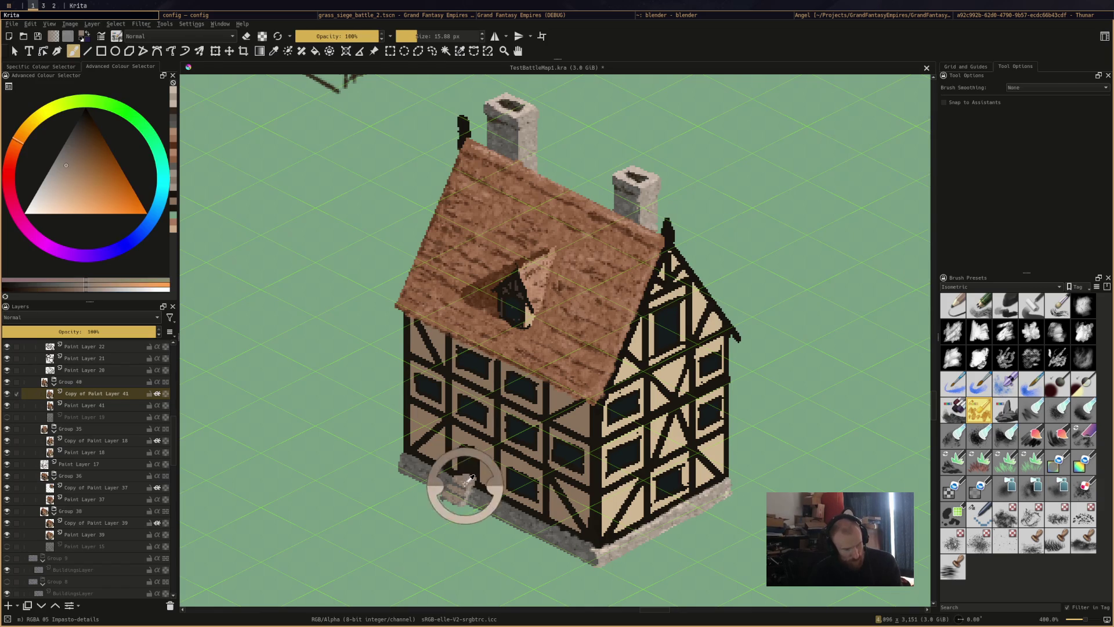
left_click(70, 155)
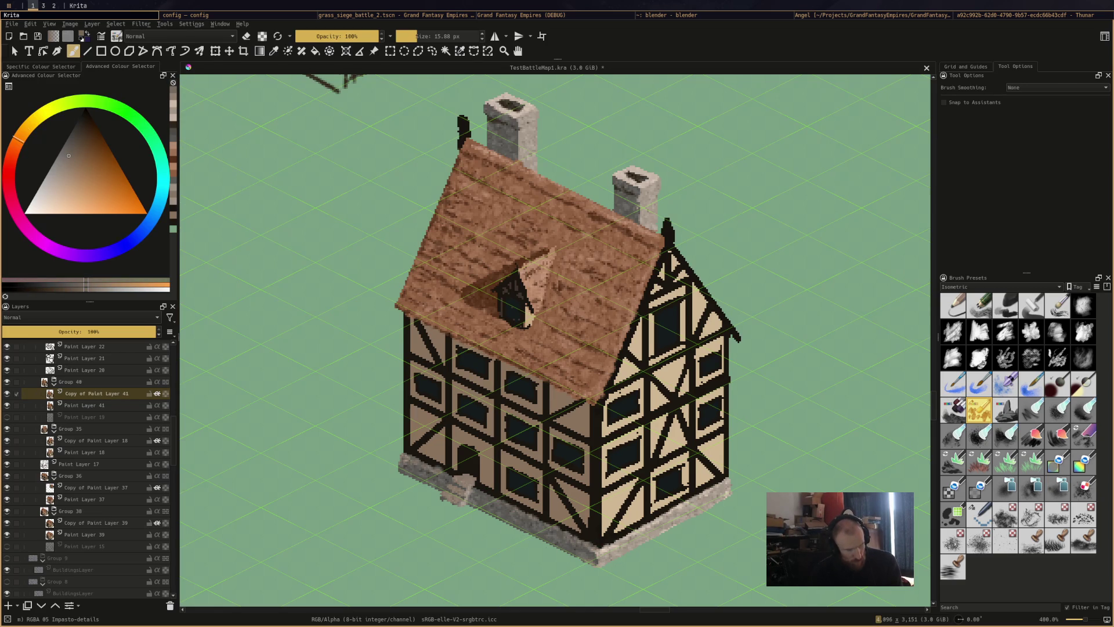
left_click(514, 512, "ctrl")
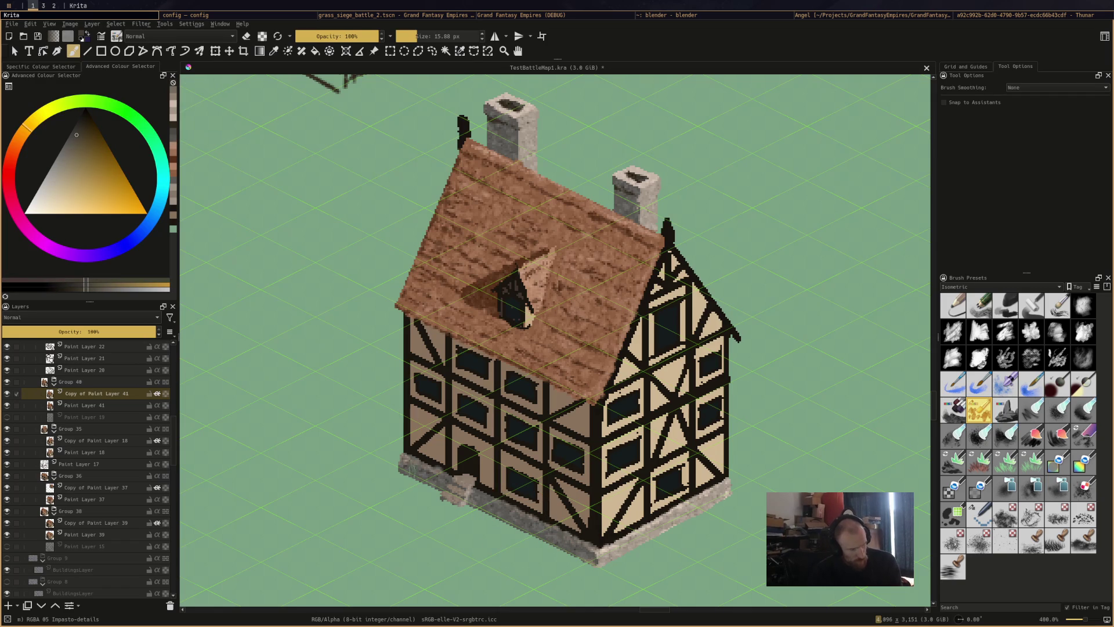
left_click_drag(404, 473, 414, 475)
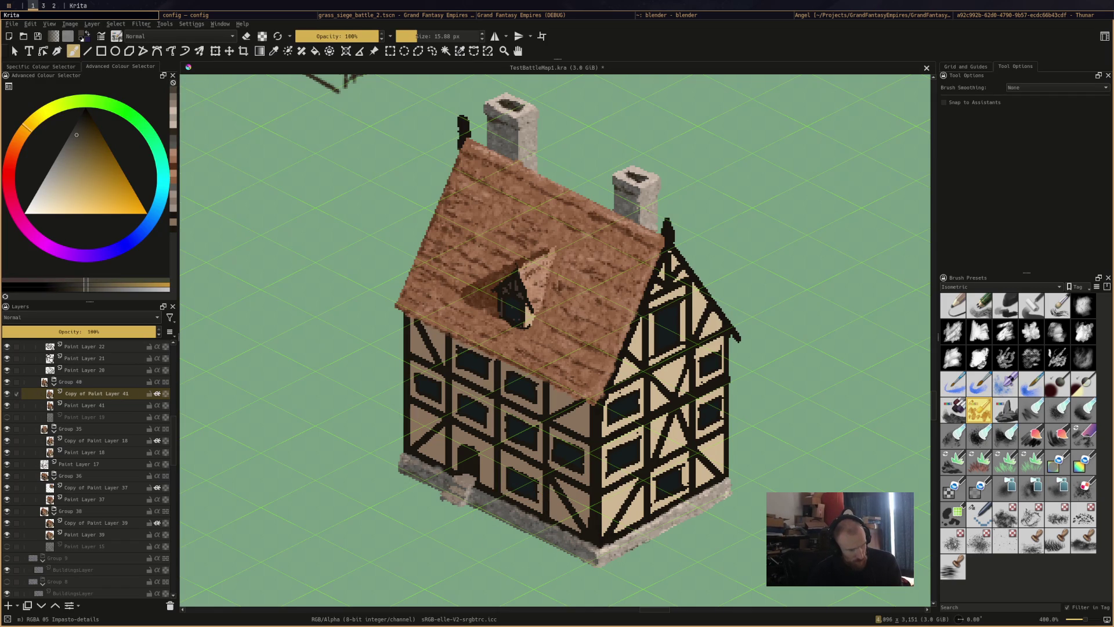
left_click(722, 497, "ctrl")
left_click_drag(705, 504, 693, 516)
left_click(691, 517)
Save the drawing and select the Roughbreeze brush preset
key("ctrl+s")
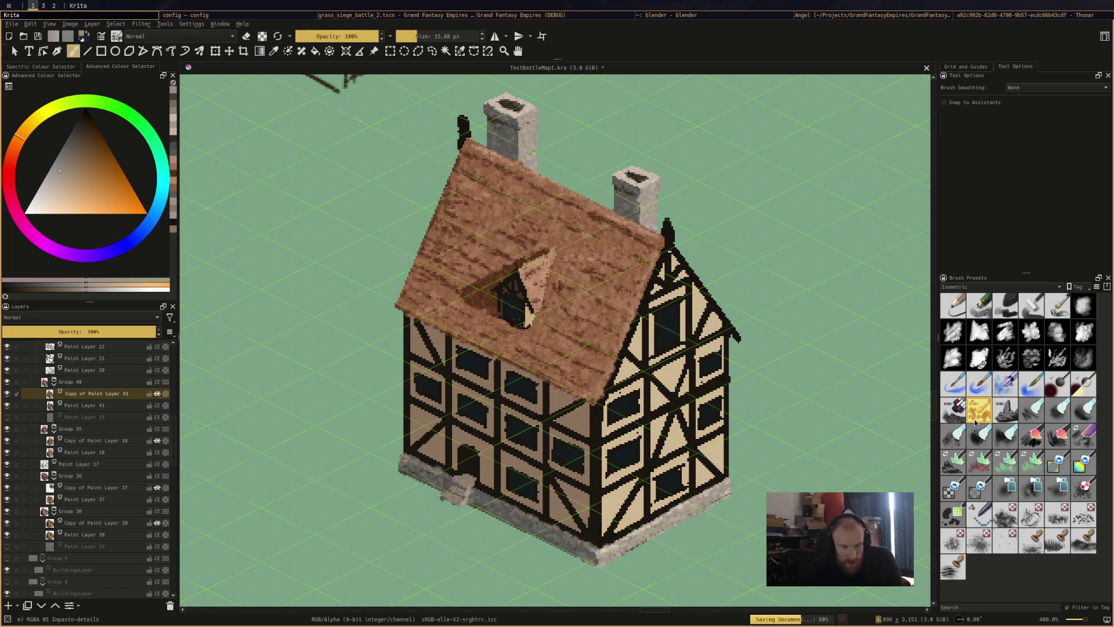
mouse_move(975, 423)
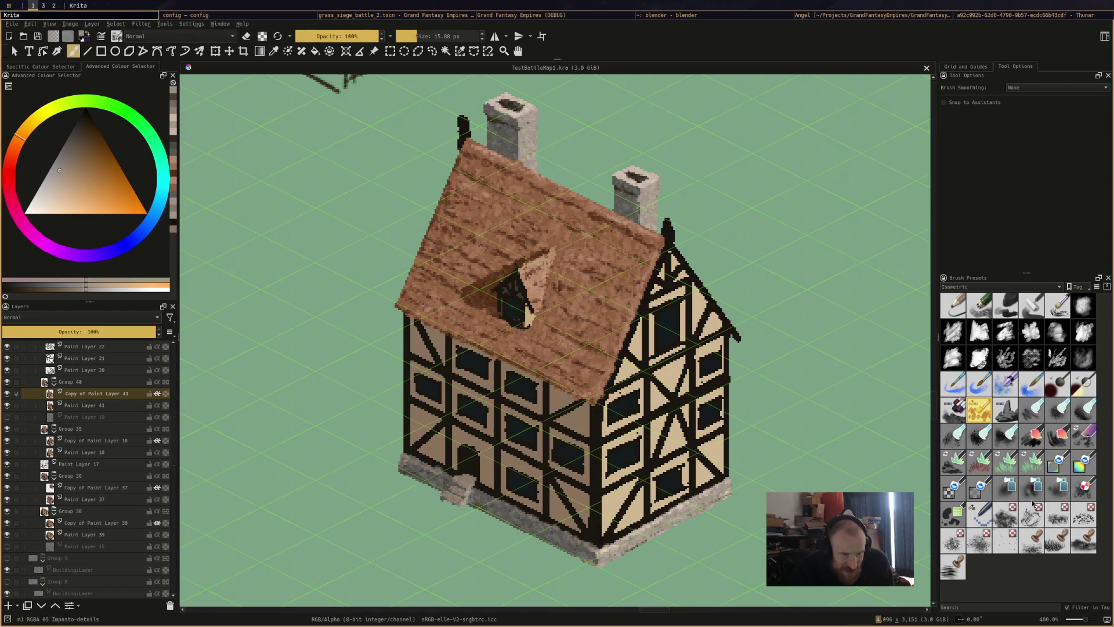
left_click(1057, 435)
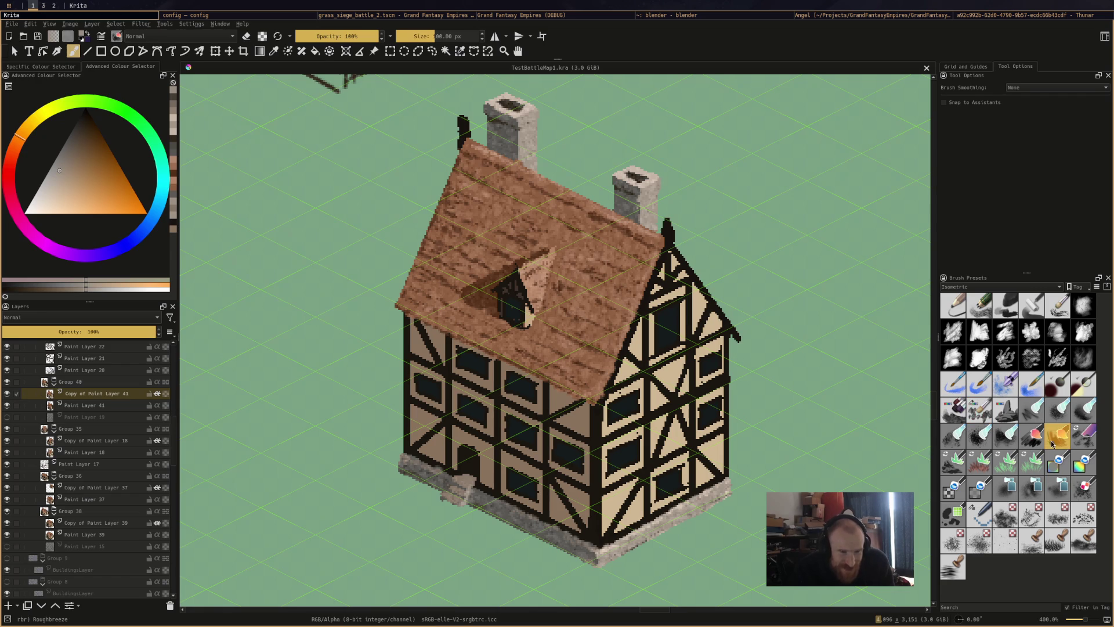
Set the brush to 4 px at 75% opacity, pick a light tan, and stroke the right wall
left_click(445, 36)
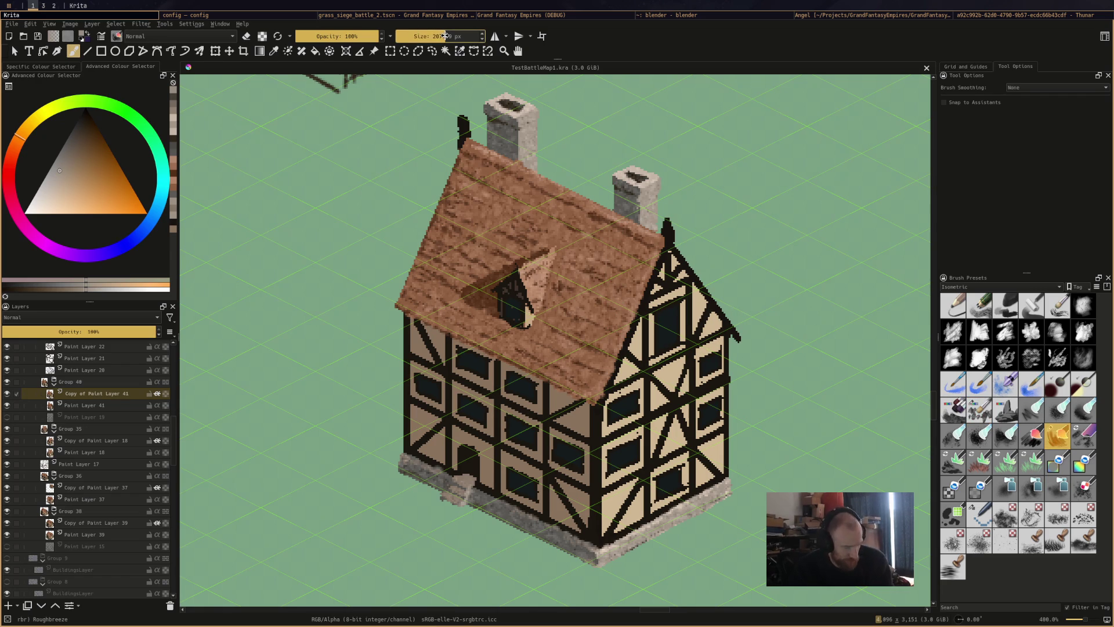
left_click_drag(445, 36, 408, 36)
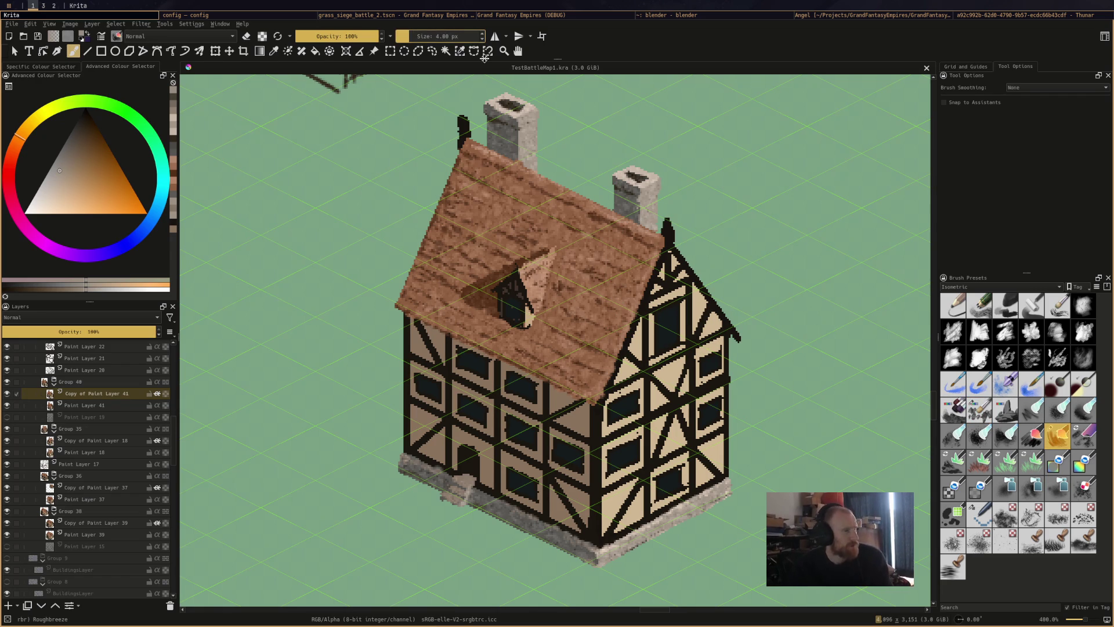
left_click(358, 34)
left_click(64, 194)
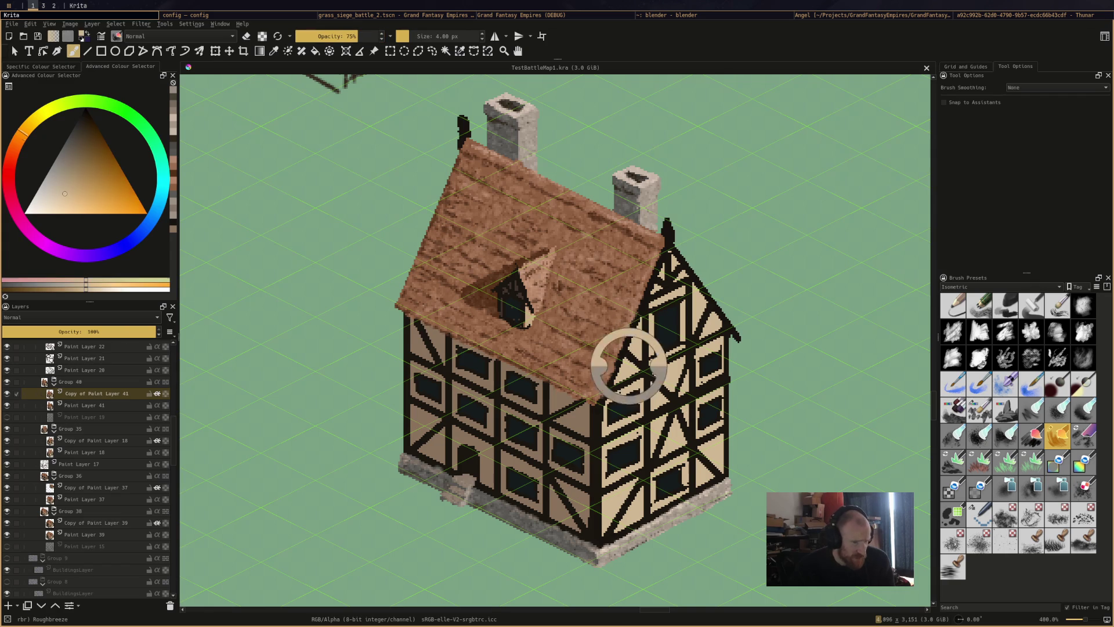
left_click(74, 172)
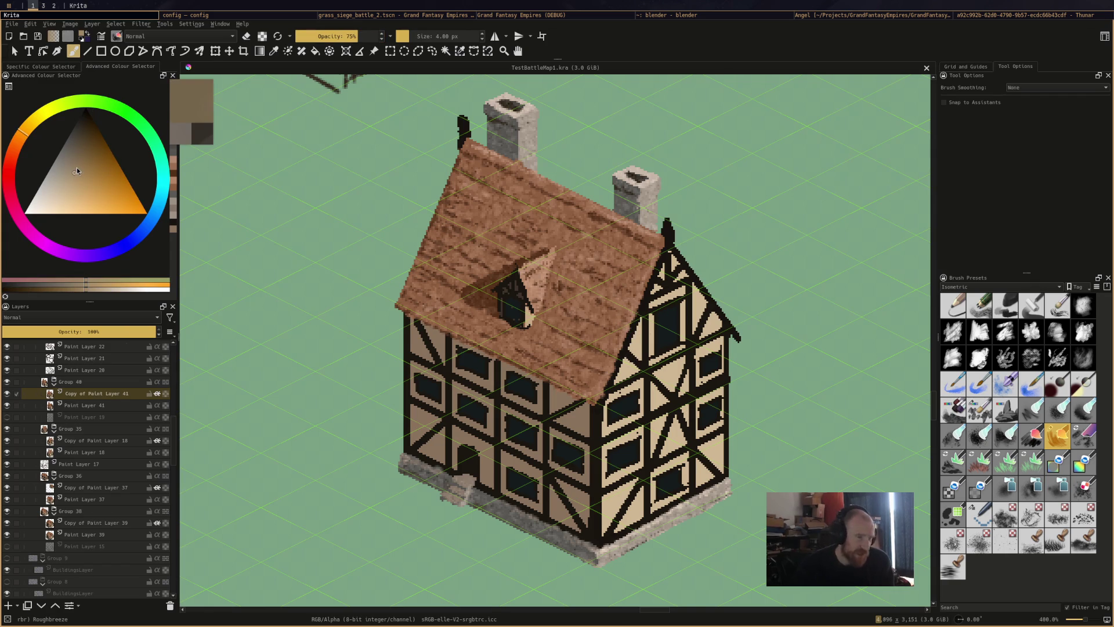
mouse_move(625, 369)
left_mouse_down()
mouse_move(659, 397)
mouse_move(671, 366)
mouse_move(680, 383)
left_mouse_up()
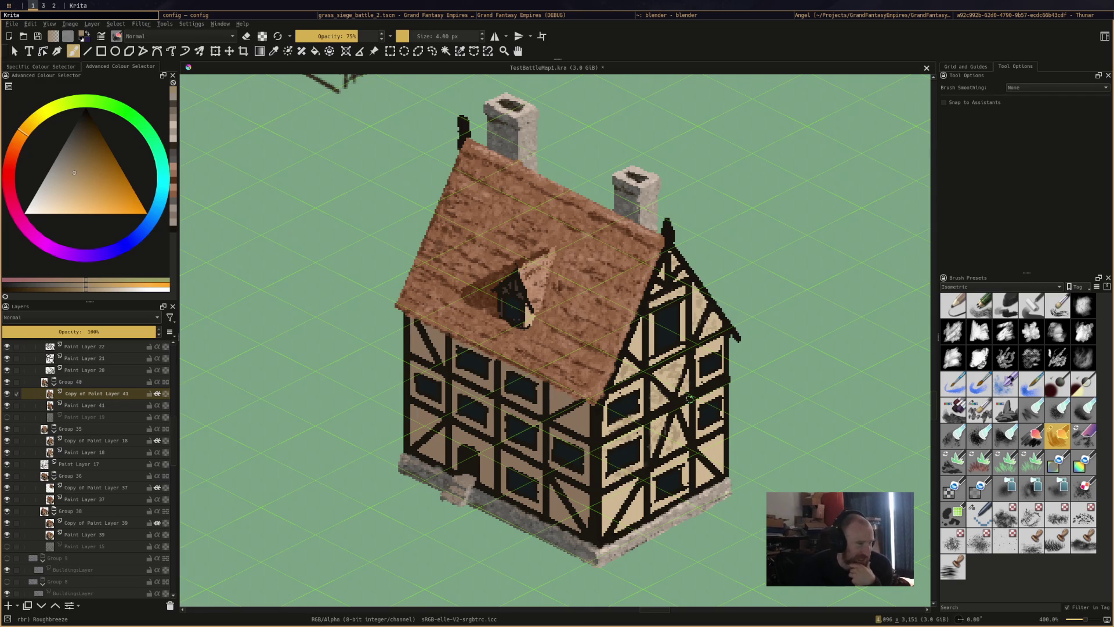
Zoom out to compare the house with the other sprites, zoom back in, and save
scroll(690, 399, "down", 2)
scroll(736, 367, "down", 5)
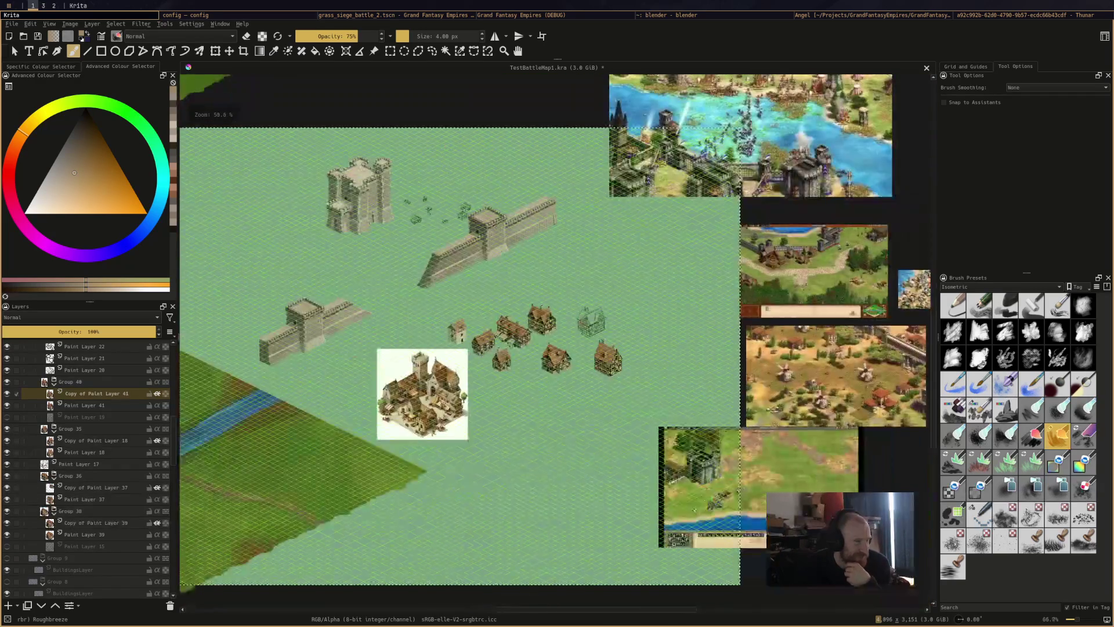
scroll(736, 367, "up", 6)
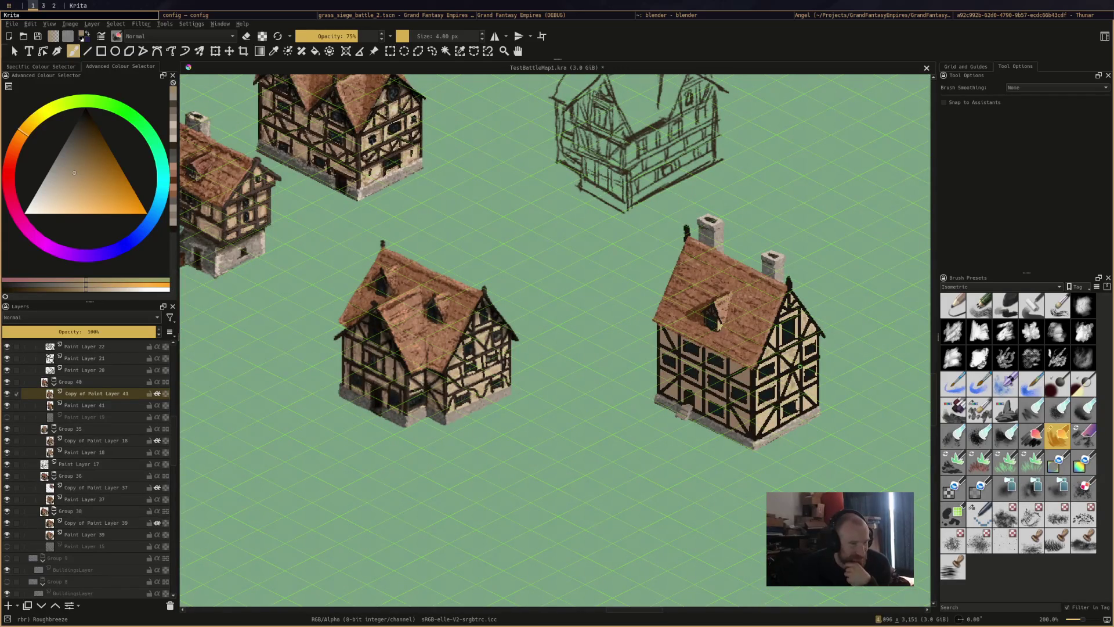
scroll(608, 370, "up", 4)
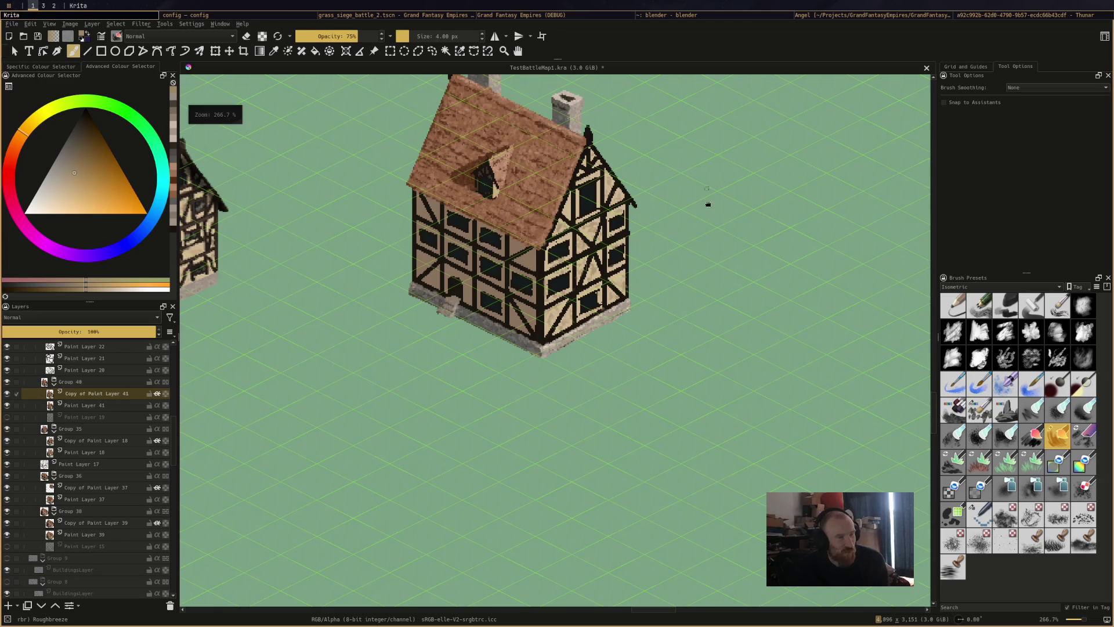
scroll(564, 76, "up", 1)
key("ctrl+s")
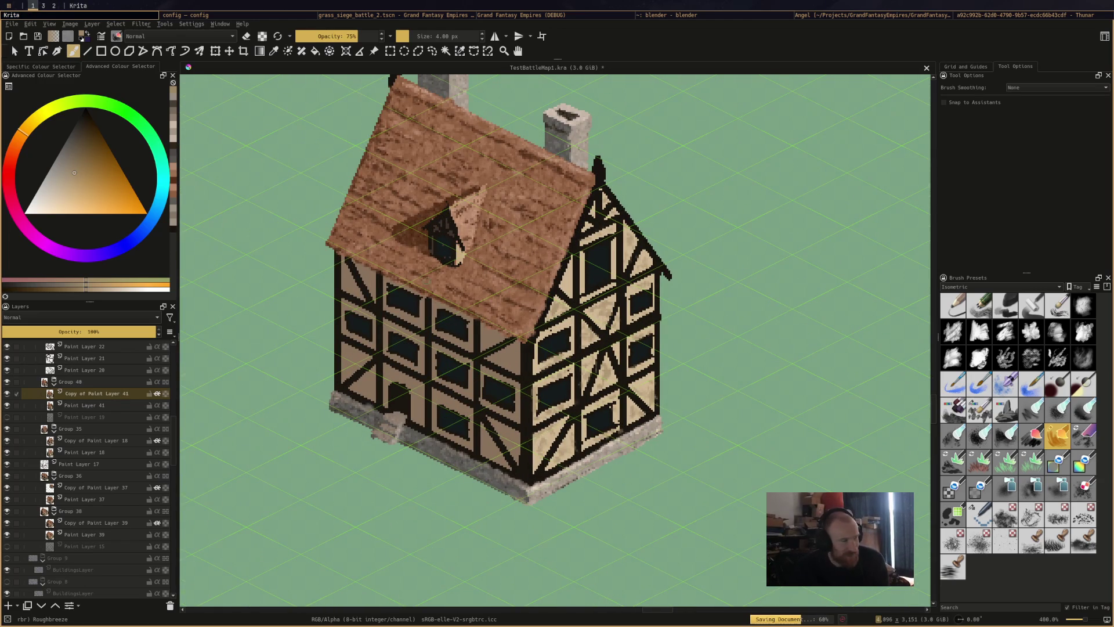
Sample a brown and darken the front corner beam and the gable window's right edge
left_click(513, 362, "ctrl")
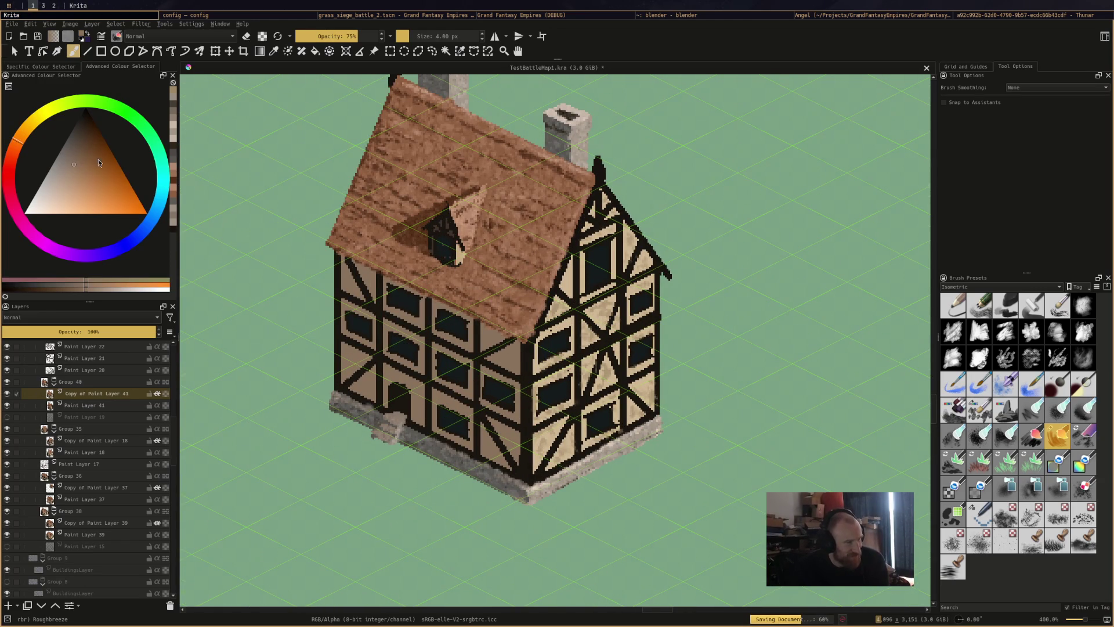
left_click(82, 152)
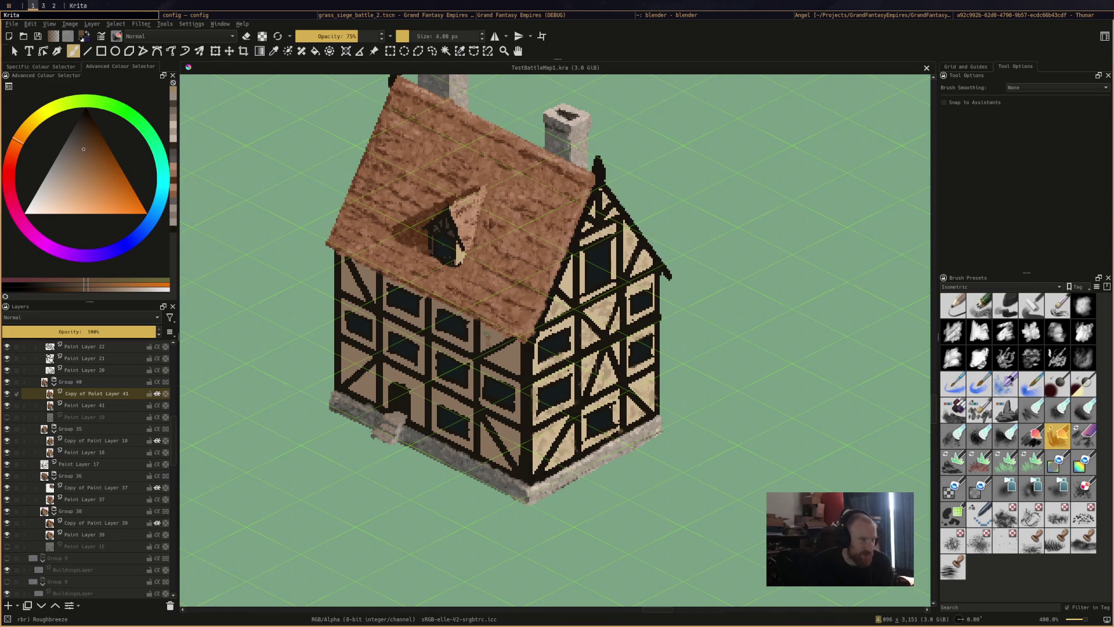
left_click(510, 348)
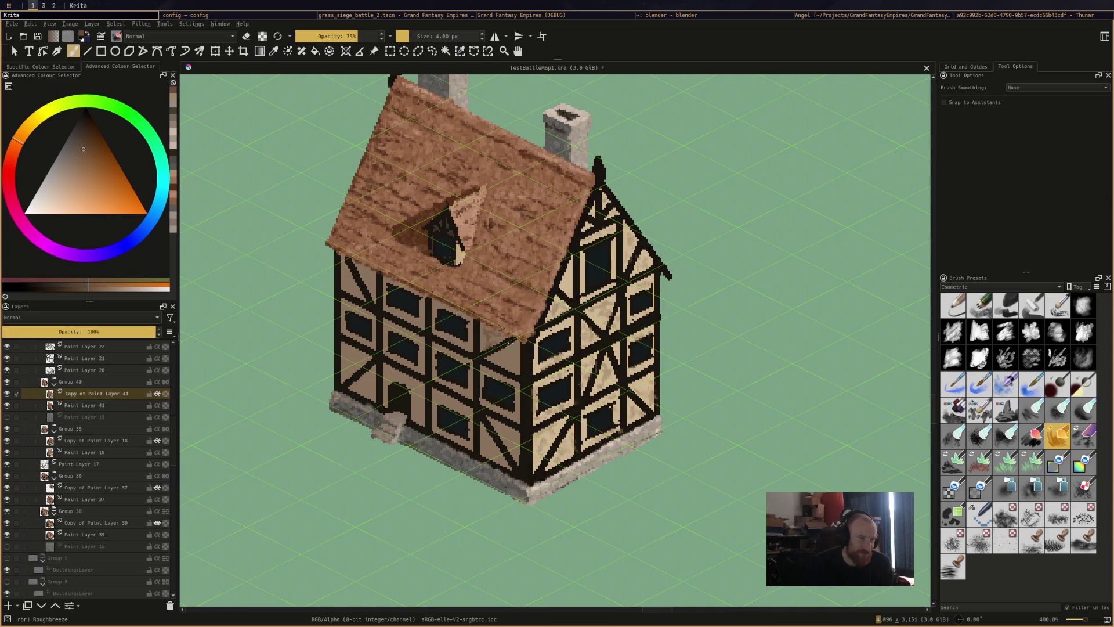
left_click_drag(519, 349, 520, 370)
left_click_drag(612, 242, 612, 269)
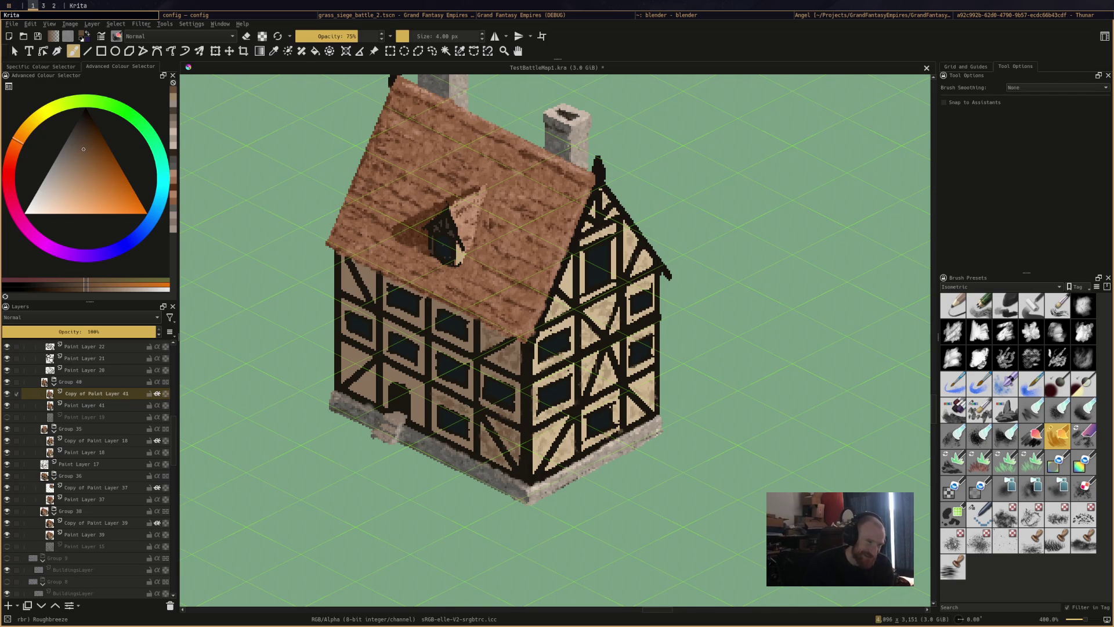
Lighten a front wall patch and the door's left edge, saving after each, then pick a new brown
left_click_drag(435, 397, 463, 411)
key("ctrl+s")
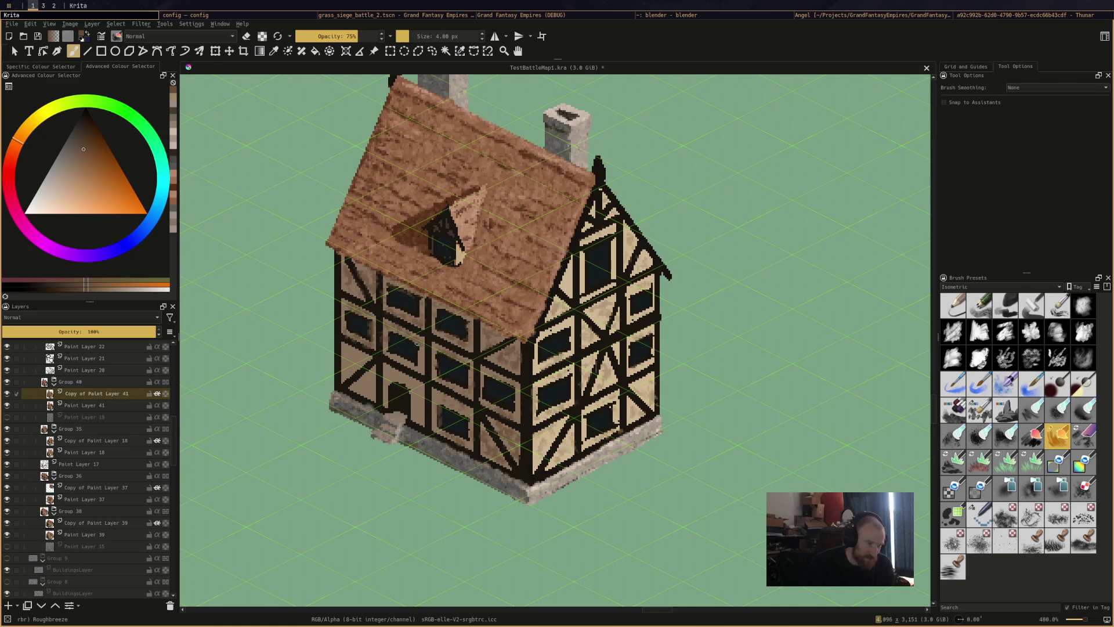
left_click_drag(387, 393, 387, 409)
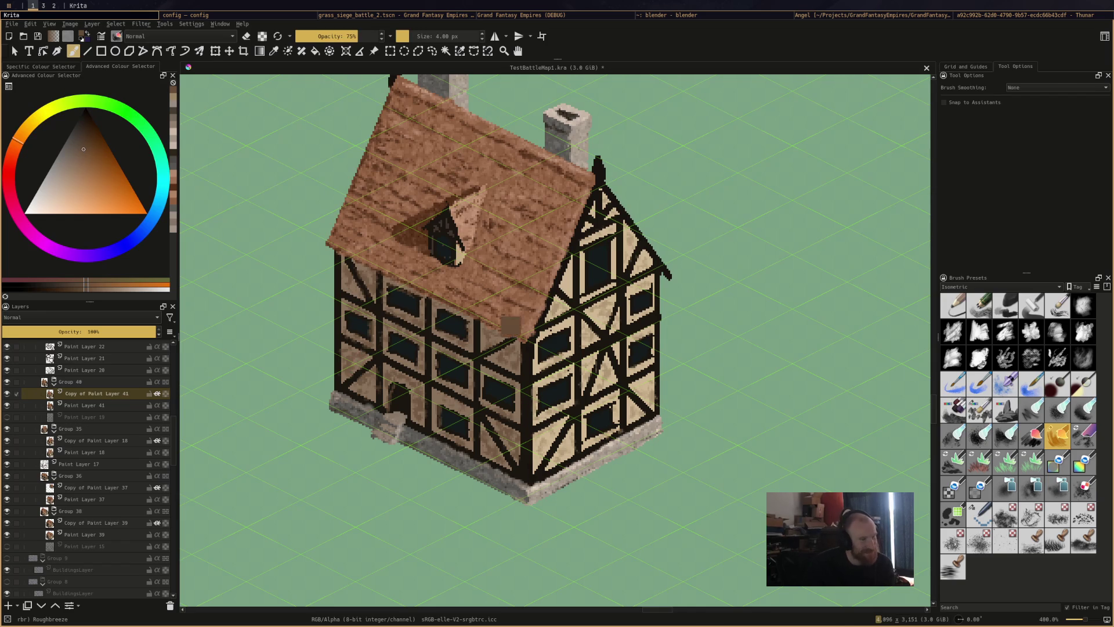
key("ctrl+s")
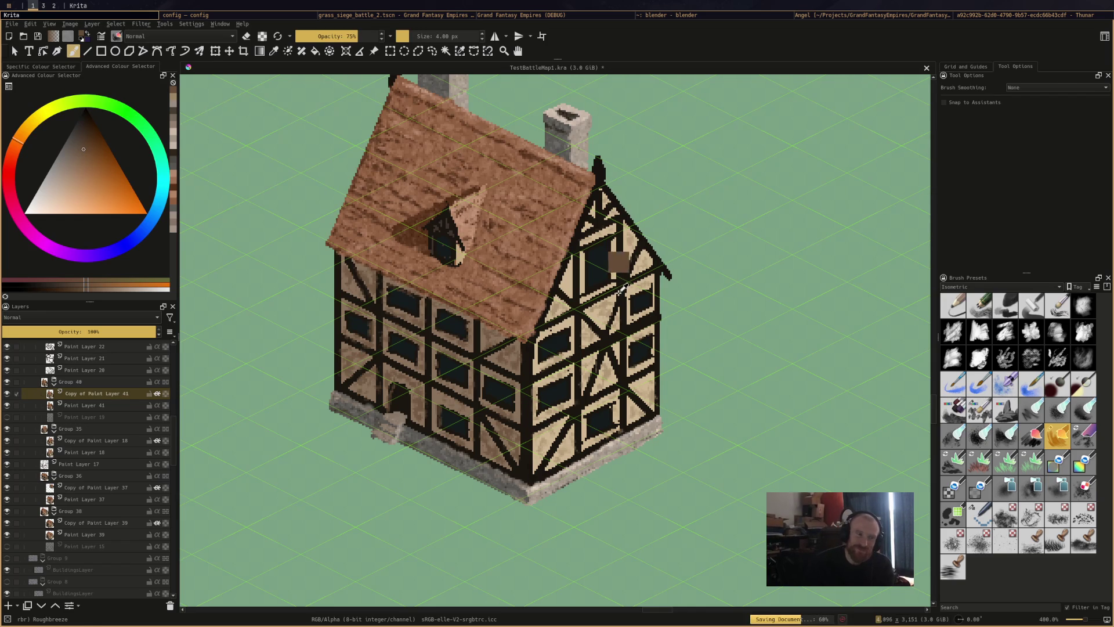
left_click(56, 175)
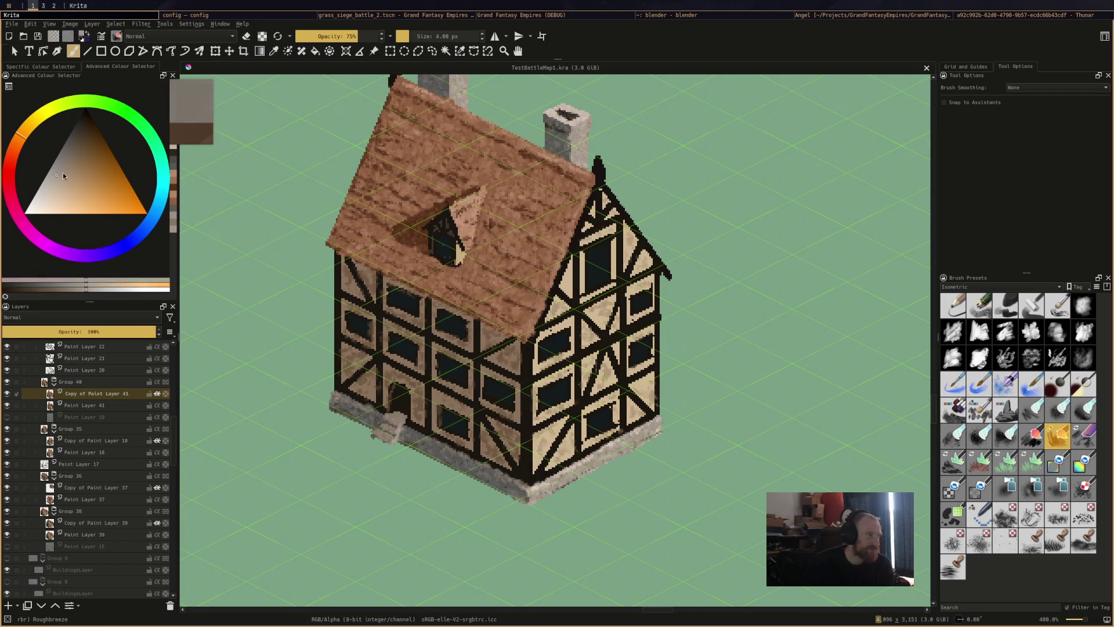
Sample the central beam's dark brown and pan to view both houses
left_click(66, 171)
scroll(348, 339, "down", 3)
scroll(363, 339, "down", 2)
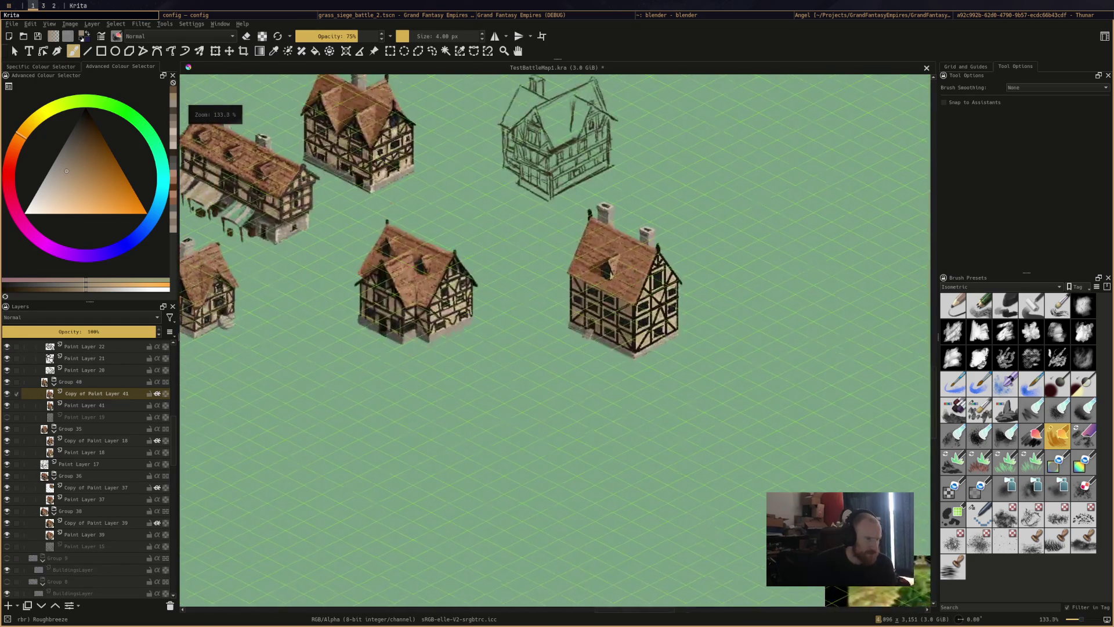
scroll(363, 339, "up", 4)
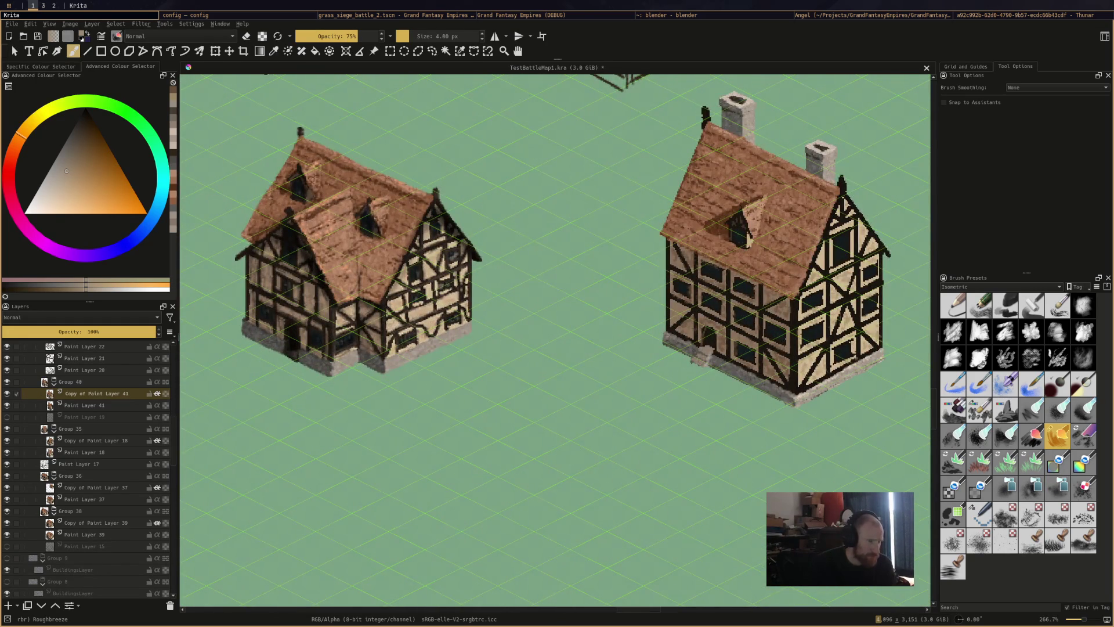
scroll(408, 348, "up", 1)
left_click(409, 290, "ctrl")
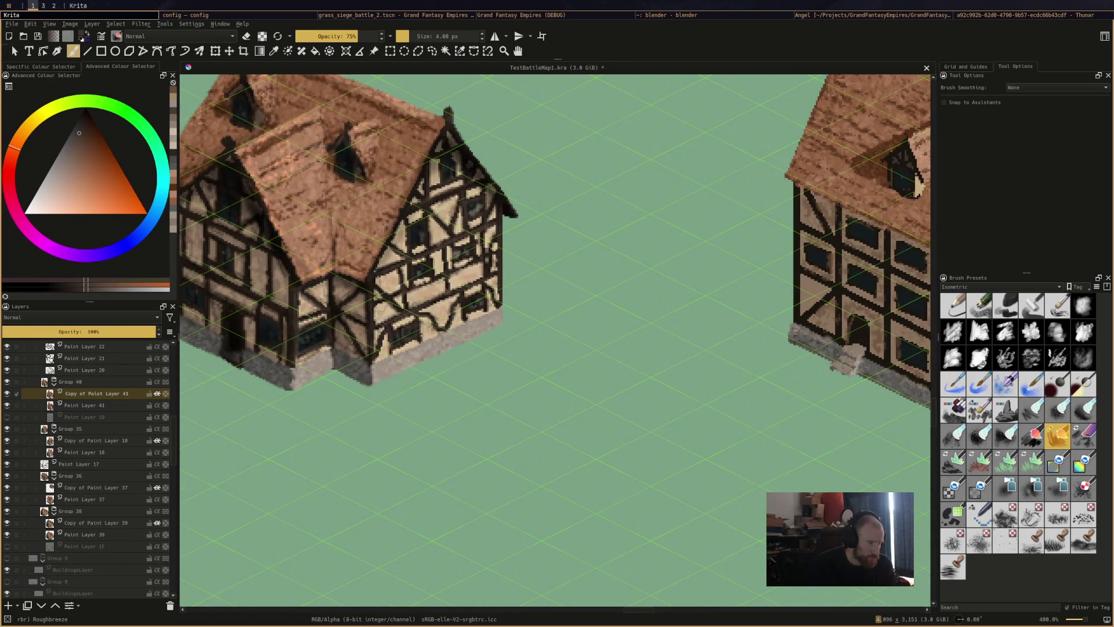
left_click(338, 306, "ctrl")
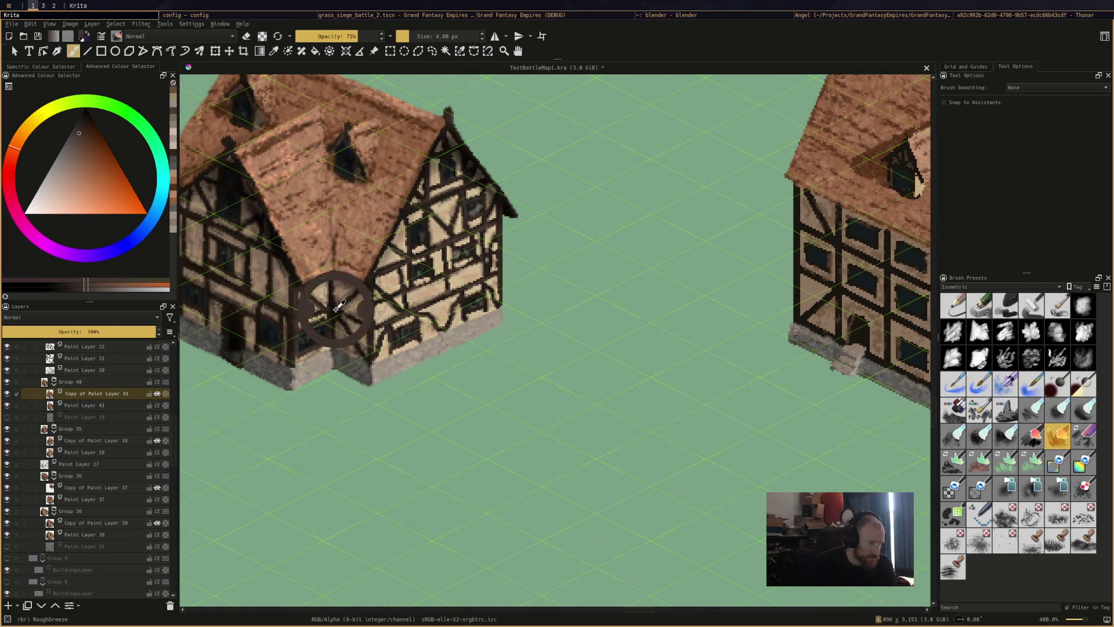
left_click_drag(630, 337, 313, 342)
left_click_drag(597, 337, 805, 309)
Switch to the Pencil-3 Large 4B brush at 2 px size and 57% opacity
left_click(955, 313)
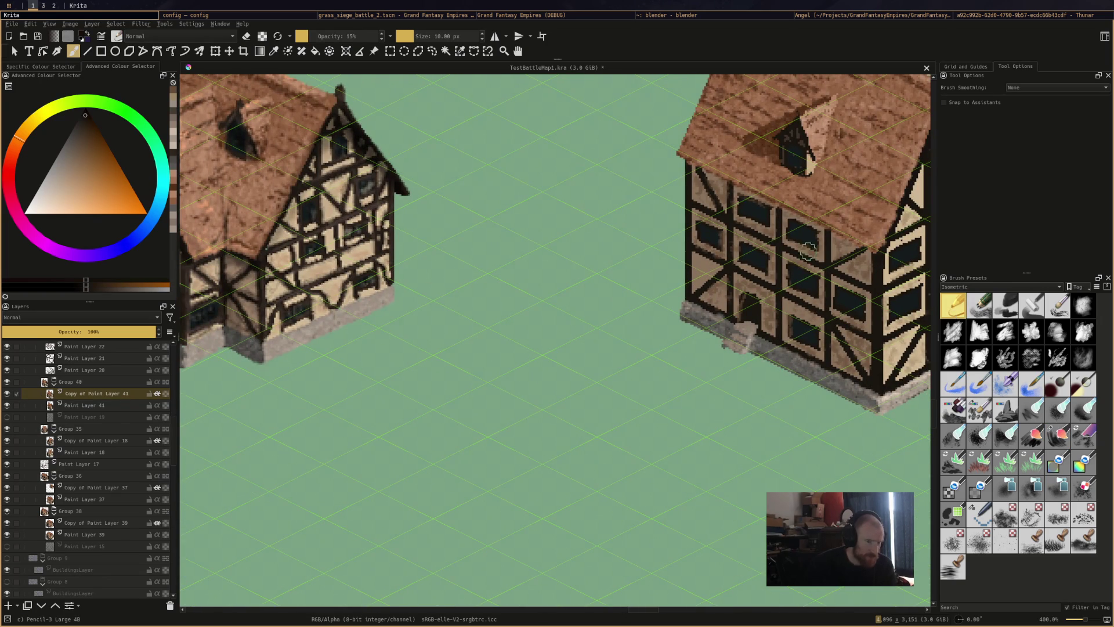
left_click(444, 36)
type("1")
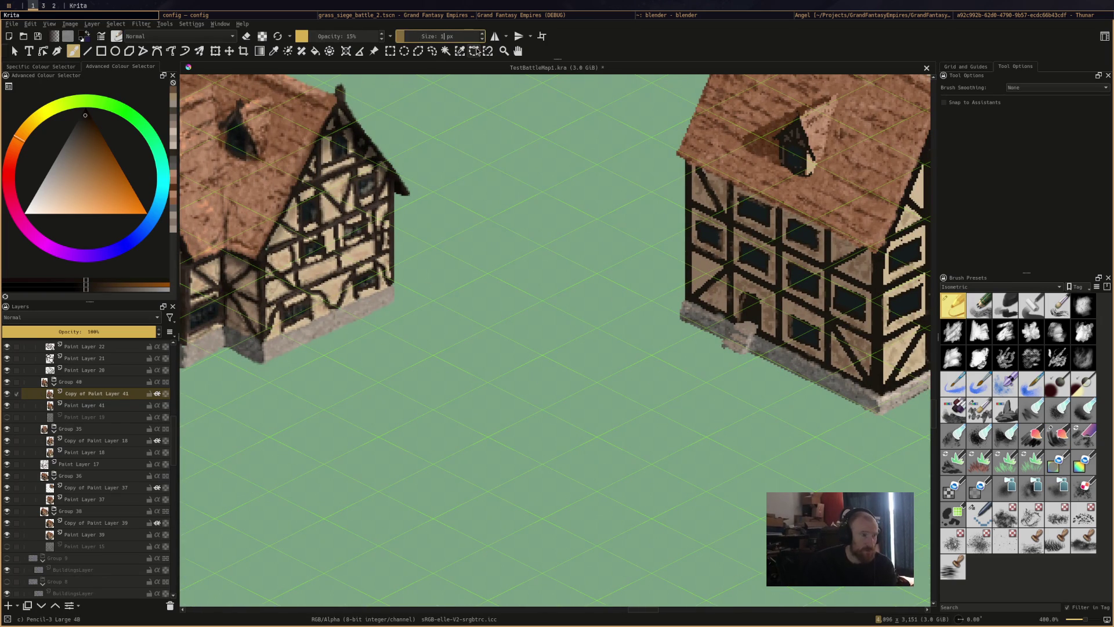
key("BackSpace")
type("3")
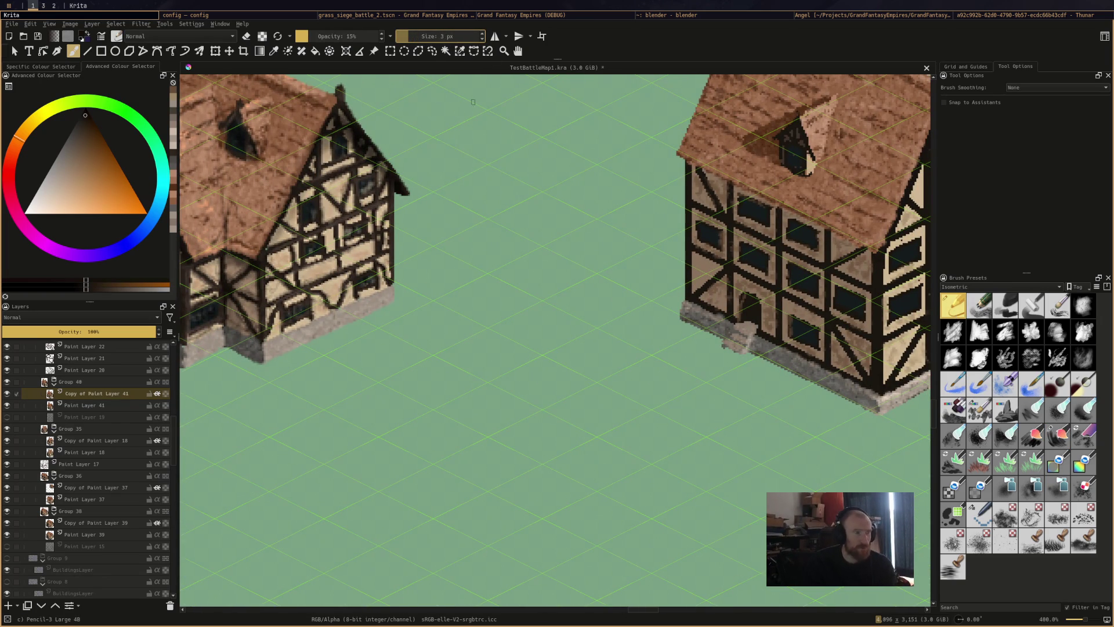
key("BackSpace")
type("2")
key("Return")
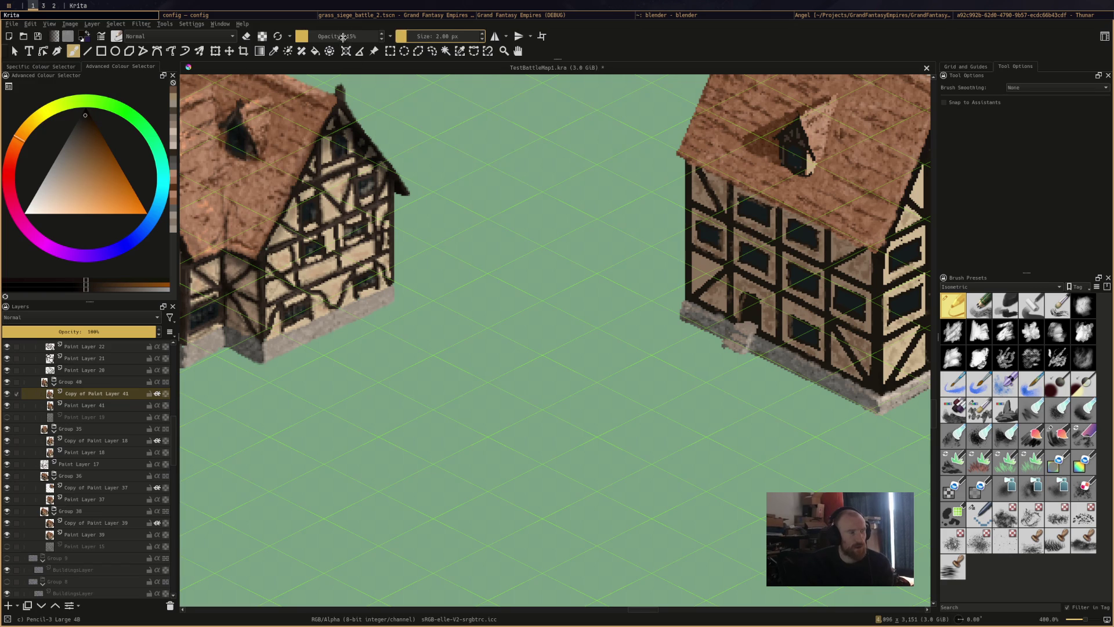
left_click(342, 38)
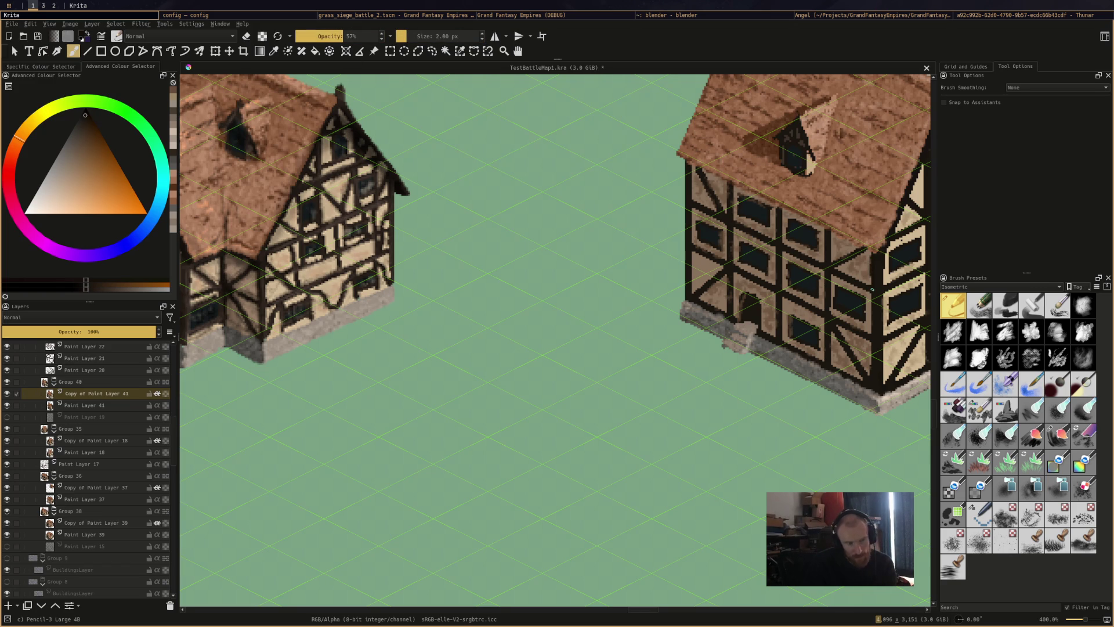
Test the pencil, undo a stray patch on the left house, and darken a right-house diagonal beam
left_click(871, 284)
left_click_drag(253, 238, 266, 252)
key("ctrl+z")
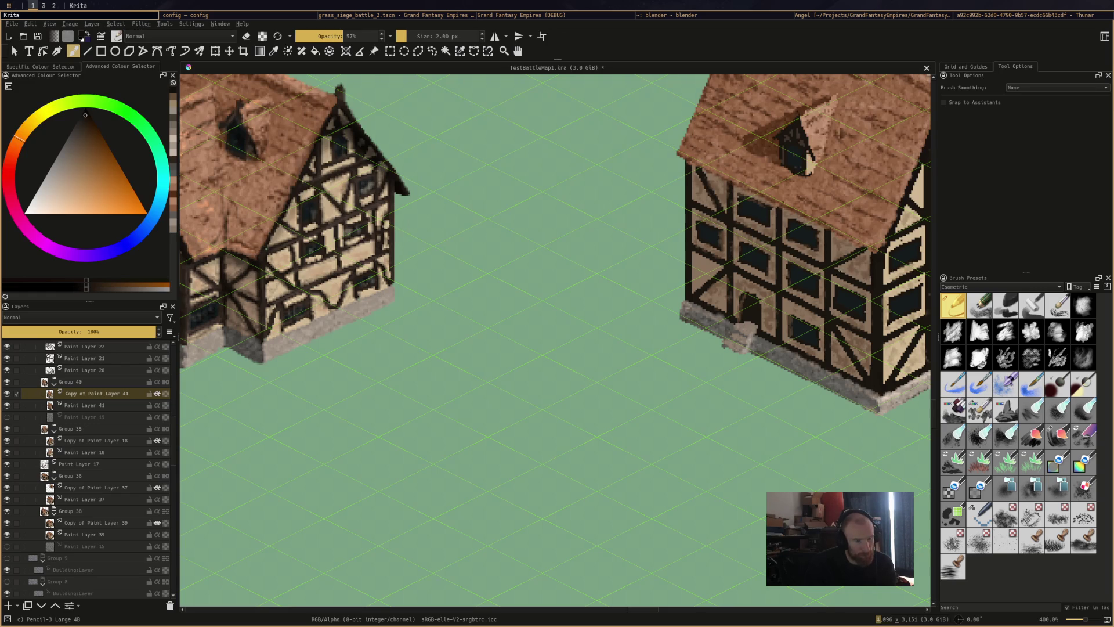
left_click_drag(850, 274, 863, 282)
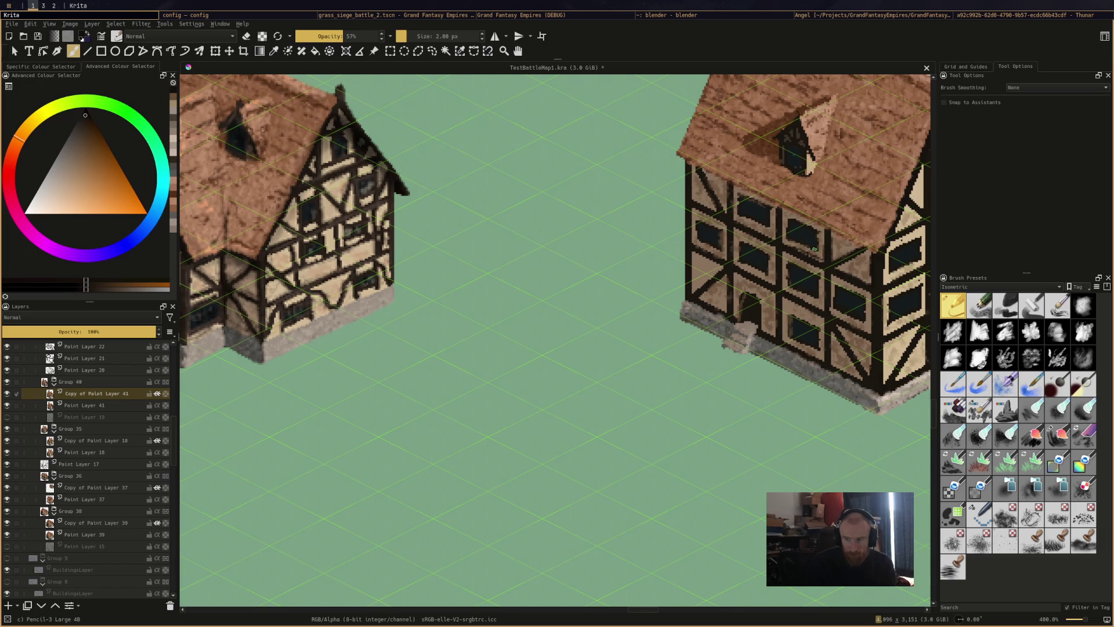
Save, then darken a vertical beam and the dormer window's right and upper-left edges
key("ctrl+s")
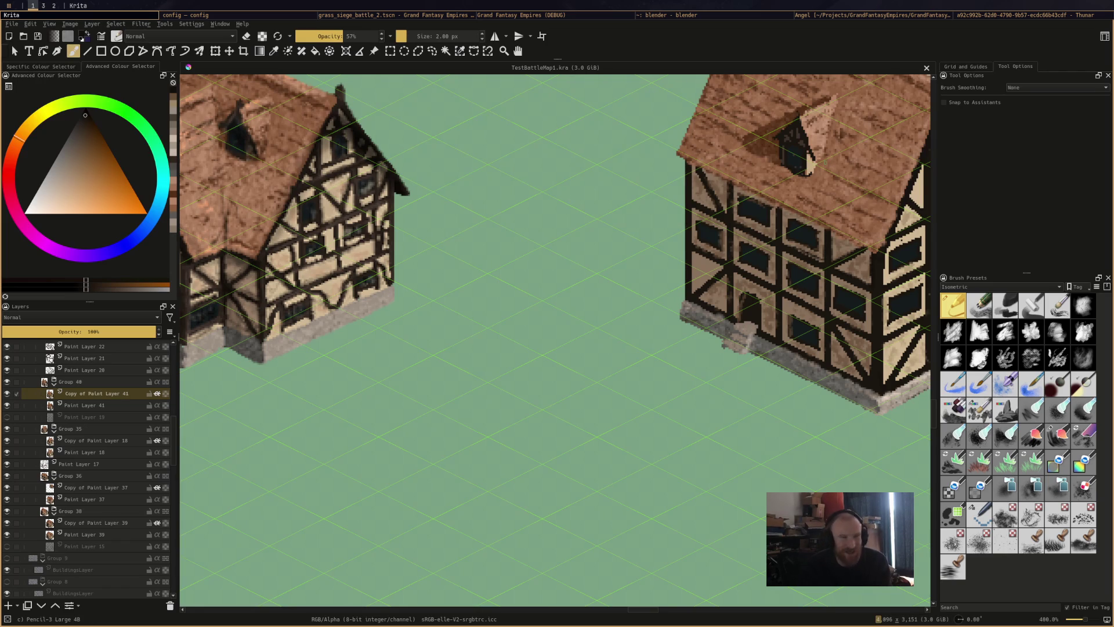
left_click(781, 211)
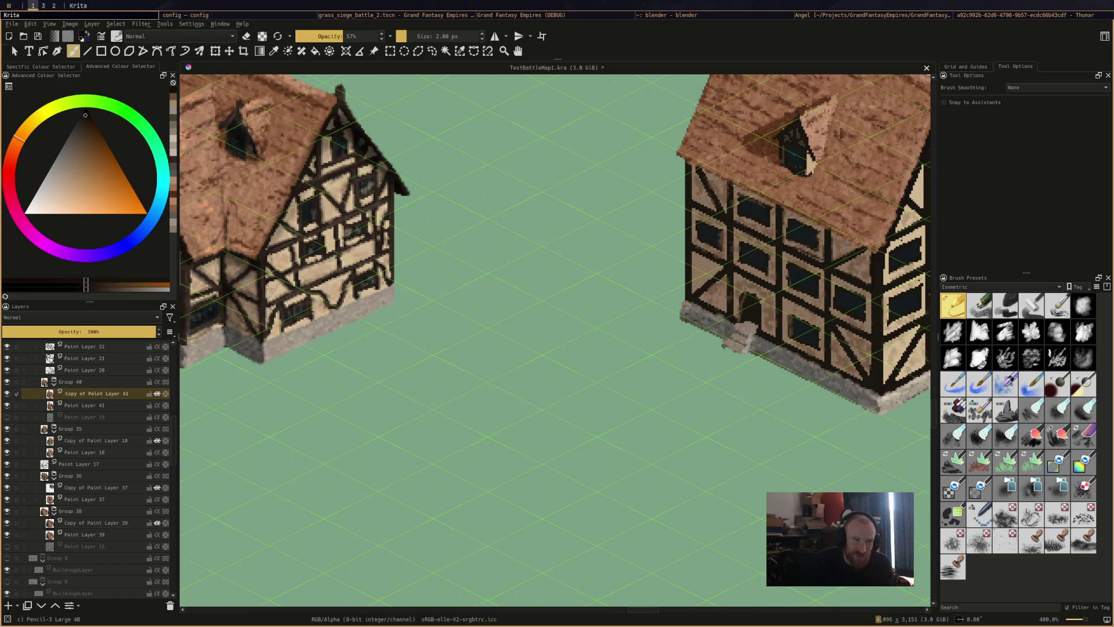
left_click_drag(728, 191, 726, 207)
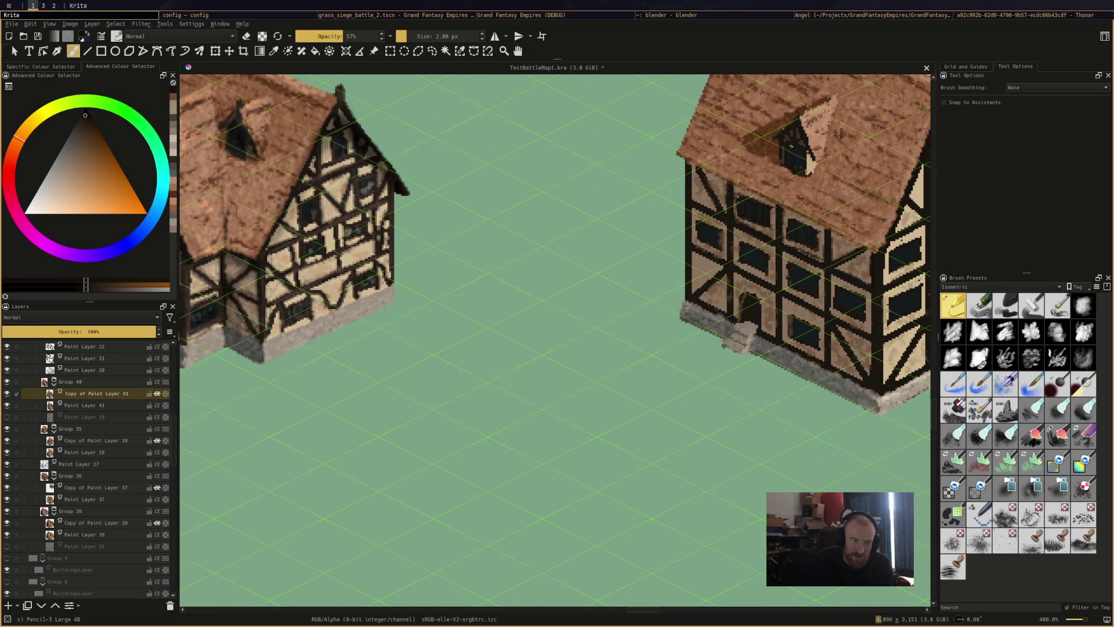
left_click_drag(805, 163, 810, 164)
left_click_drag(788, 132, 778, 132)
Darken the left, diagonal and vertical wall beams, then sample a dark greyish brown
left_click_drag(734, 182, 724, 213)
mouse_move(707, 175)
left_mouse_down()
mouse_move(717, 197)
mouse_move(697, 172)
mouse_move(693, 242)
mouse_move(726, 259)
mouse_move(694, 210)
left_mouse_up()
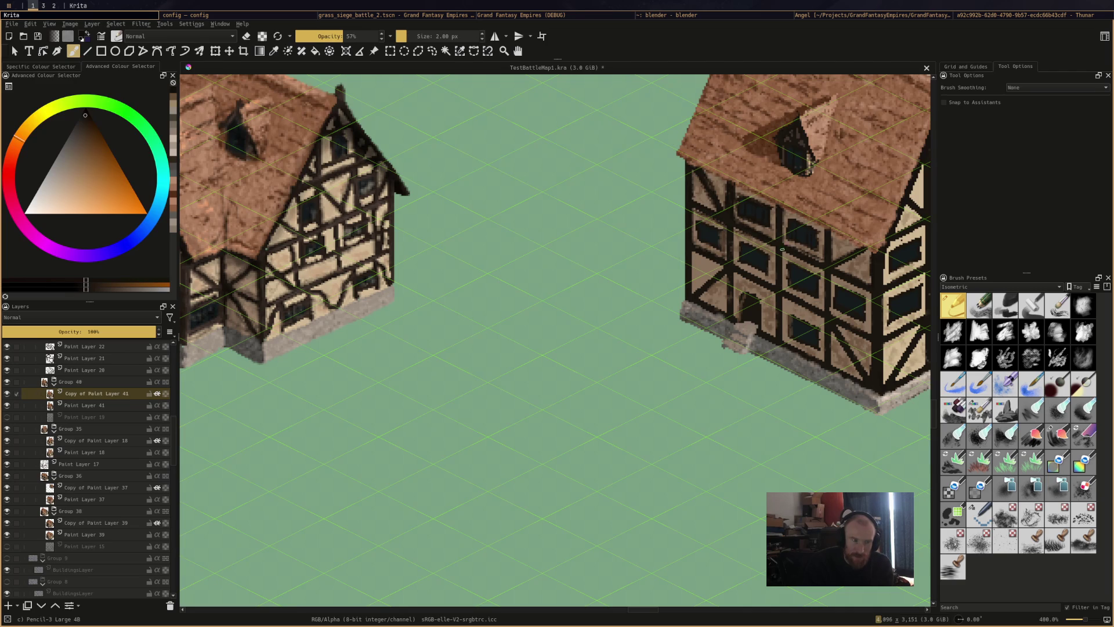
left_click_drag(764, 274, 726, 302)
left_click_drag(698, 297, 729, 273)
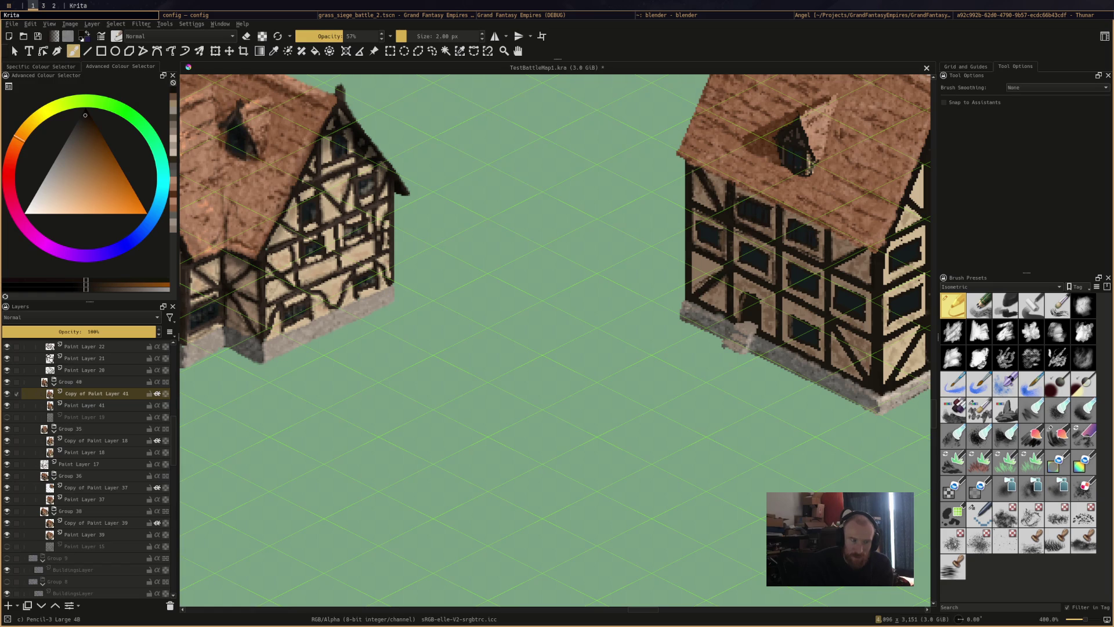
left_click_drag(696, 251, 696, 300)
left_click_drag(696, 251, 707, 259)
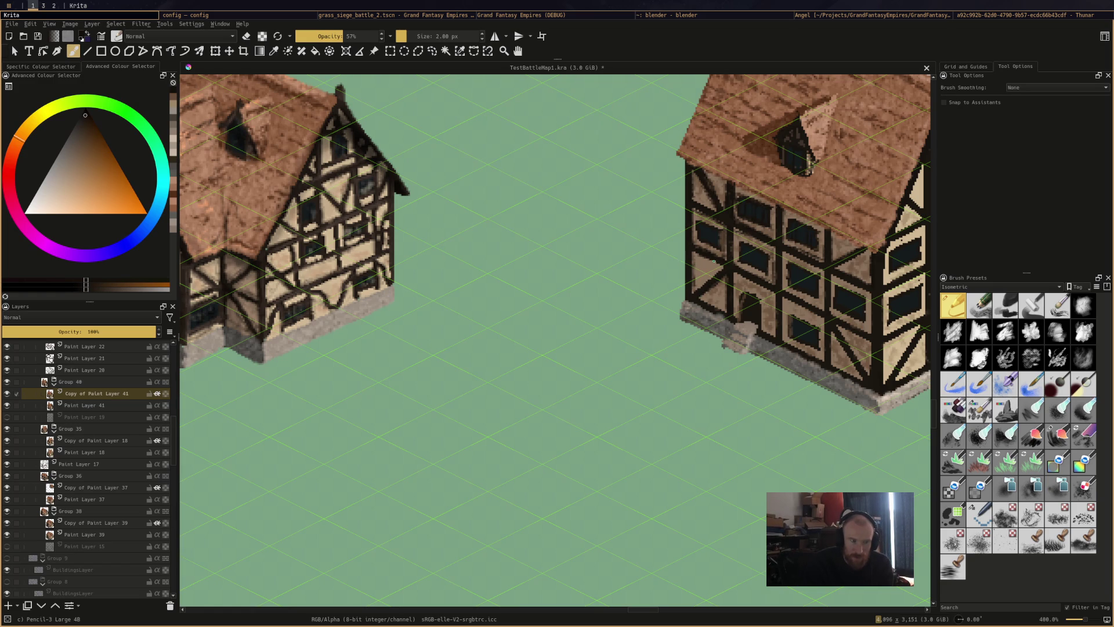
left_click(740, 279, "ctrl")
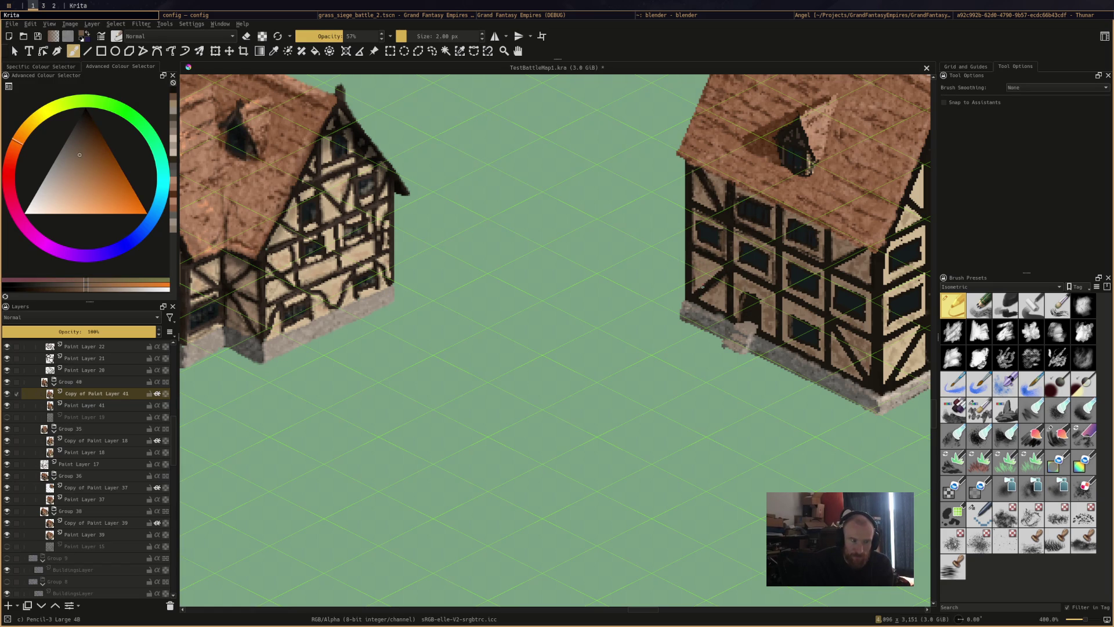
Save TestBattleMap1.kra with Ctrl+S
key("ctrl+s")
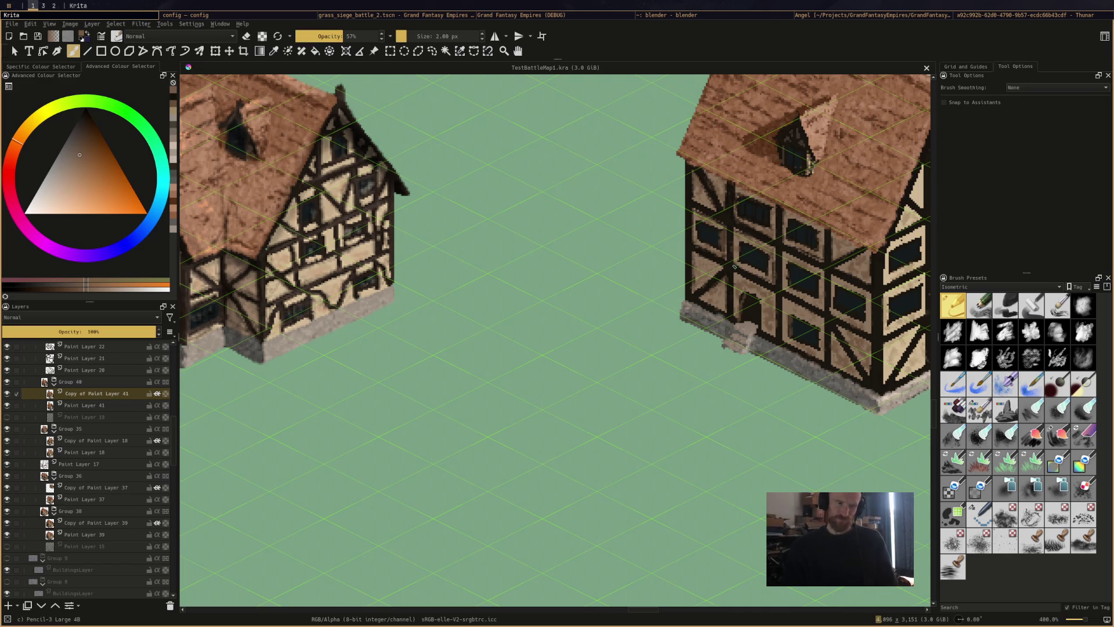
Sample dark brown, darken a short beam and dab the right house's wall, then save
left_click(720, 276, "ctrl")
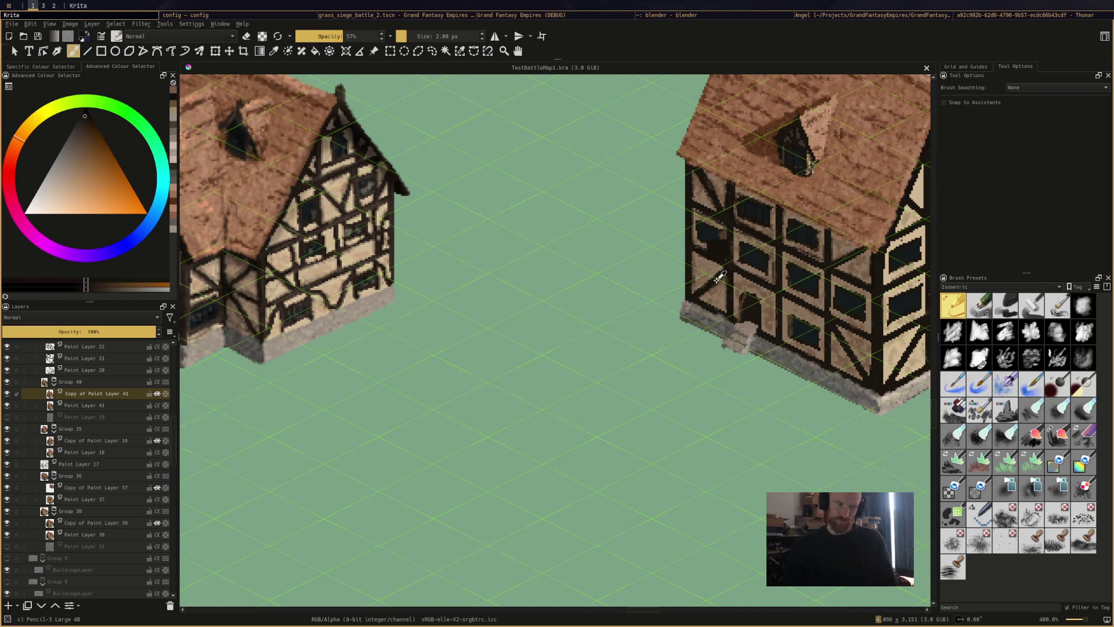
left_click_drag(725, 293, 730, 279)
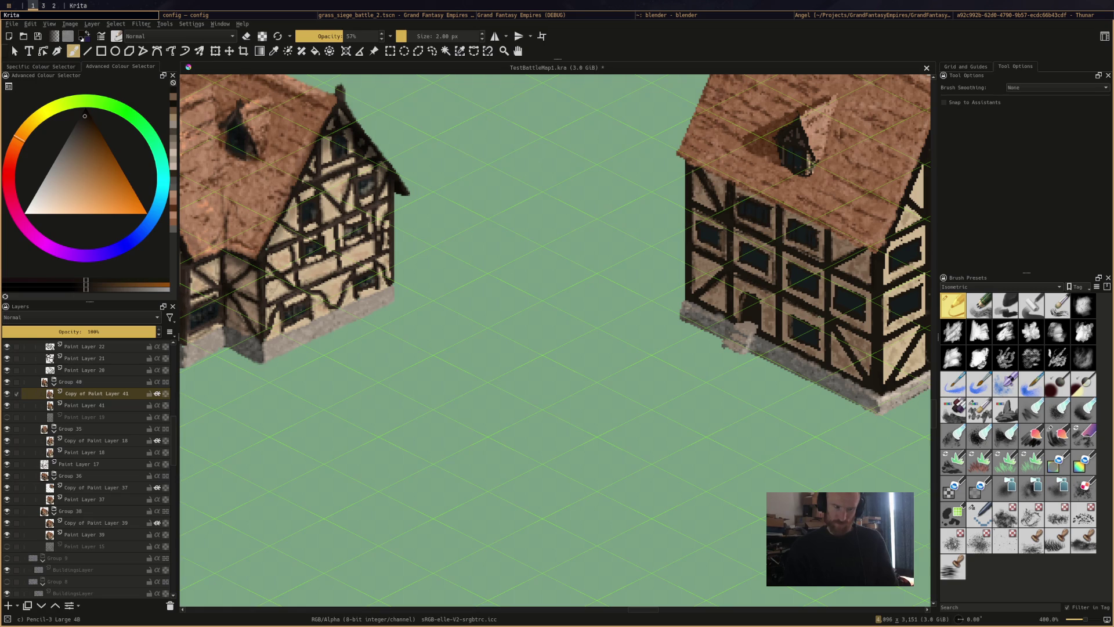
left_click(825, 302)
key("ctrl+s")
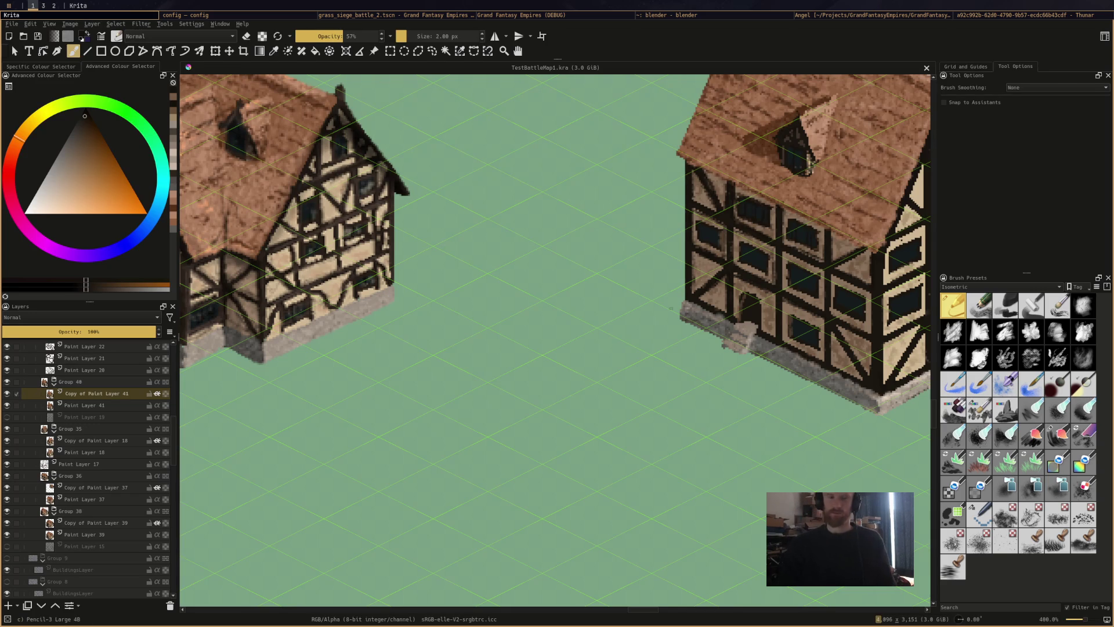
Darken a vertical timber on the wall, save repeatedly, and switch to the browser
left_click(845, 342)
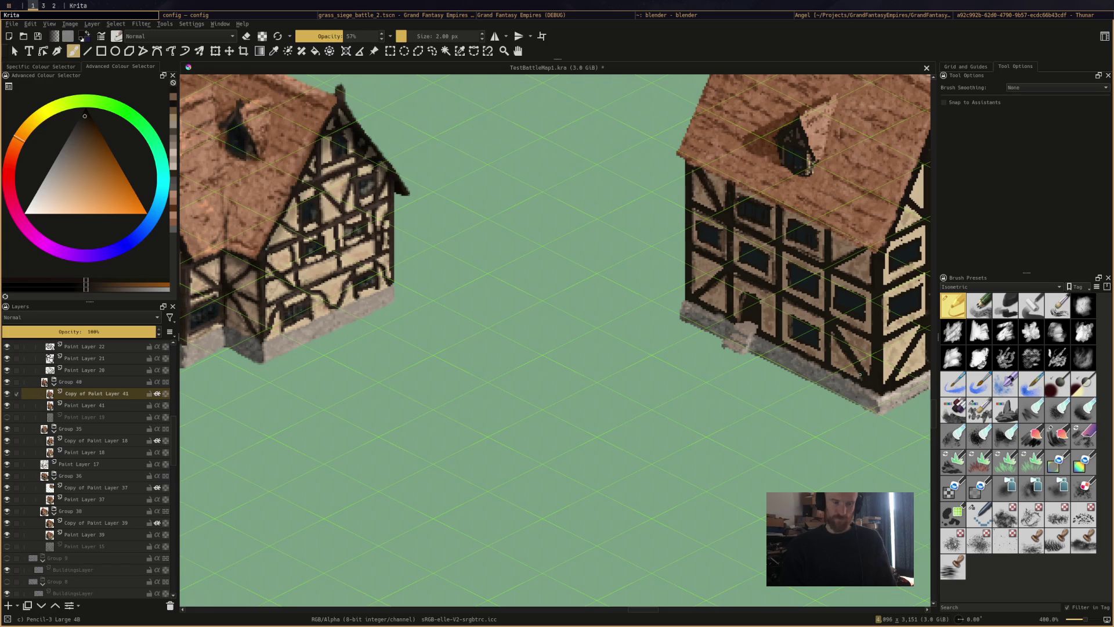
left_click_drag(870, 347, 867, 375)
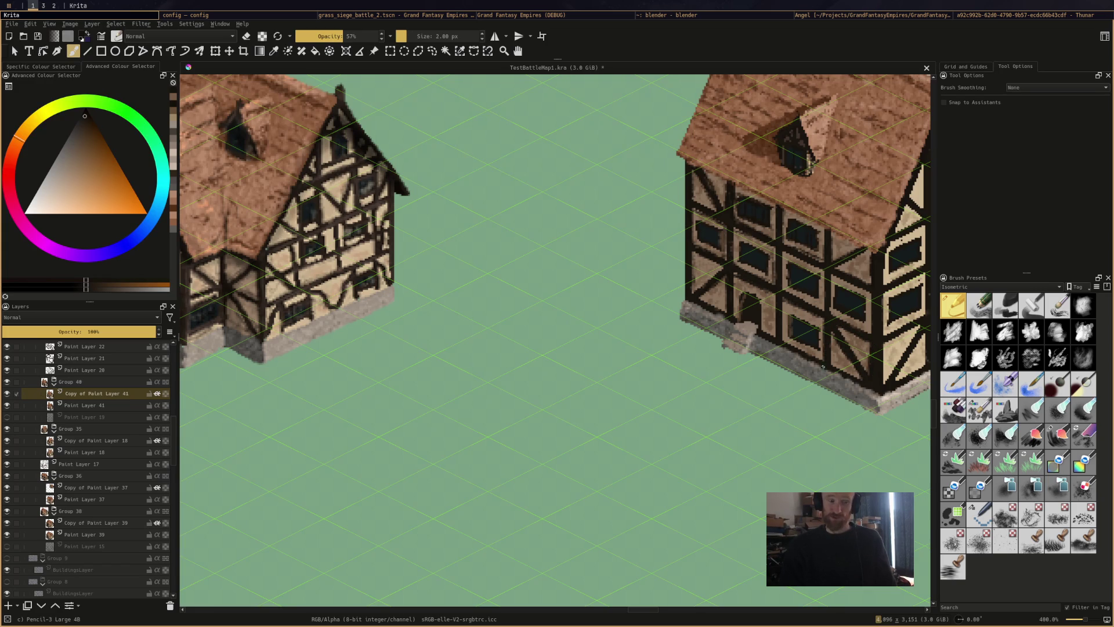
key("ctrl+s")
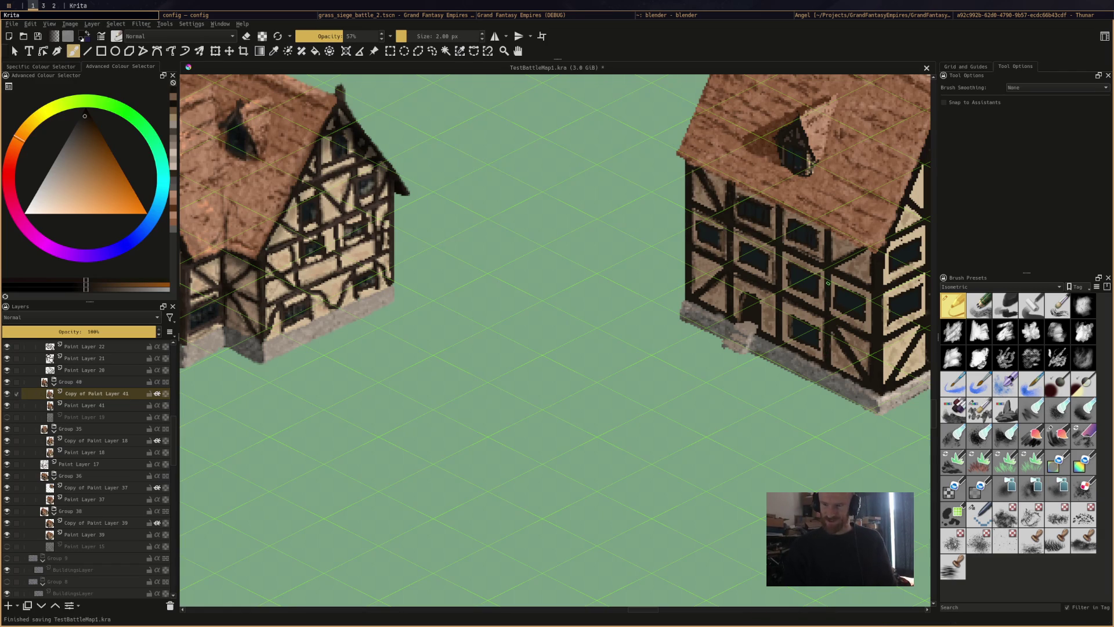
key("ctrl+s")
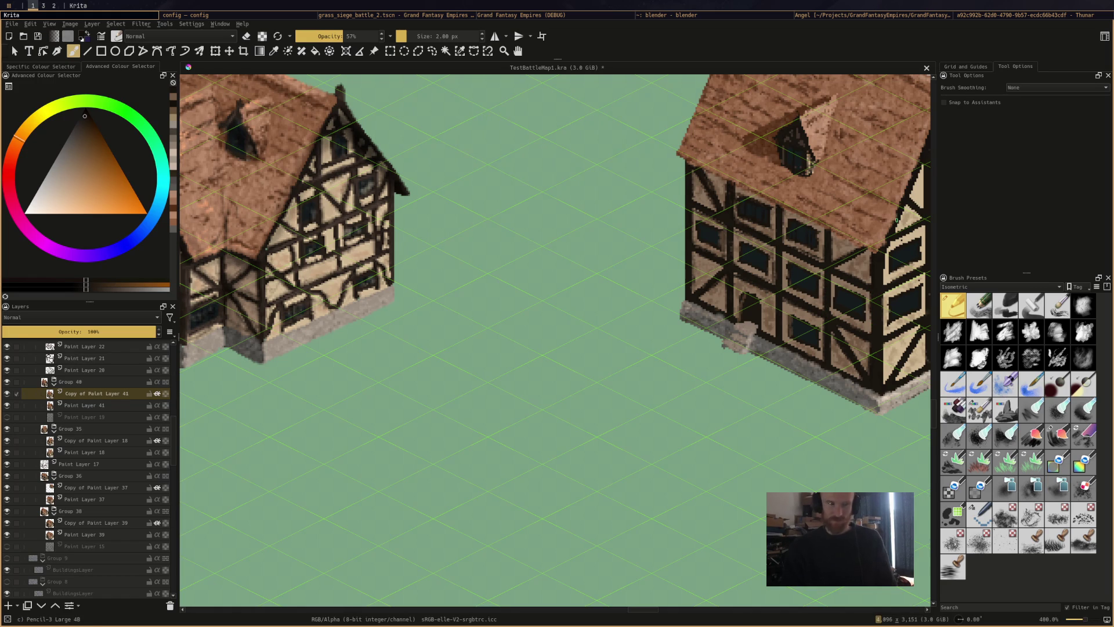
key("ctrl+s")
key("super+2")
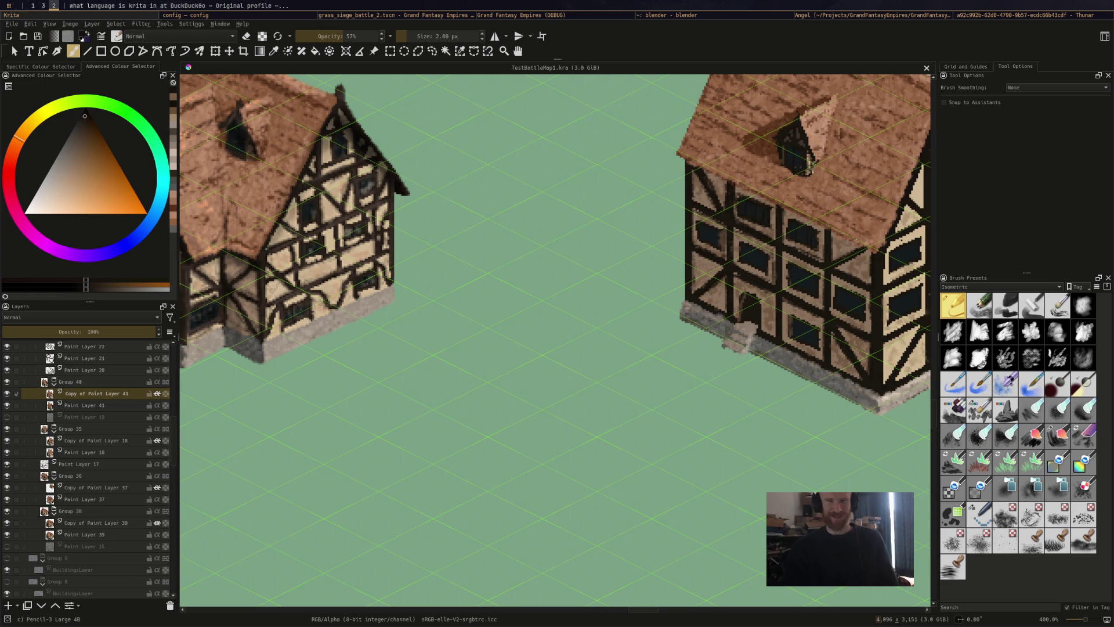
key("super+1")
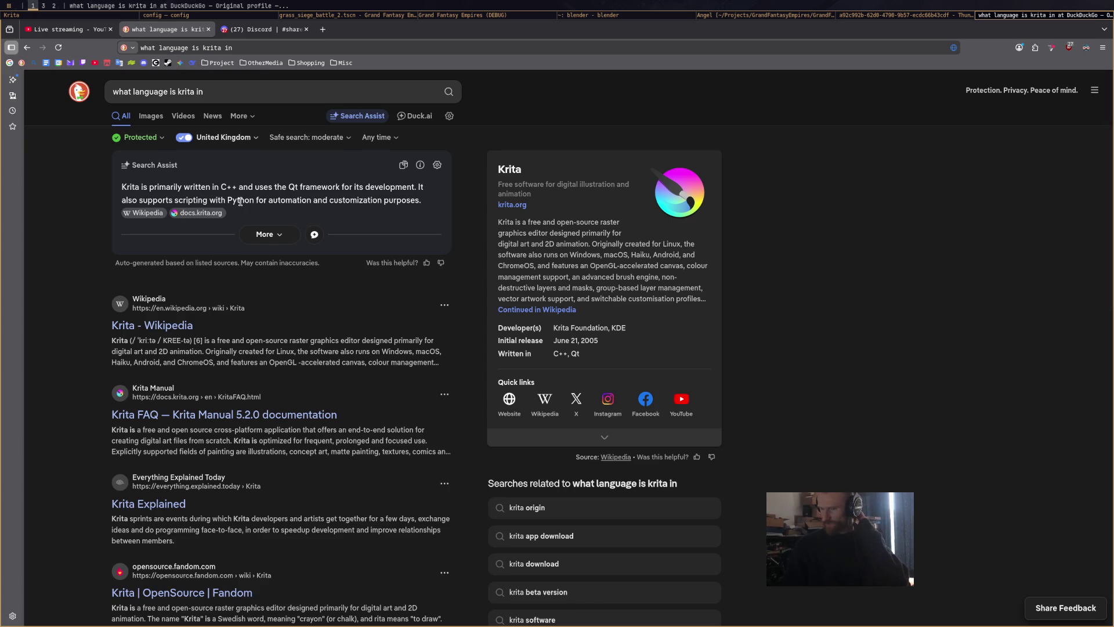
Change the DuckDuckGo query from 'krita' to 'blender', search, and return to Krita
double_click(183, 93)
type("blender")
key("Return")
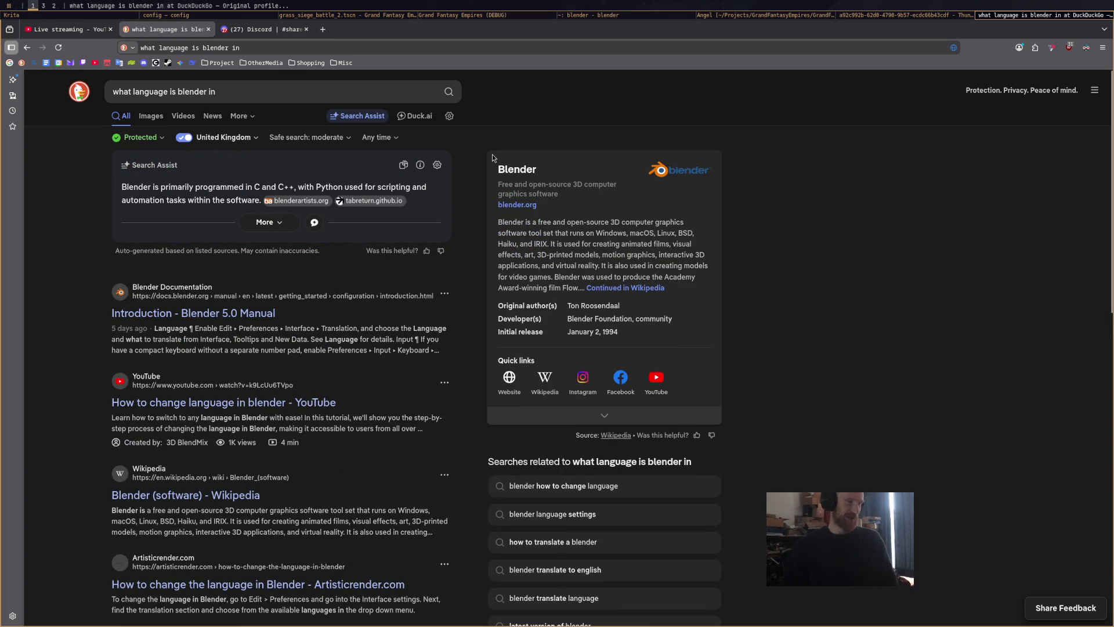
key("super+2")
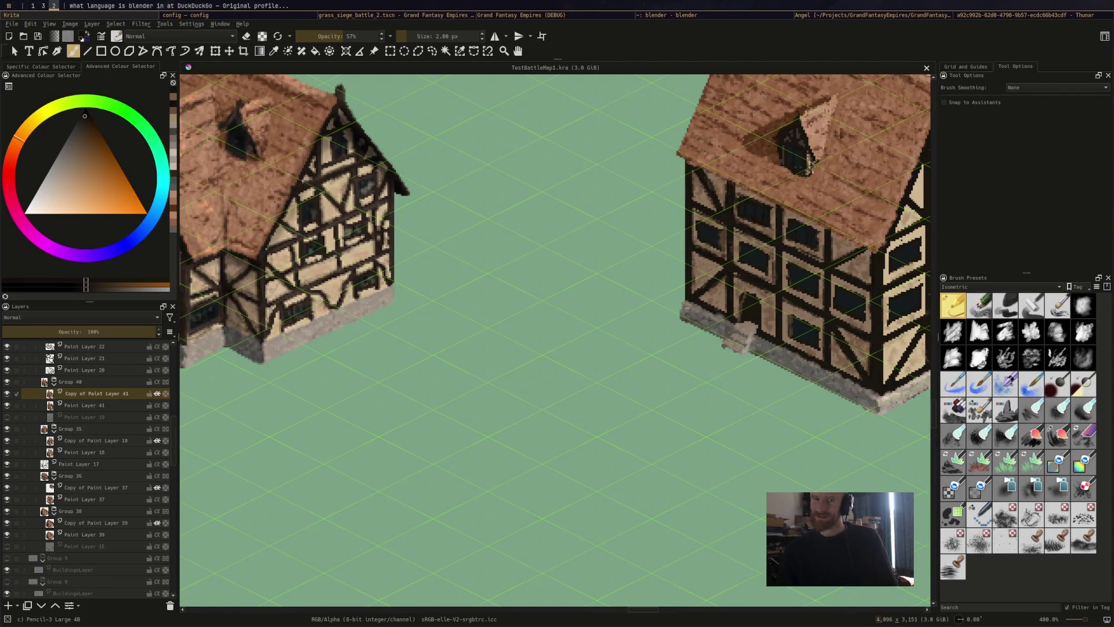
Pan to the chimneyed house, draw a thin dark line down the door's left edge, and sample the beige wall colour
left_click_drag(682, 341, 476, 447)
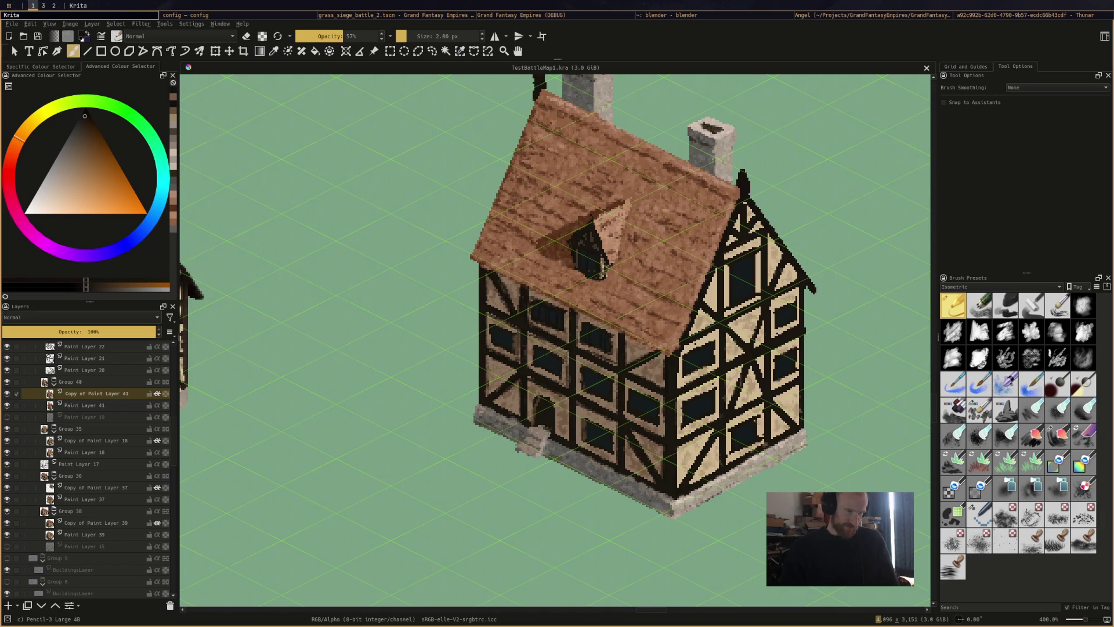
left_click(538, 406)
left_click_drag(533, 403, 532, 428)
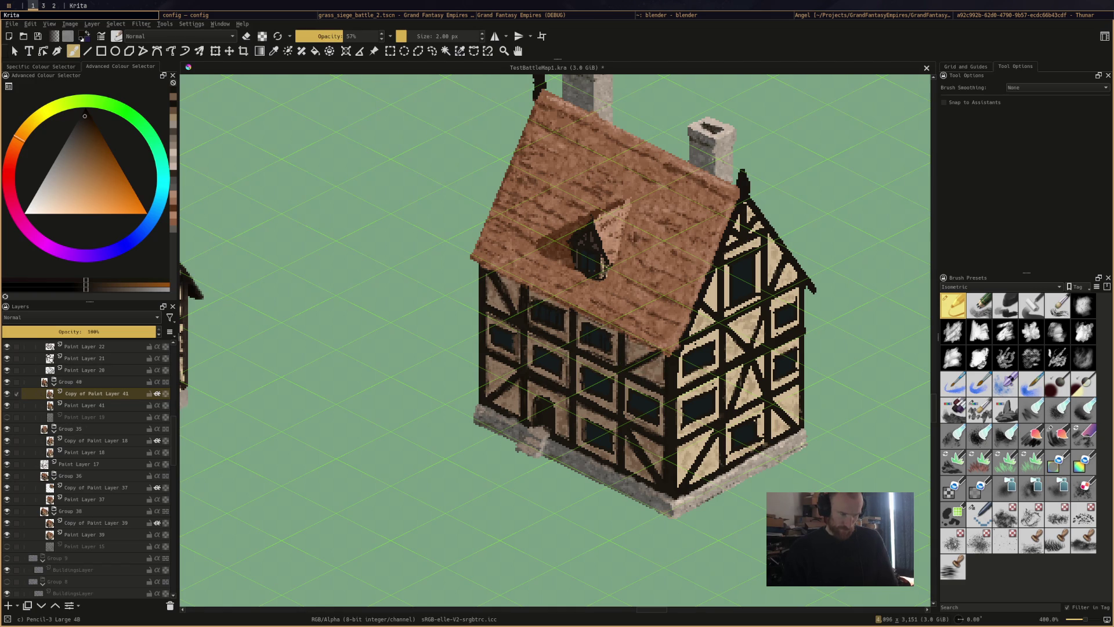
left_click(590, 344, "ctrl")
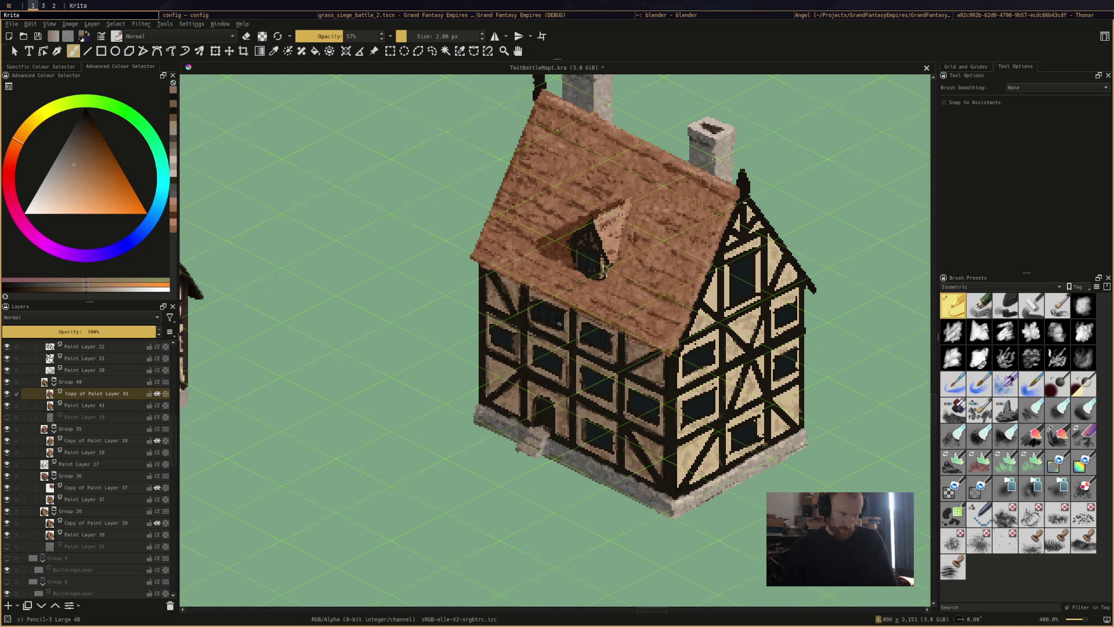
Paint beige over a dark beam on the wall, undo a stray patch on the window, and save
left_click_drag(533, 308, 528, 316)
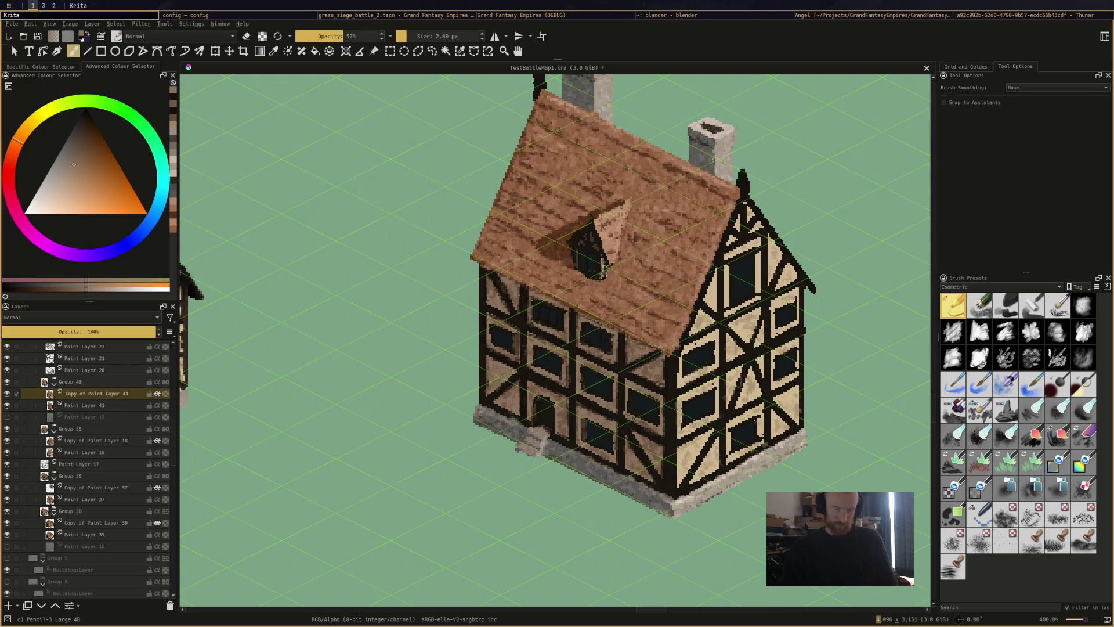
left_click_drag(633, 422, 647, 438)
key("ctrl+z")
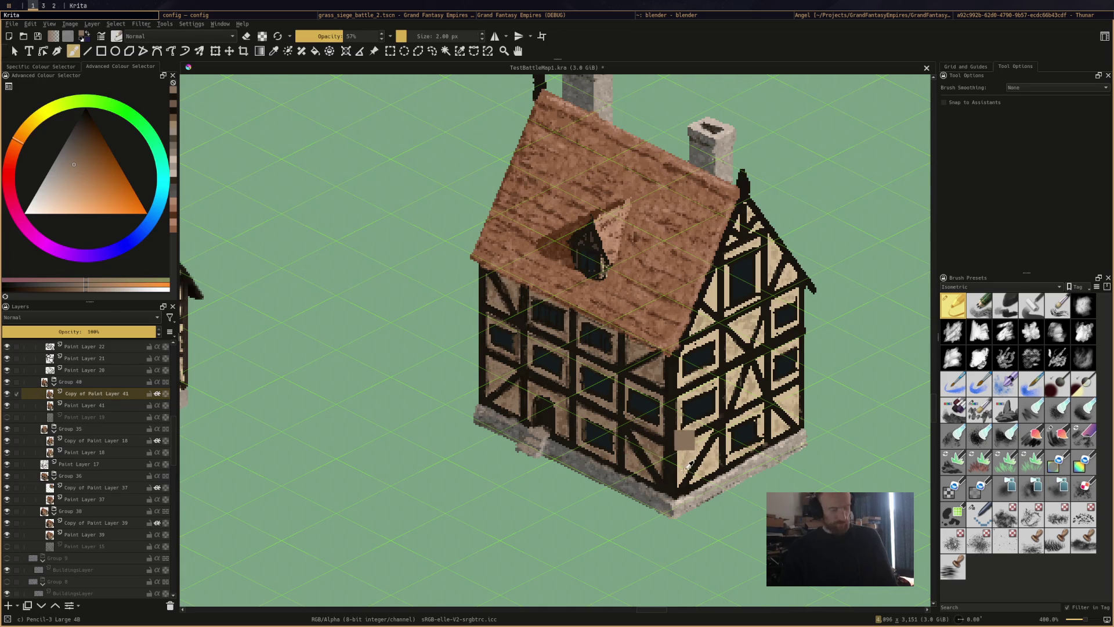
key("ctrl+s")
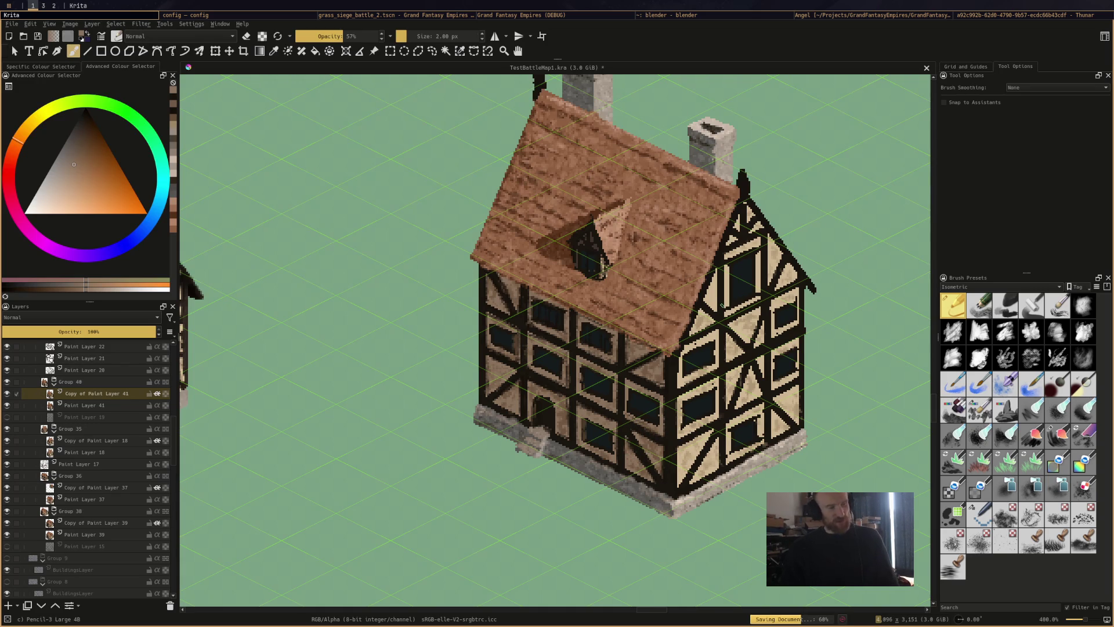
Sample the roof and doorway colours, adjust the shade, and paint light strokes around the doorway
left_click(553, 218, "ctrl")
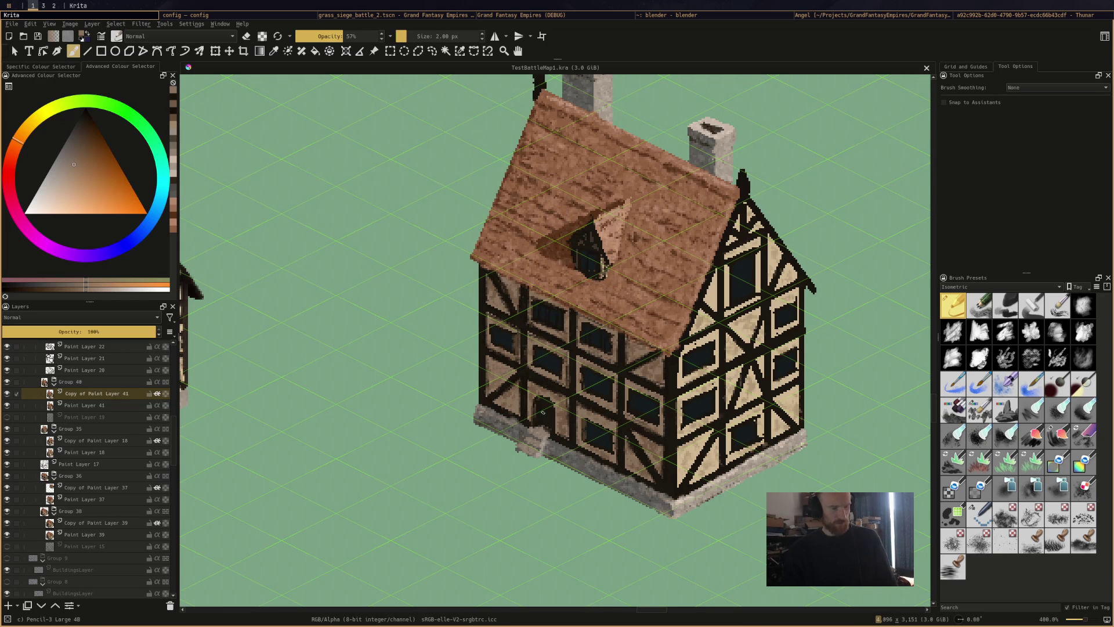
left_click(547, 429, "ctrl")
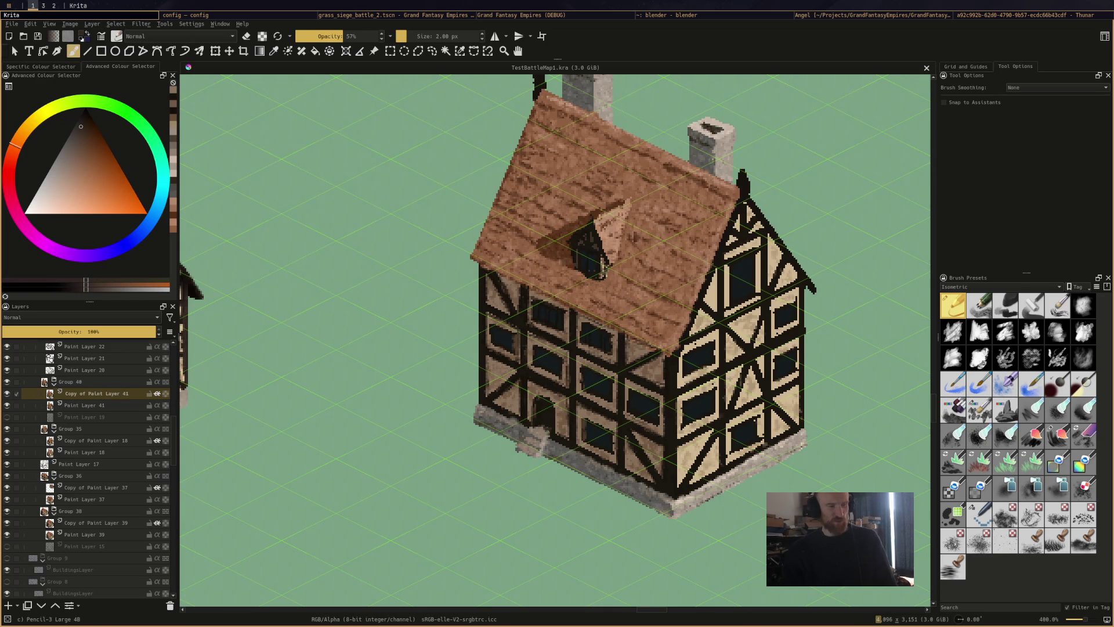
left_click(551, 419)
left_click(551, 419, "ctrl")
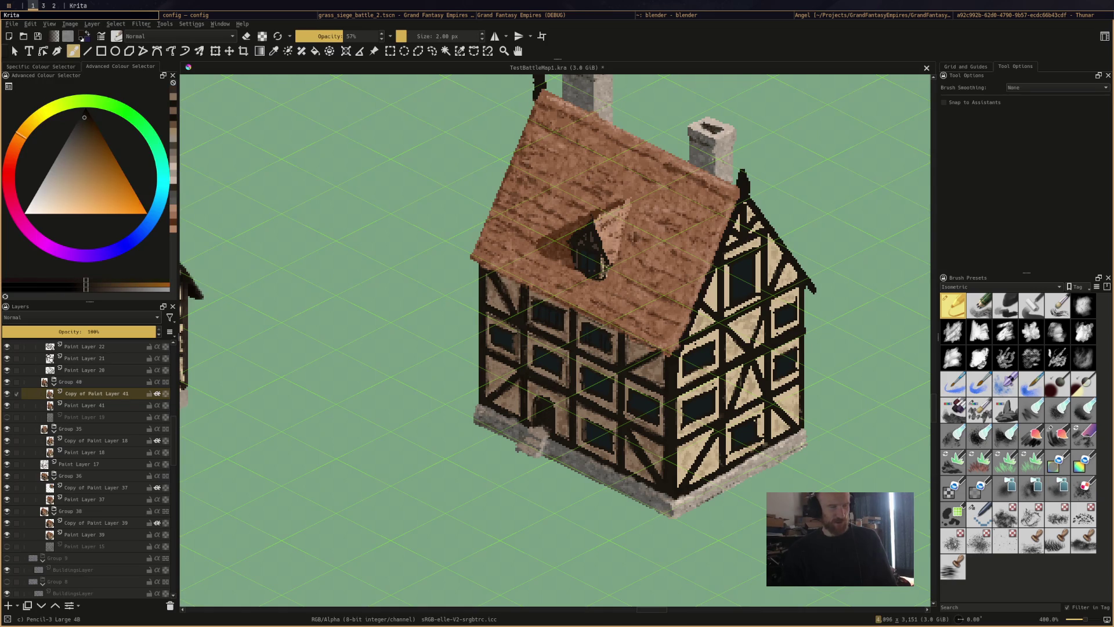
left_click(82, 130)
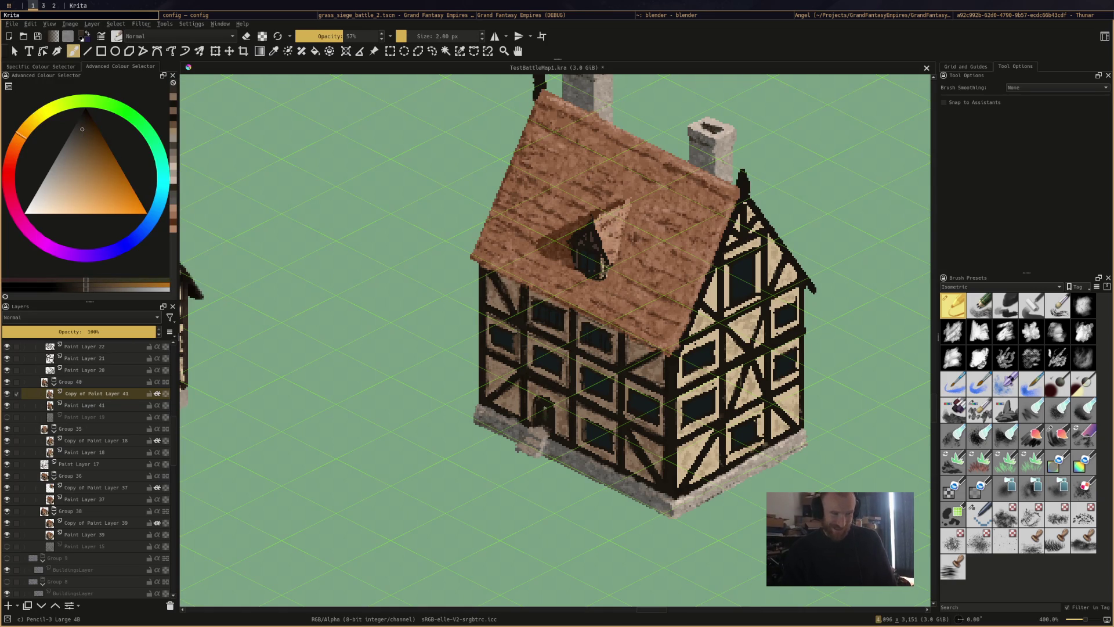
mouse_move(550, 408)
left_mouse_down()
mouse_move(551, 421)
mouse_move(554, 412)
left_mouse_up()
Sample a dark house colour, shift its hue toward red-orange, pick a shade, and save
left_click(548, 416, "ctrl")
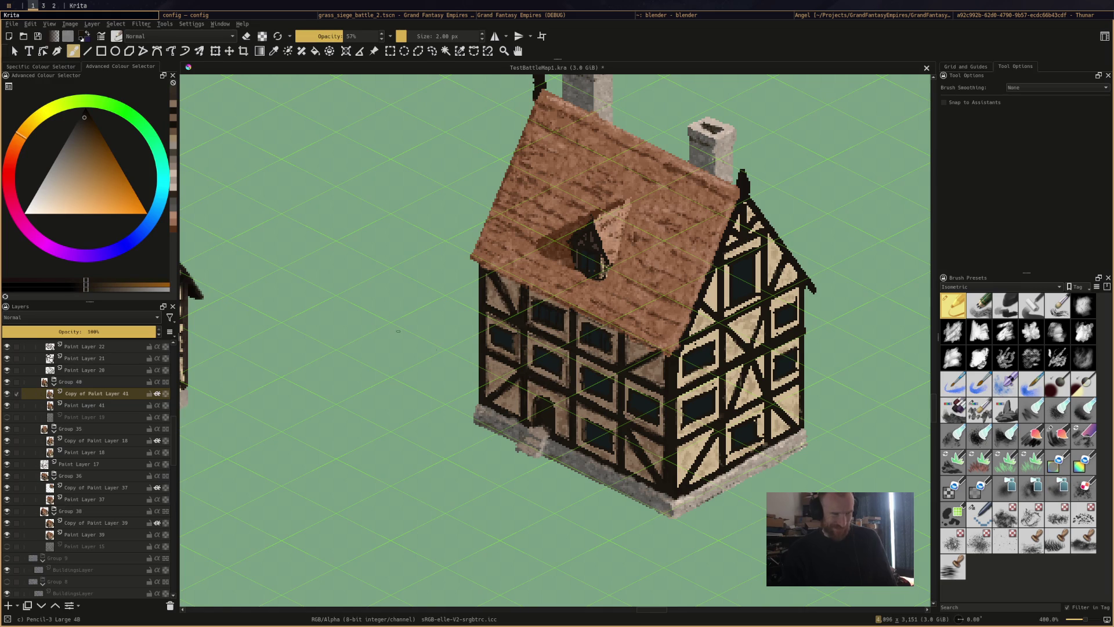
left_click(13, 151)
left_click(83, 131)
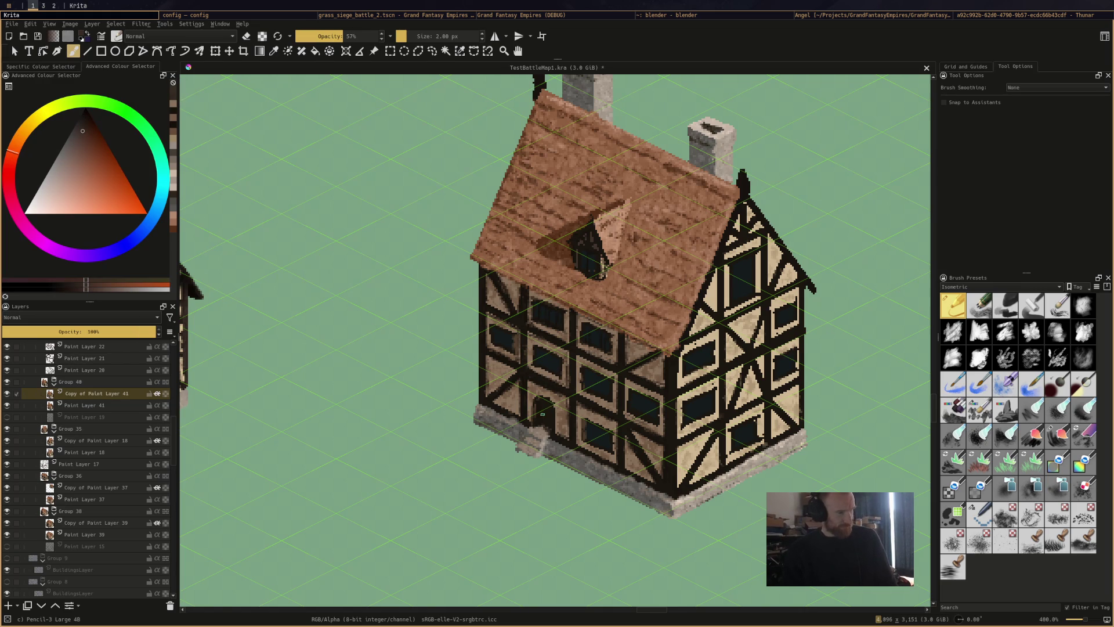
key("ctrl+s")
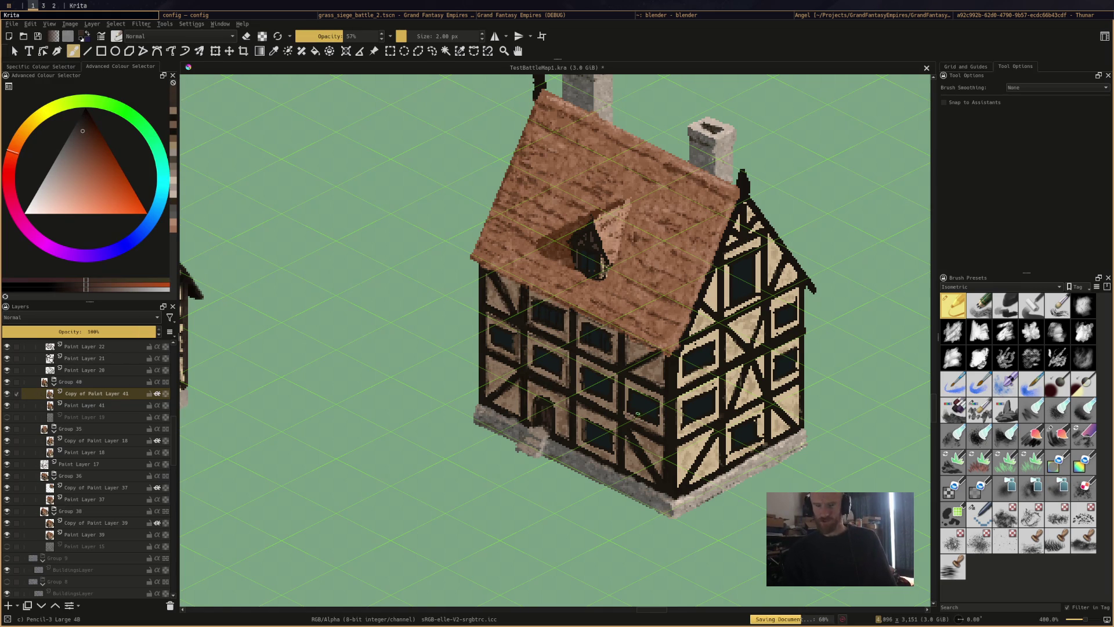
Sample the brown wall colour, lighten it, and paint it onto the wall
left_click(670, 365, "ctrl")
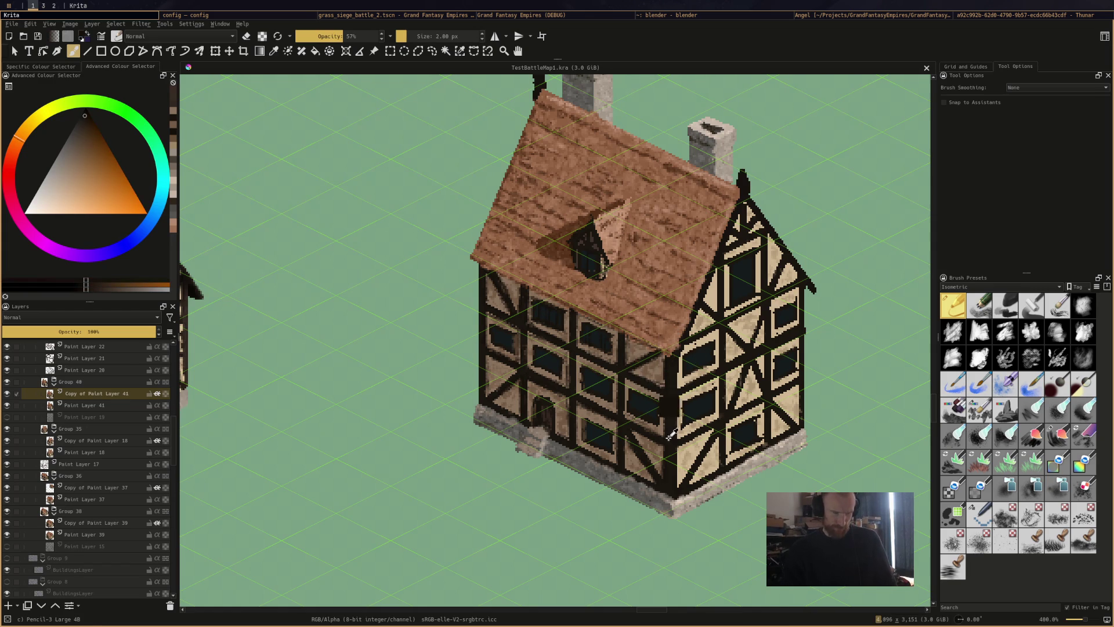
left_click(83, 128)
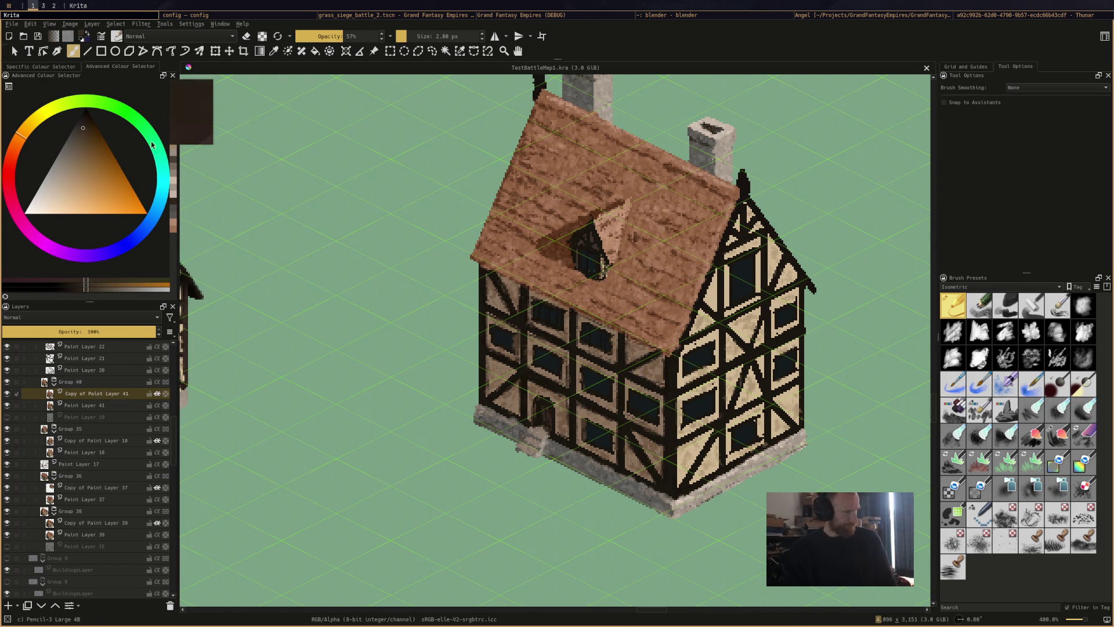
left_click(672, 368)
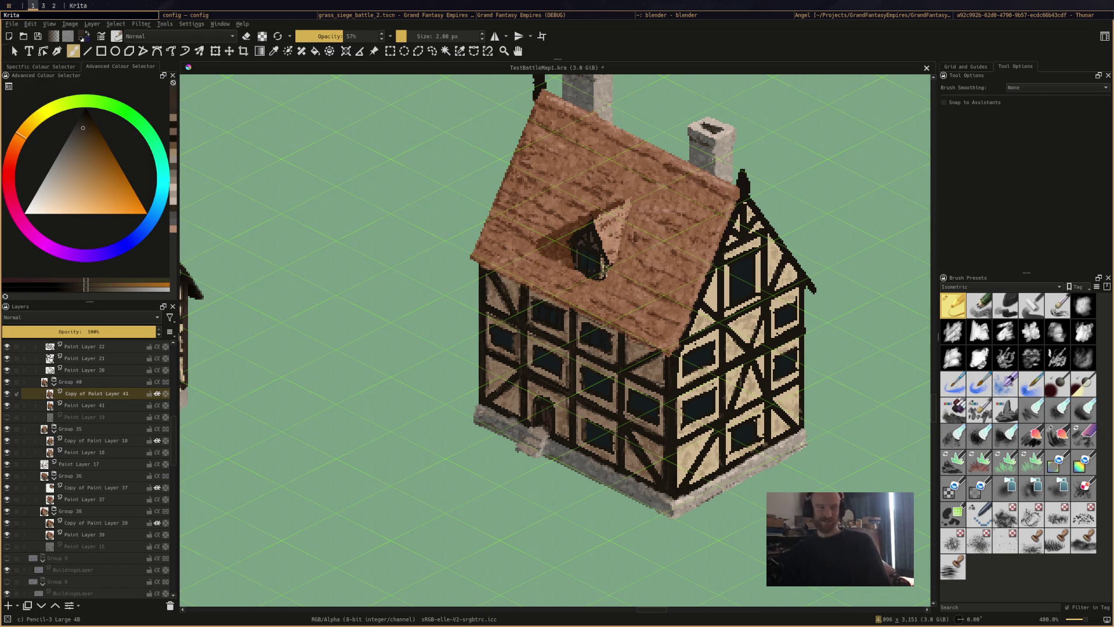
Sample the roof-edge brown, darken it to near black, sample the mid brown-grey wall colour, and save
left_click(496, 276, "ctrl")
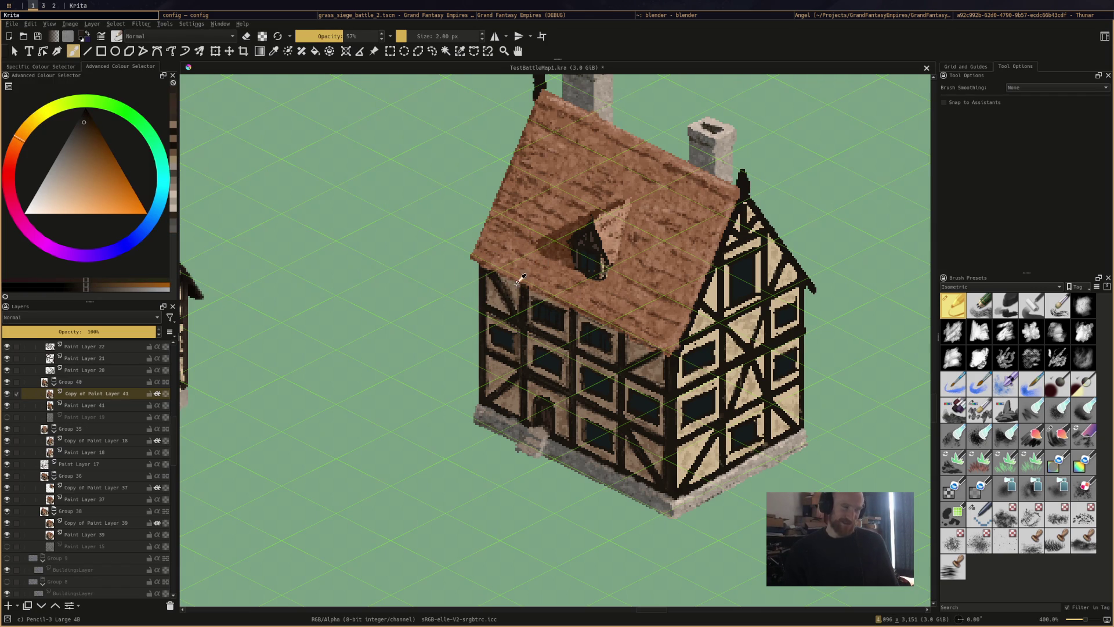
left_click(485, 273, "ctrl")
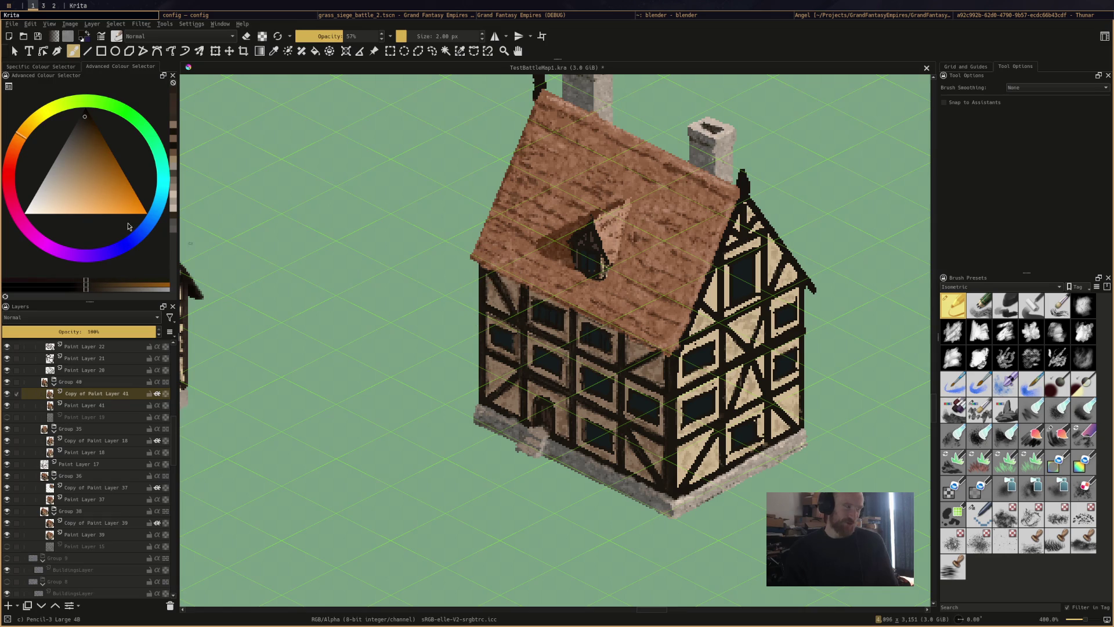
mouse_move(85, 118)
left_click_drag(85, 118, 87, 113)
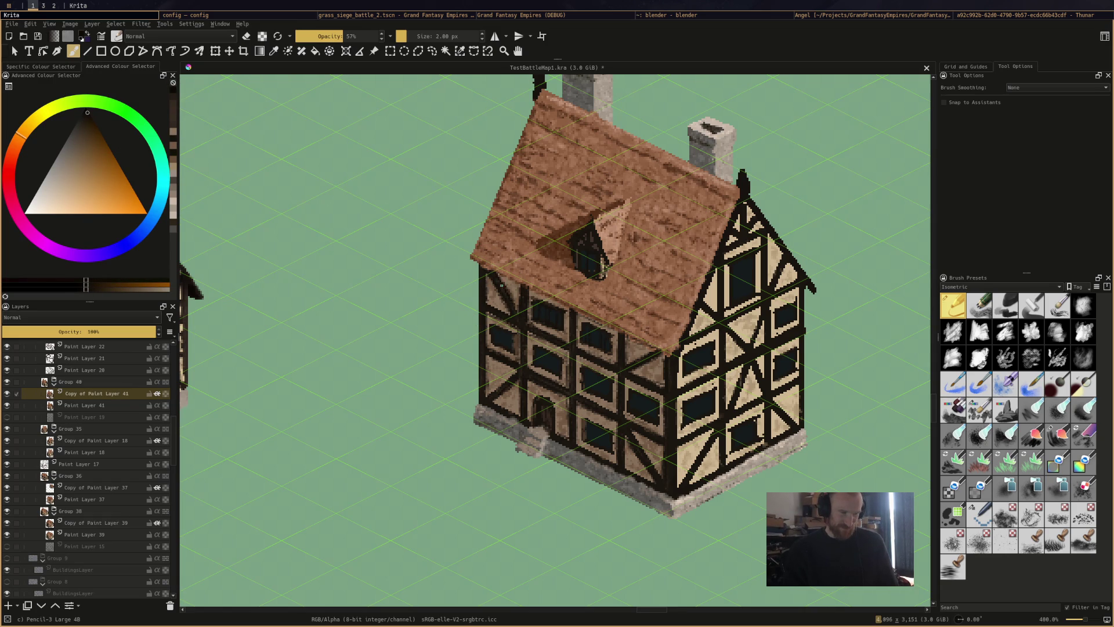
left_click(511, 284, "ctrl")
key("ctrl+s")
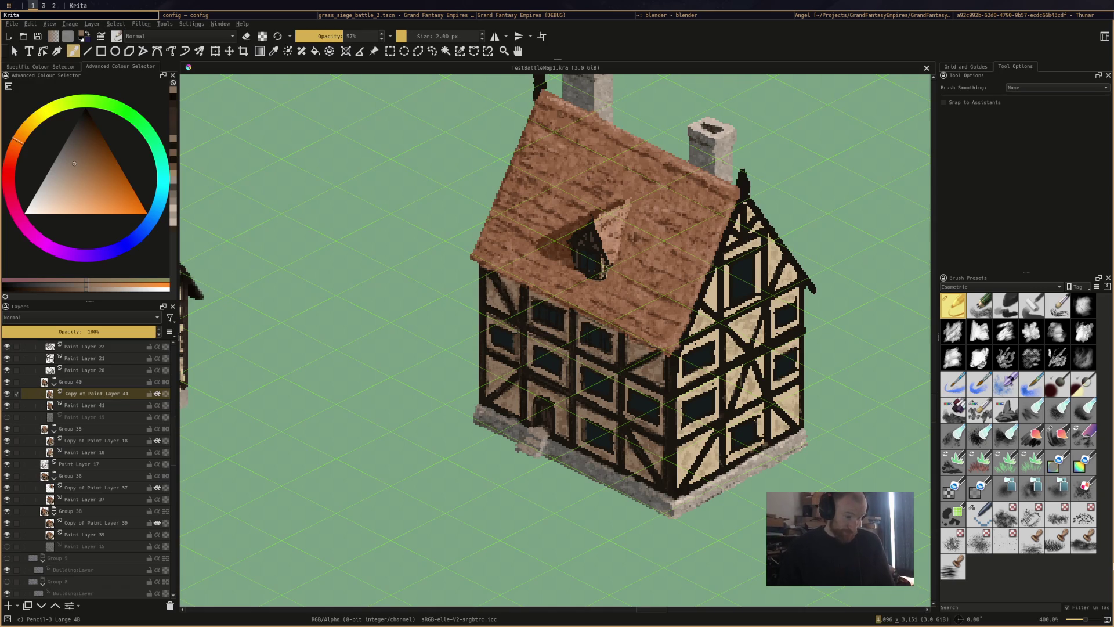
Add small dark marks on the wall, darken part of a lower window, and stroke tan onto the gable panel
left_click(522, 302, "ctrl")
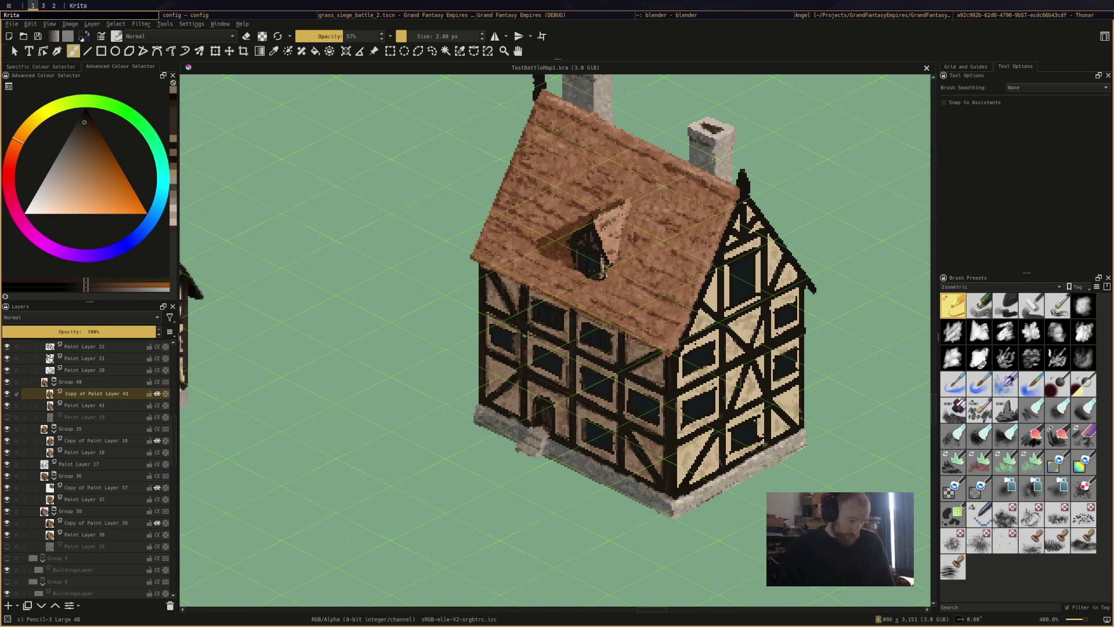
left_click(522, 332)
left_click(516, 349, "ctrl")
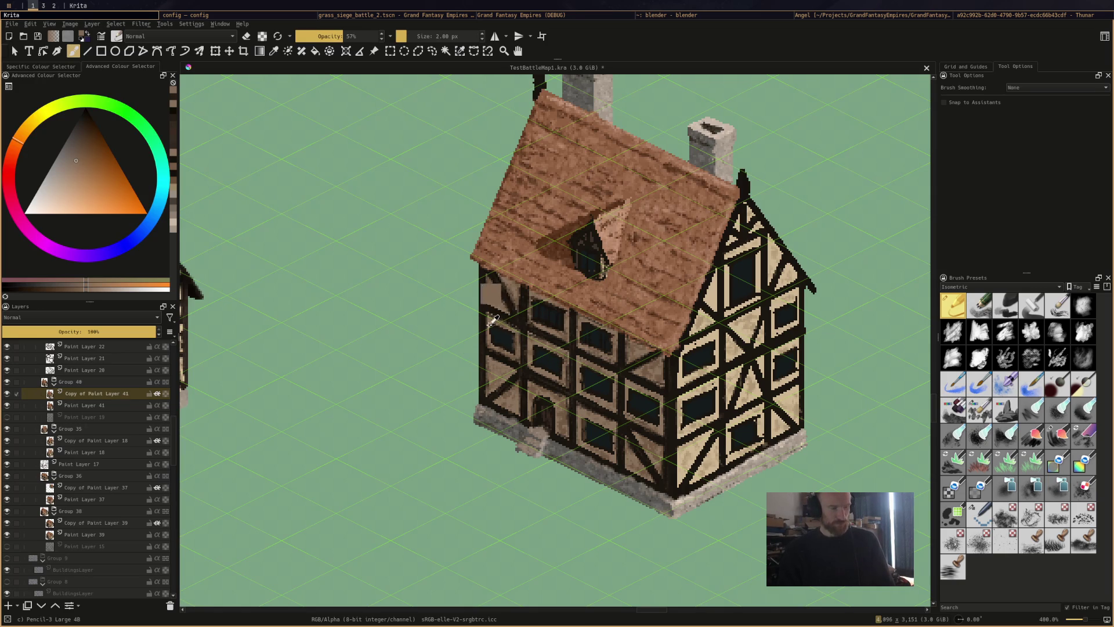
left_click(508, 330, "ctrl")
left_click(502, 335, "ctrl")
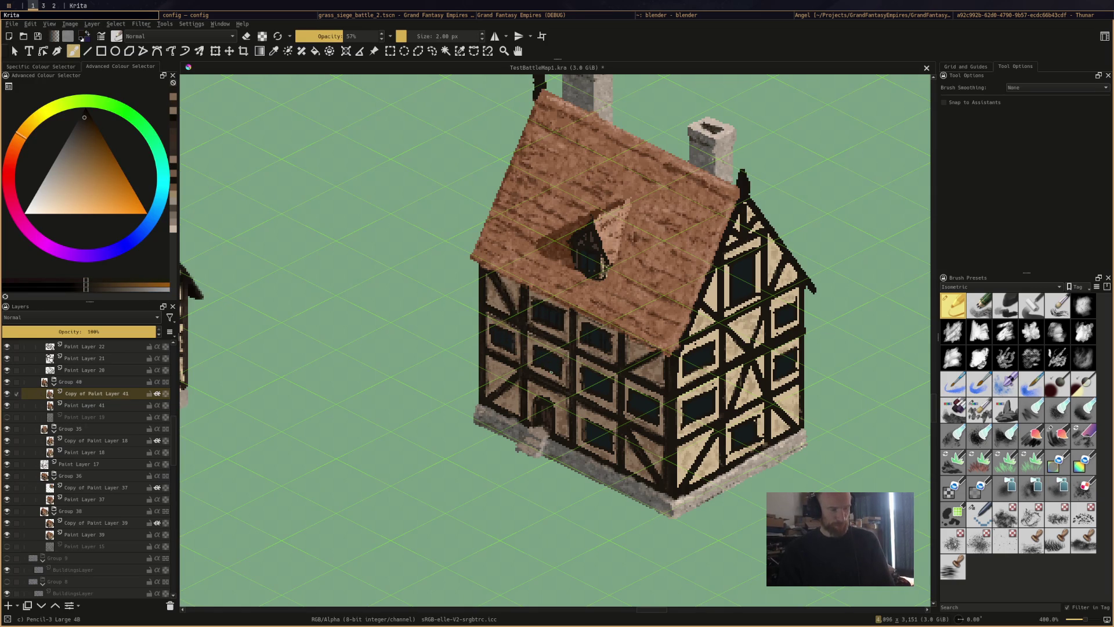
left_click_drag(589, 434, 587, 423)
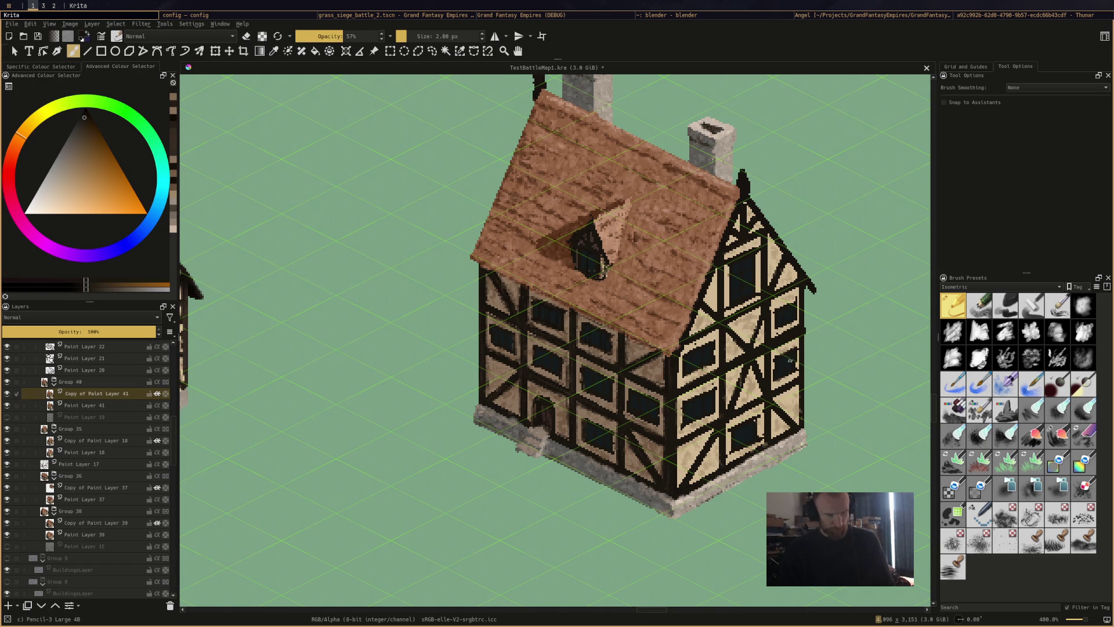
mouse_move(731, 399)
left_mouse_down()
mouse_move(740, 375)
mouse_move(728, 356)
mouse_move(717, 367)
left_mouse_up()
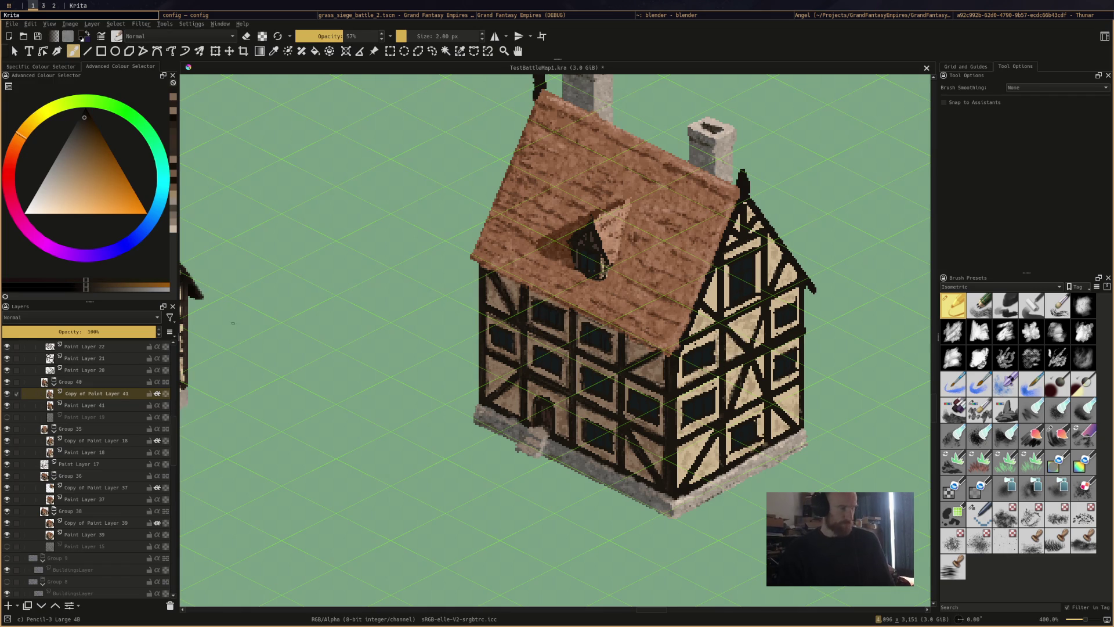
Sample a darker wall colour and paint a short dark stroke on the right house's wall
scroll(343, 443, "down", 4)
scroll(443, 510, "up", 2)
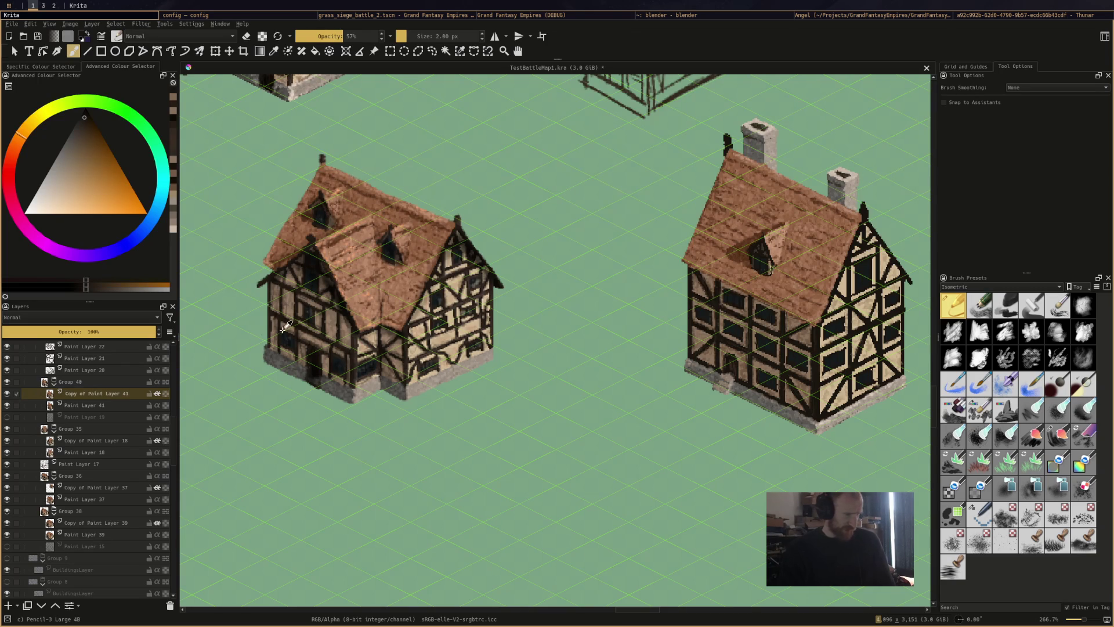
left_click(293, 292, "ctrl")
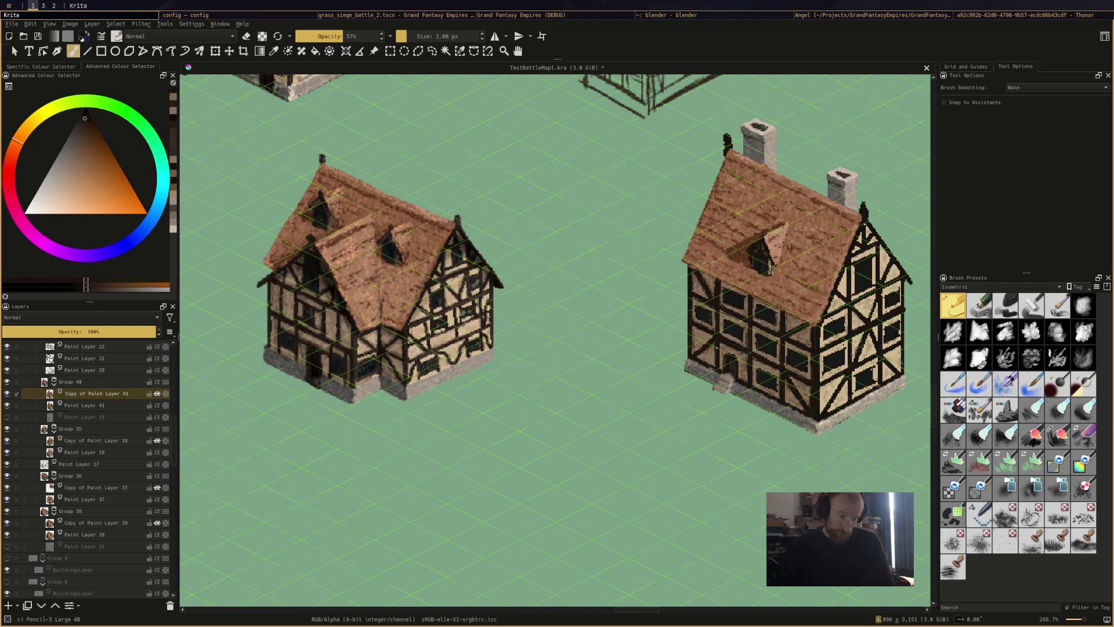
left_click_drag(703, 351, 712, 340)
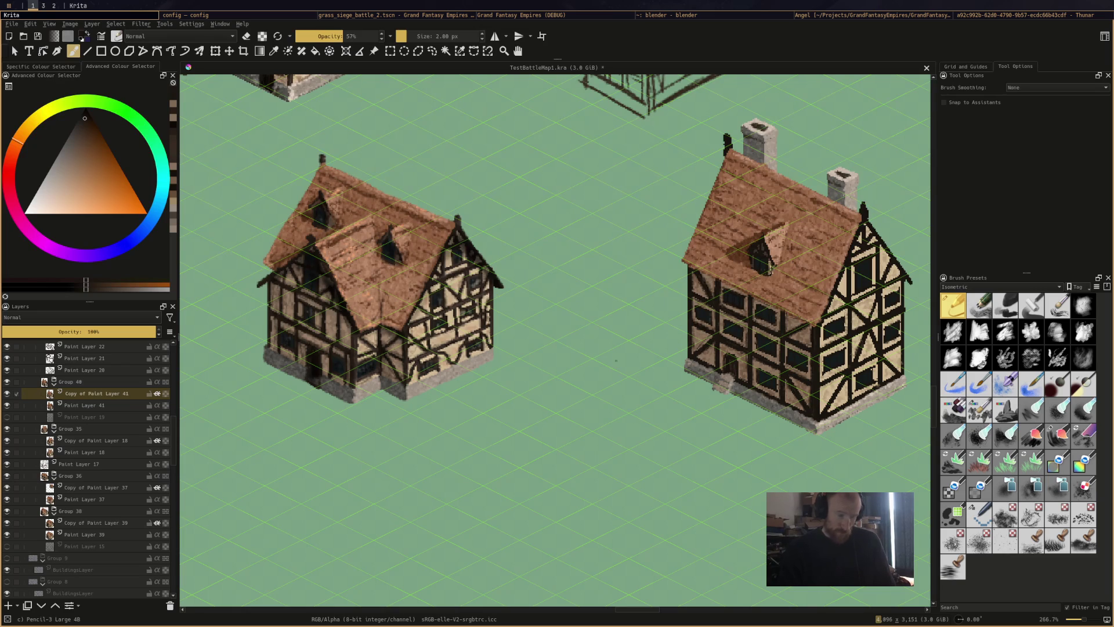
Sample the left house's beam colour, add five dark timber strokes to the right house's gable, and save
left_click(408, 359, "ctrl")
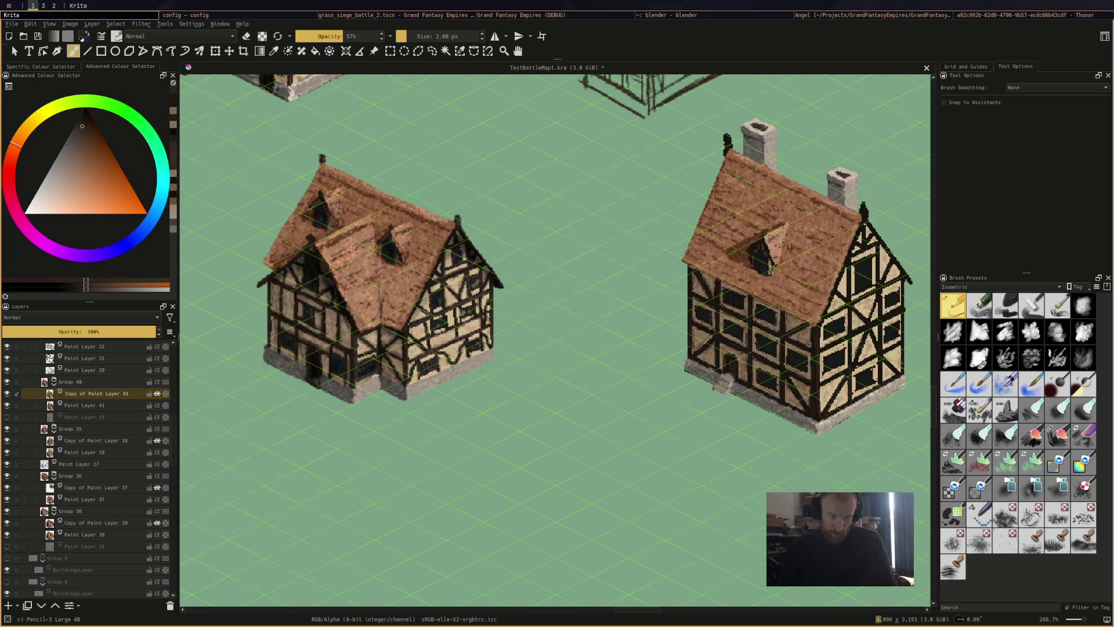
mouse_move(881, 373)
left_mouse_down()
mouse_move(902, 354)
mouse_move(878, 376)
mouse_move(883, 331)
left_mouse_up()
mouse_move(865, 351)
left_mouse_down()
mouse_move(899, 280)
mouse_move(889, 264)
left_mouse_up()
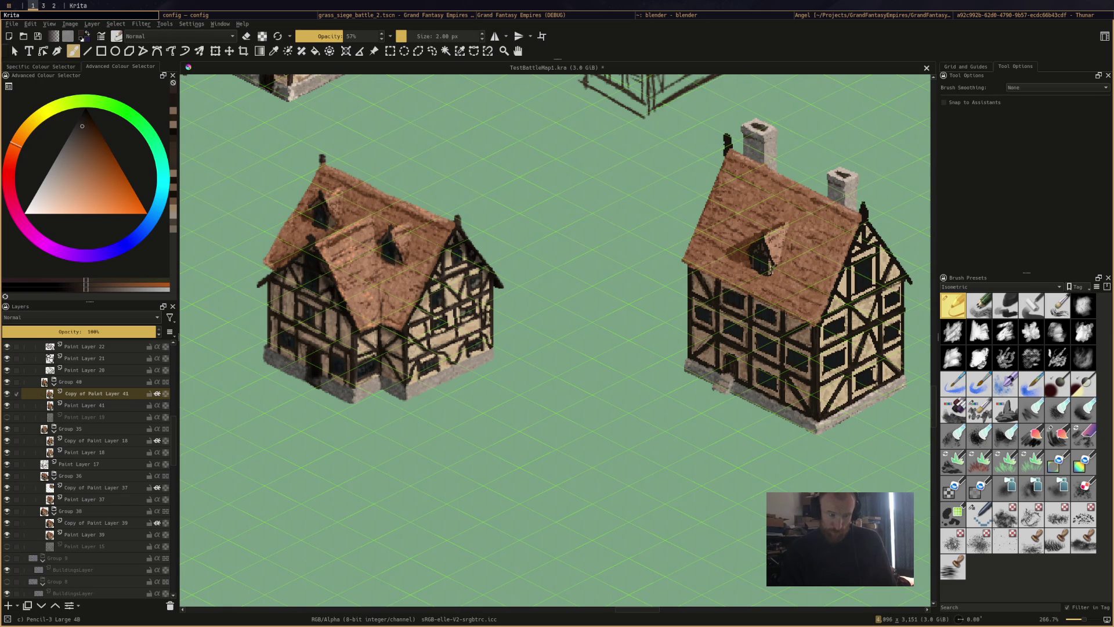
left_click_drag(833, 284, 821, 312)
left_click_drag(862, 246, 875, 254)
left_click_drag(853, 265, 853, 294)
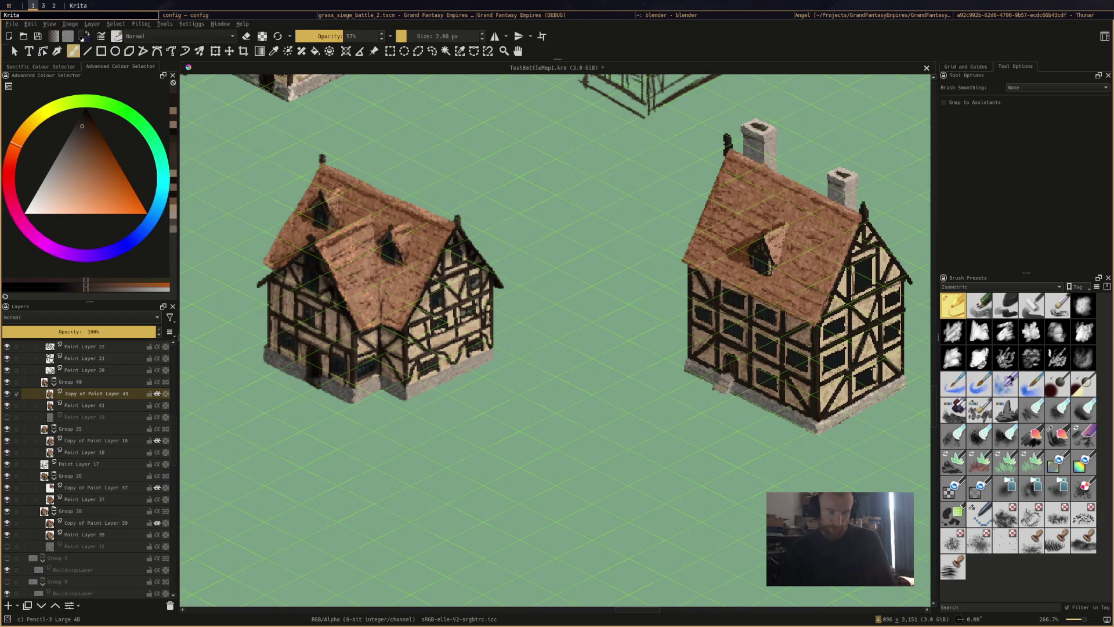
key("ctrl+s")
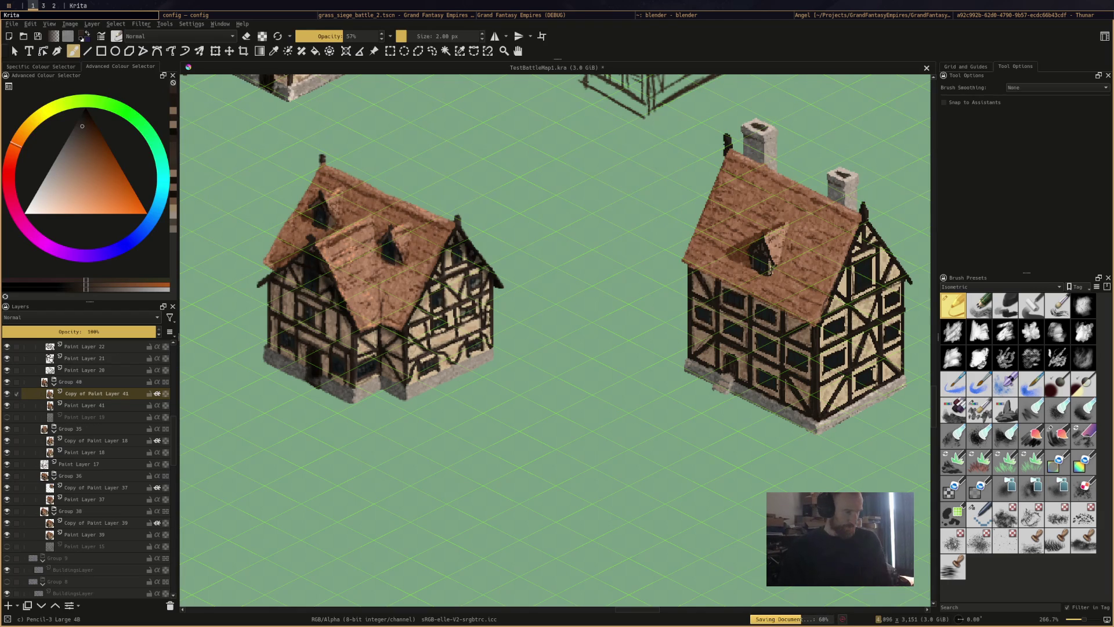
left_click(439, 333, "ctrl")
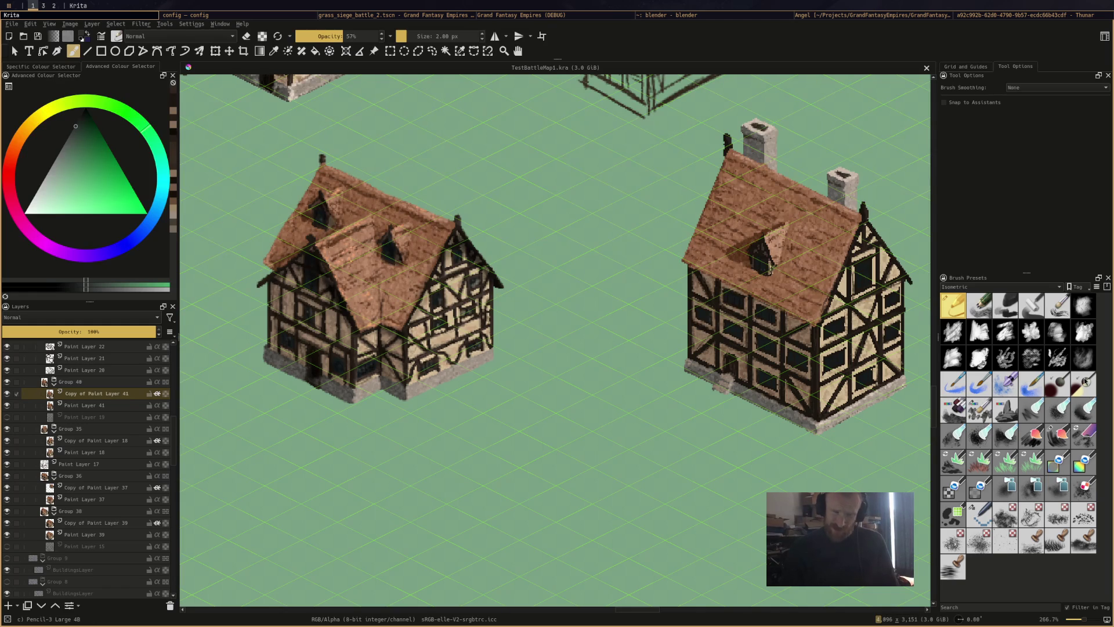
Dab Roughbreeze brush texture onto the right house's wall, save, and pan the view so the houses shift left
left_click(1058, 443)
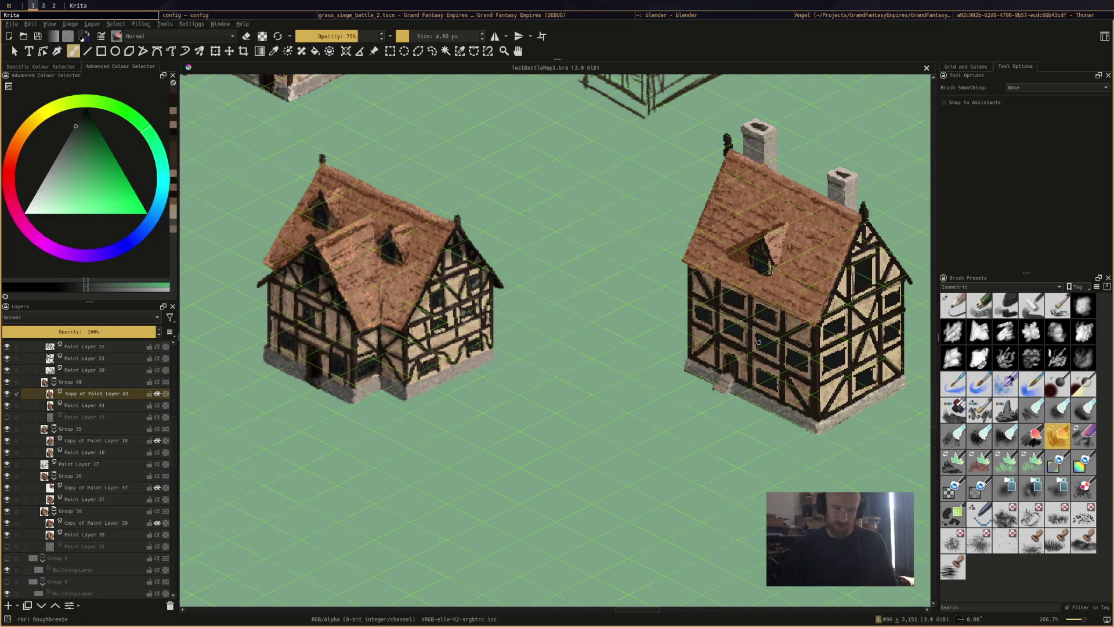
left_click(834, 329)
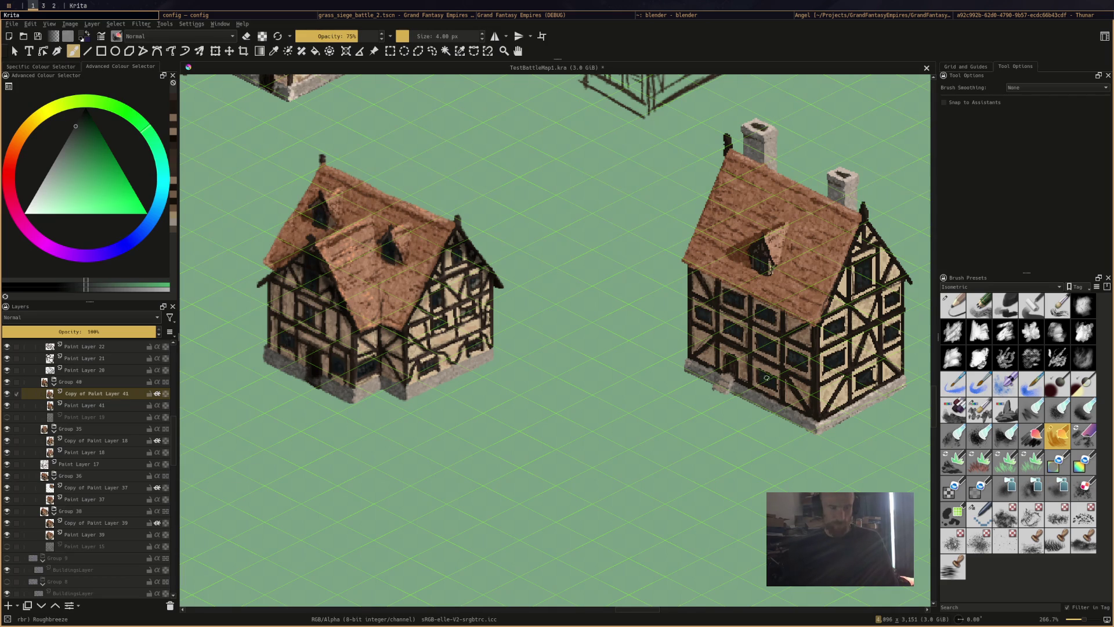
key("ctrl+s")
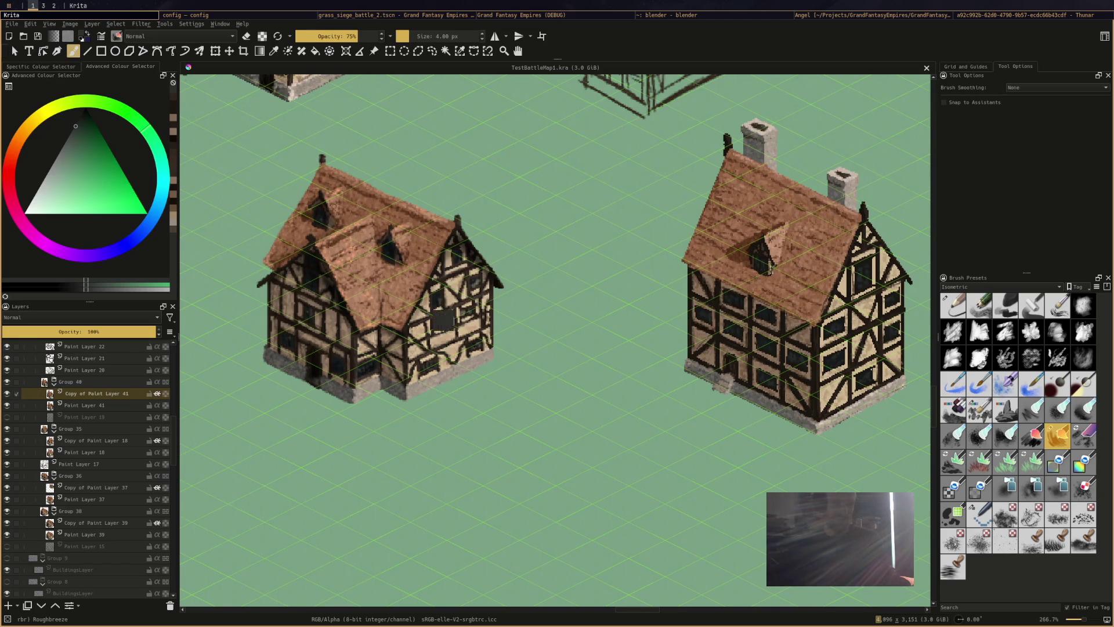
left_click_drag(647, 502, 503, 545)
scroll(748, 439, "down", 3)
scroll(746, 437, "up", 2)
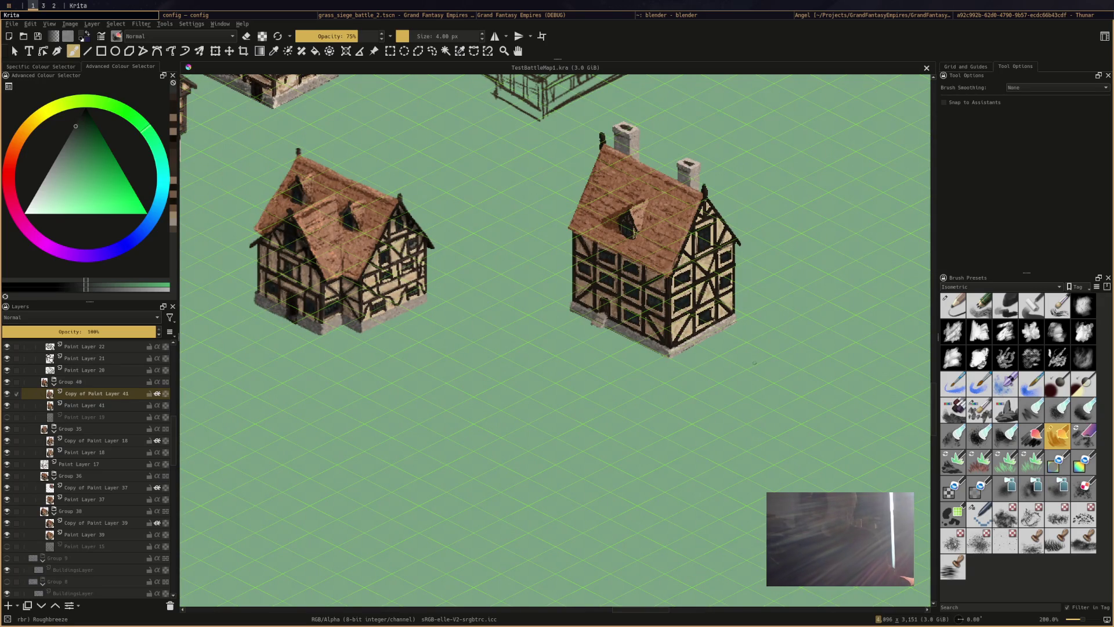
At 400% zoom, paint sampled wall tan over the timbers and shade the gable's right side
scroll(755, 363, "up", 2)
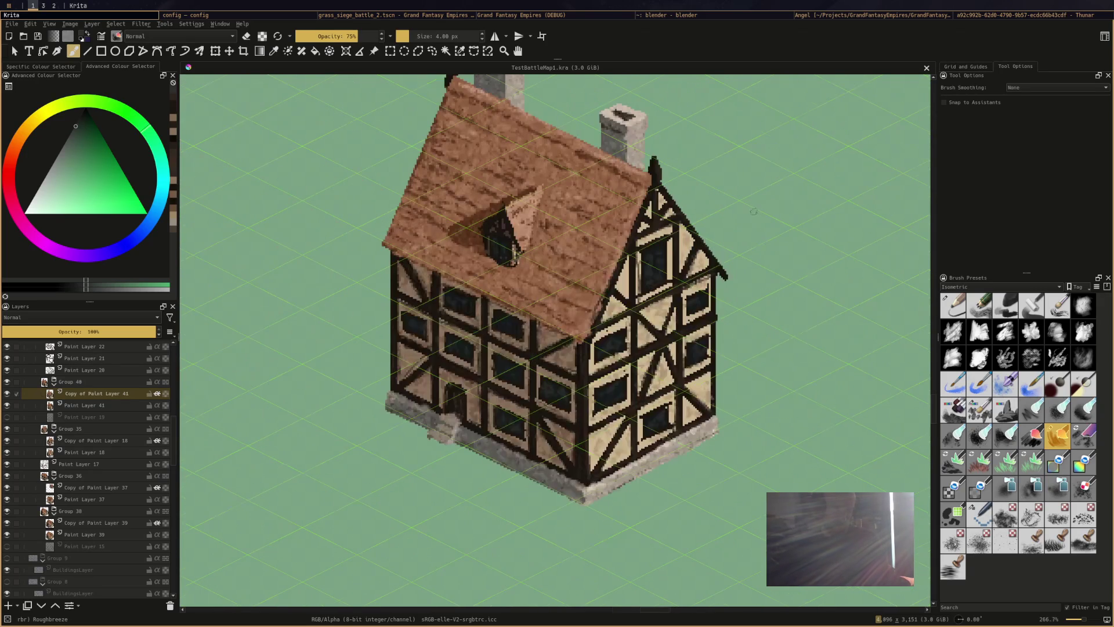
left_click(695, 320, "ctrl")
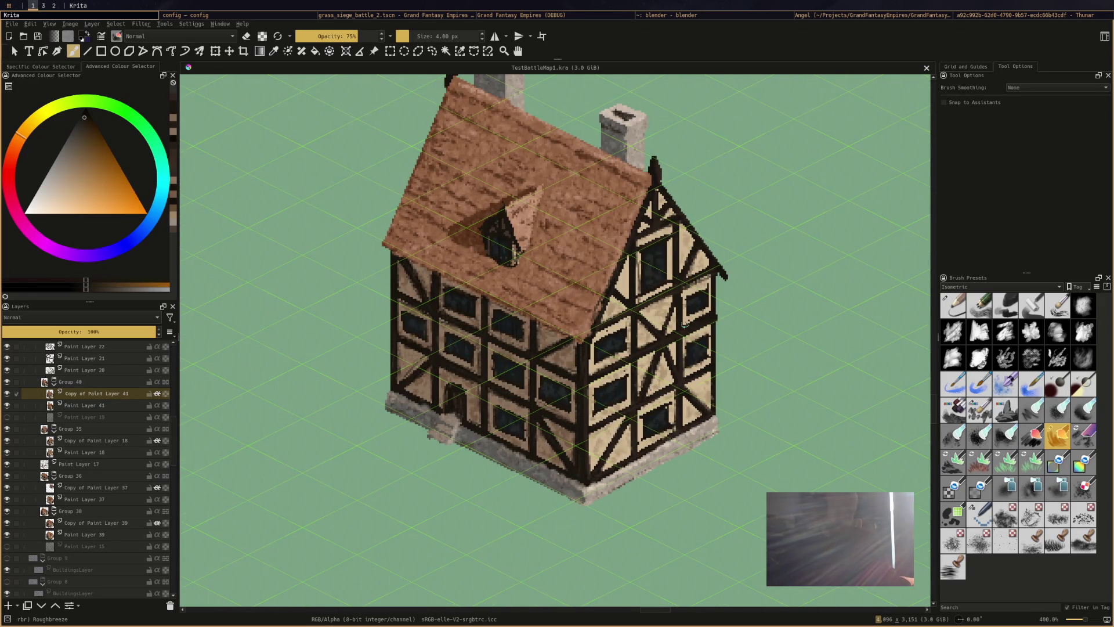
mouse_move(648, 341)
left_mouse_down()
mouse_move(696, 321)
mouse_move(691, 308)
left_mouse_up()
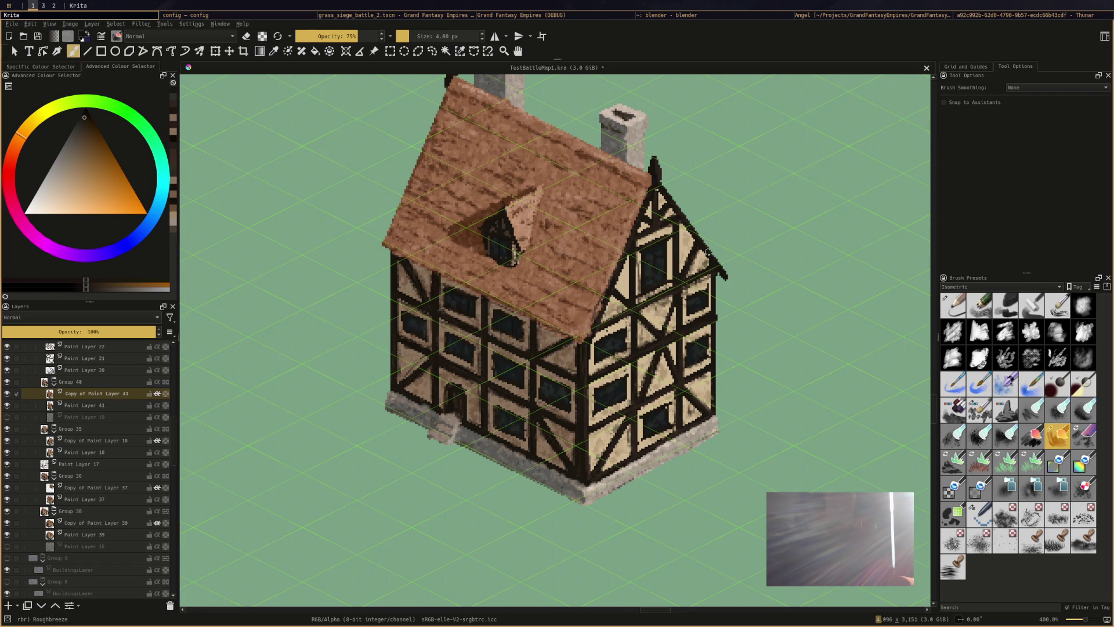
mouse_move(685, 226)
left_mouse_down()
mouse_move(696, 255)
mouse_move(688, 243)
left_mouse_up()
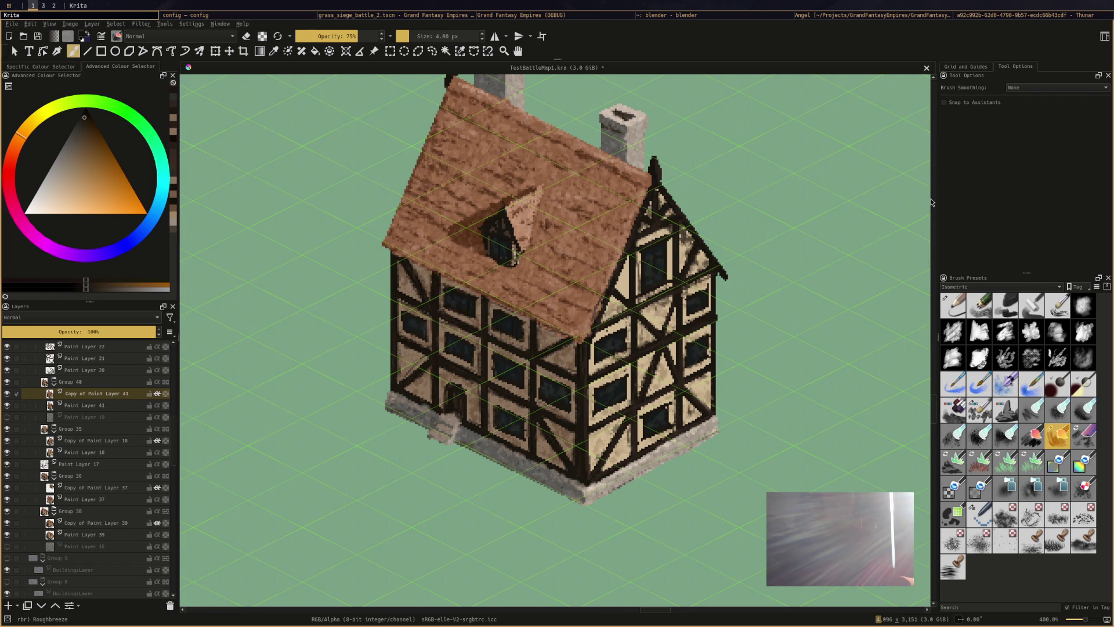
scroll(932, 203, "down", 5)
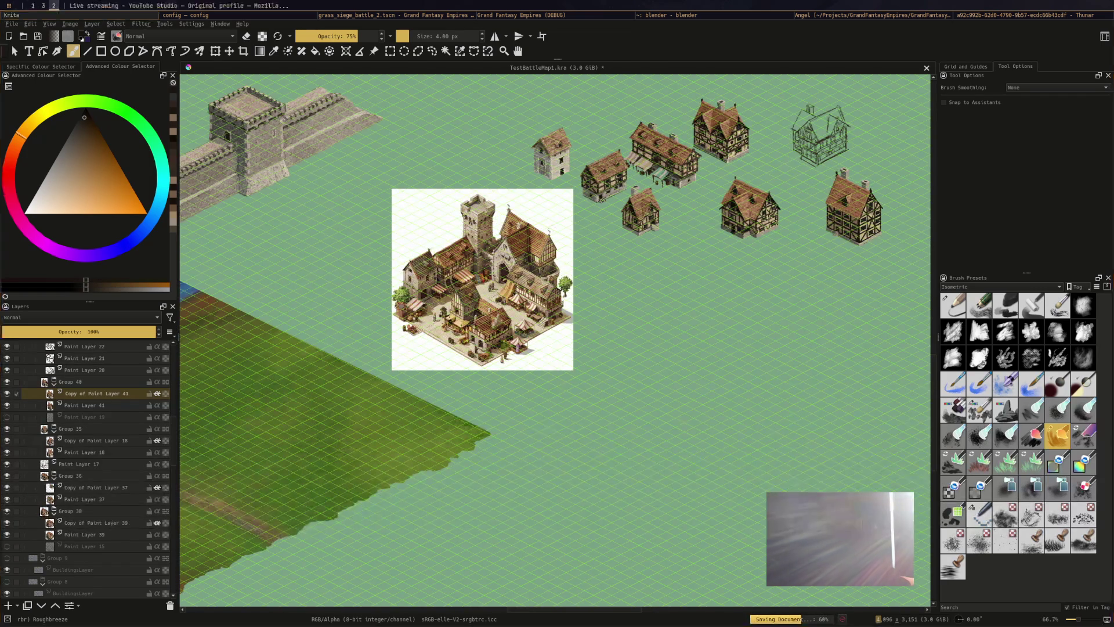
scroll(597, 328, "up", 5)
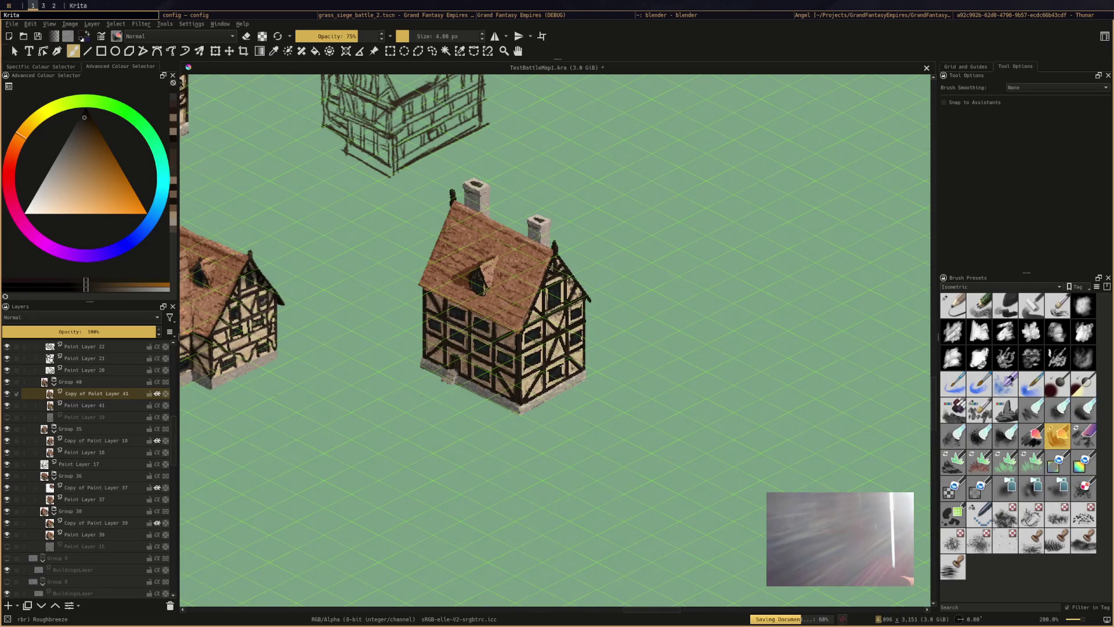
left_click(1055, 391)
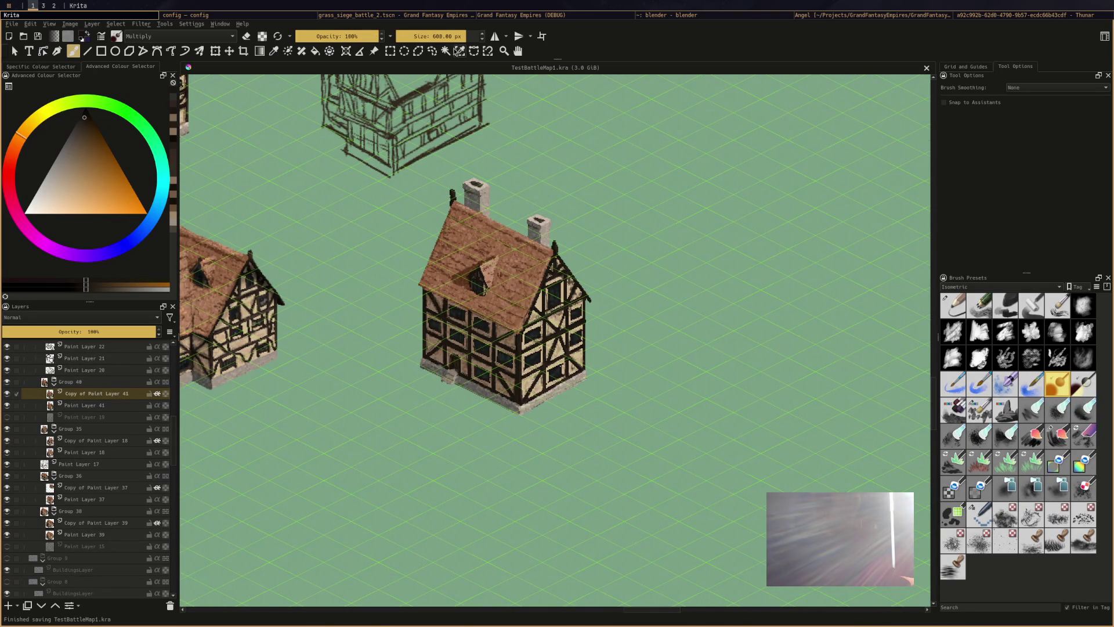
Shrink the Multiply brush to about 9.9 px and darken the right roof edge and front eave
left_click_drag(406, 33, 413, 33)
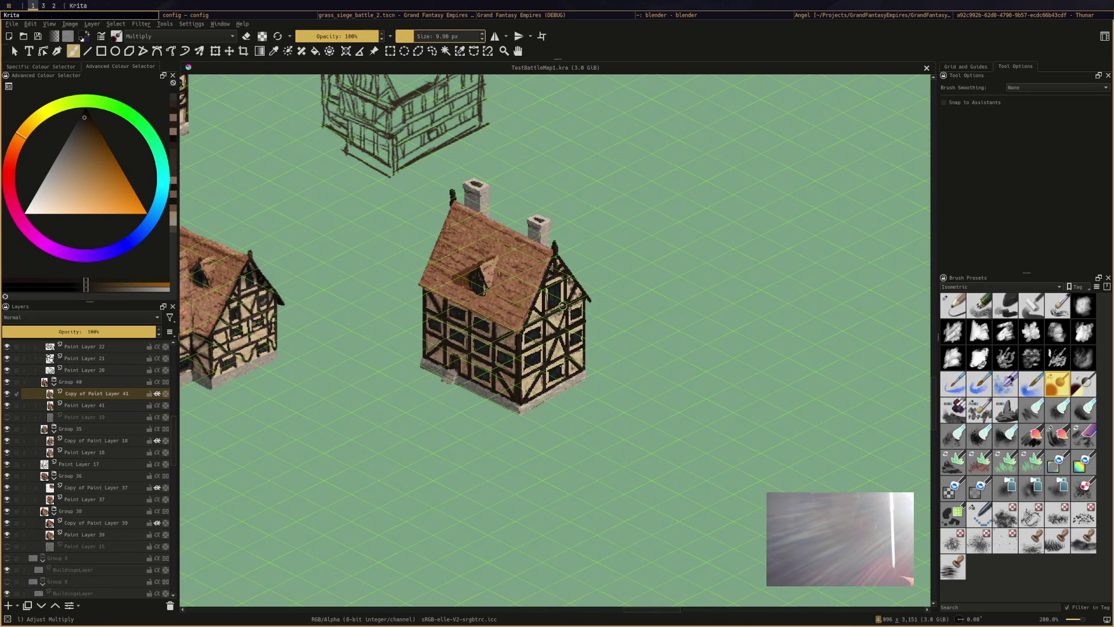
mouse_move(558, 270)
left_mouse_down()
mouse_move(571, 285)
mouse_move(547, 270)
left_mouse_up()
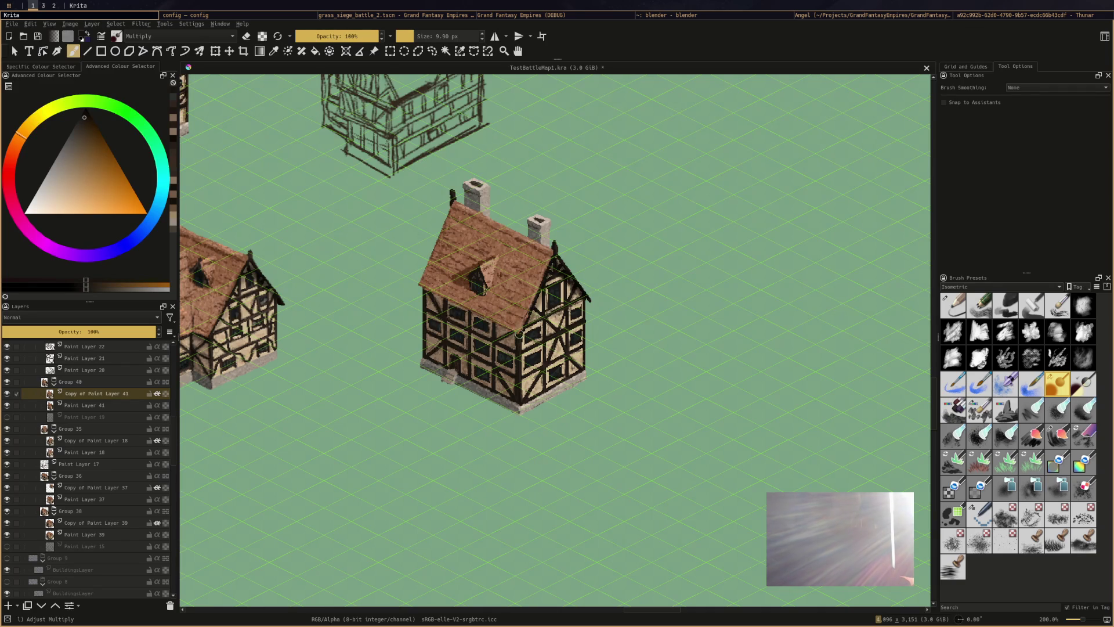
left_click_drag(442, 300, 506, 333)
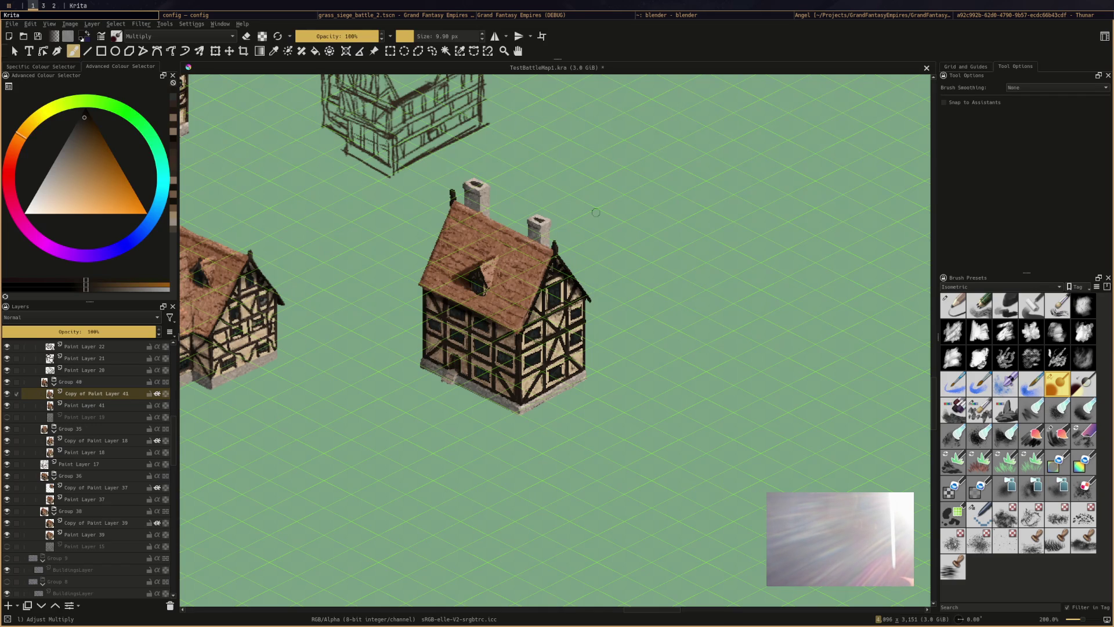
scroll(596, 213, "down", 4)
scroll(598, 212, "up", 2)
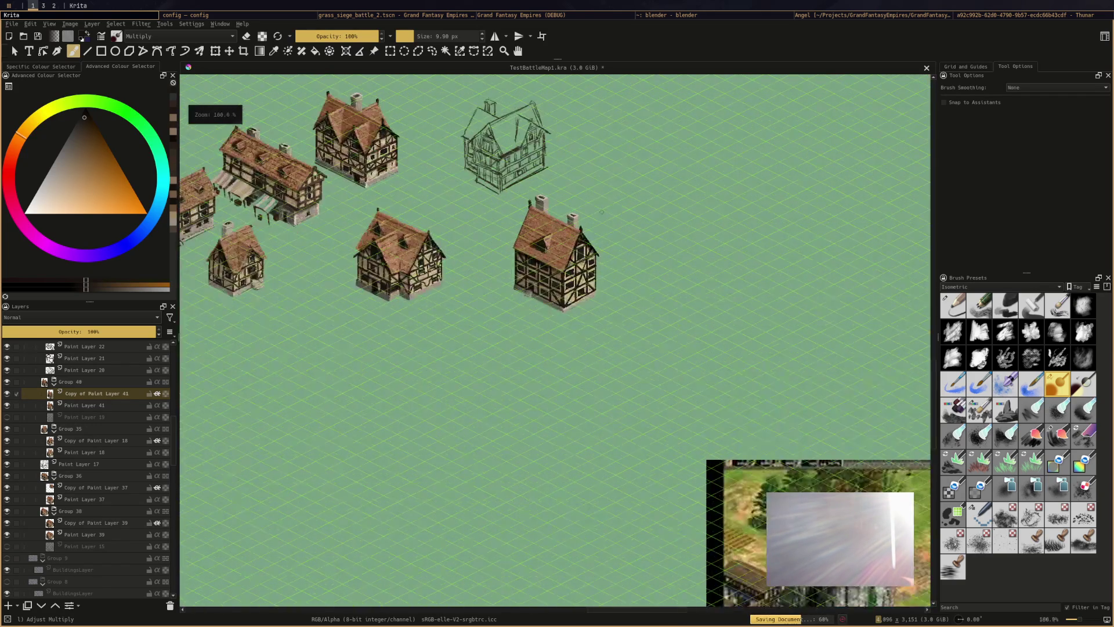
scroll(599, 211, "down", 1)
scroll(598, 211, "up", 2)
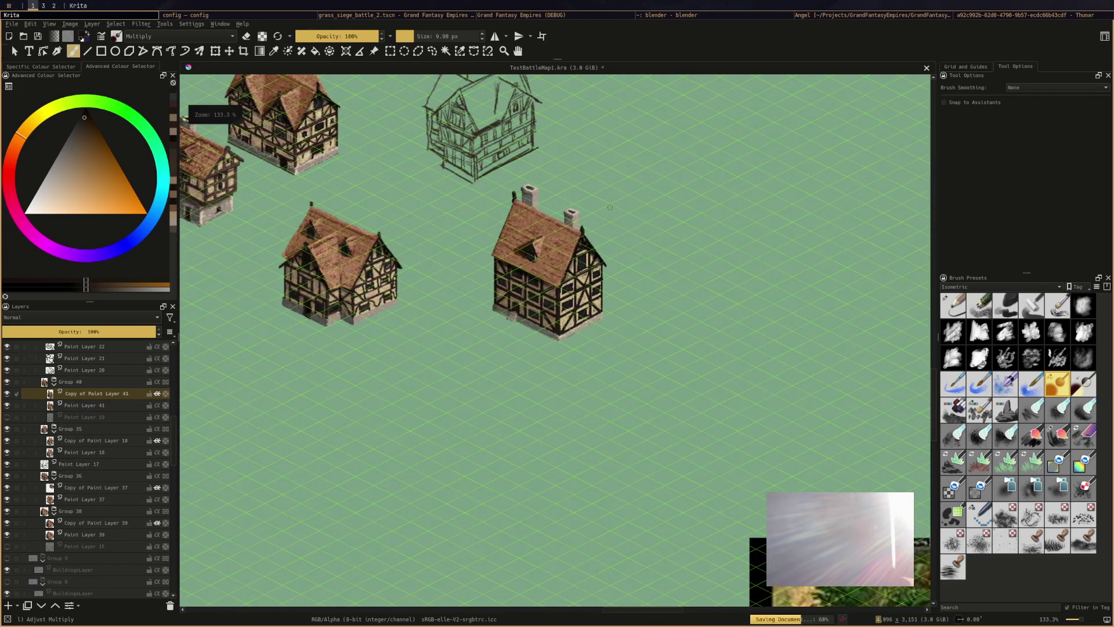
scroll(591, 158, "up", 1)
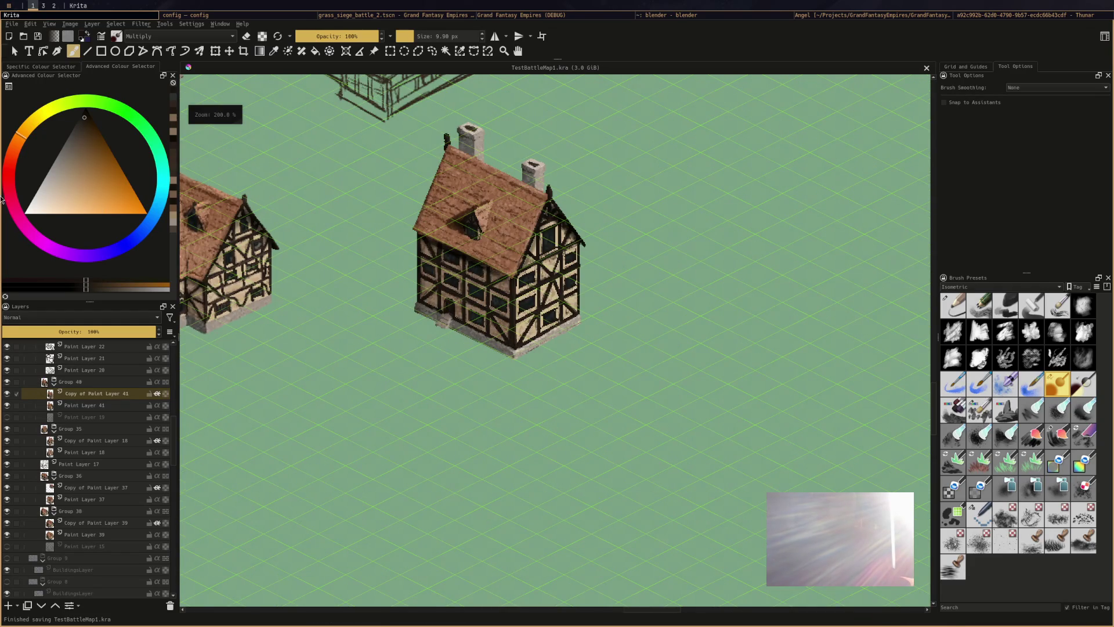
scroll(614, 266, "down", 1)
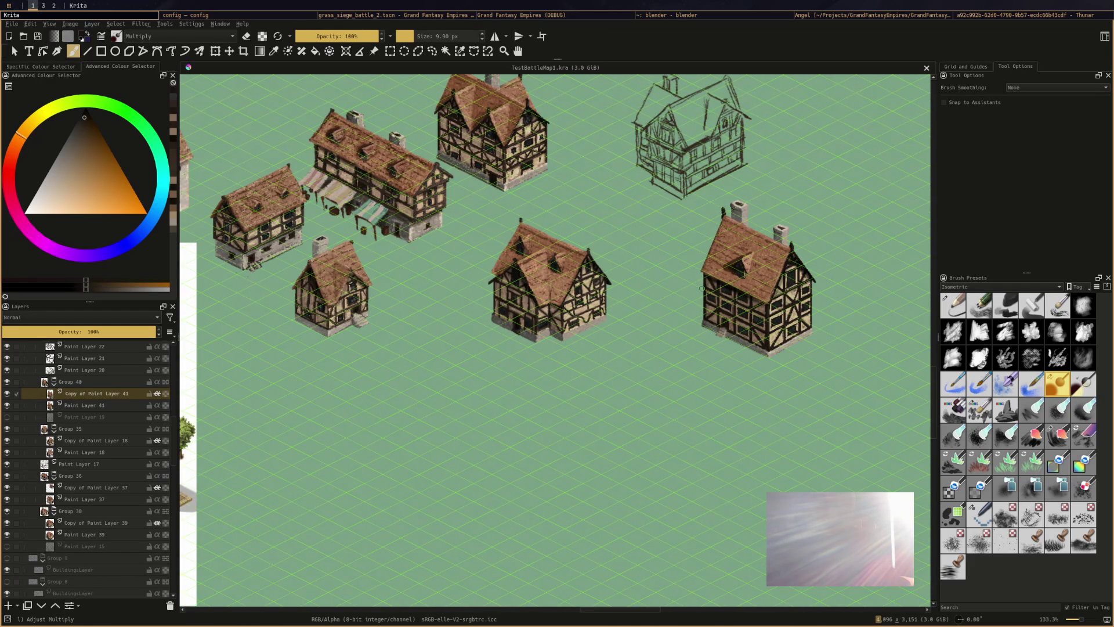
scroll(702, 288, "down", 1)
scroll(694, 299, "up", 2)
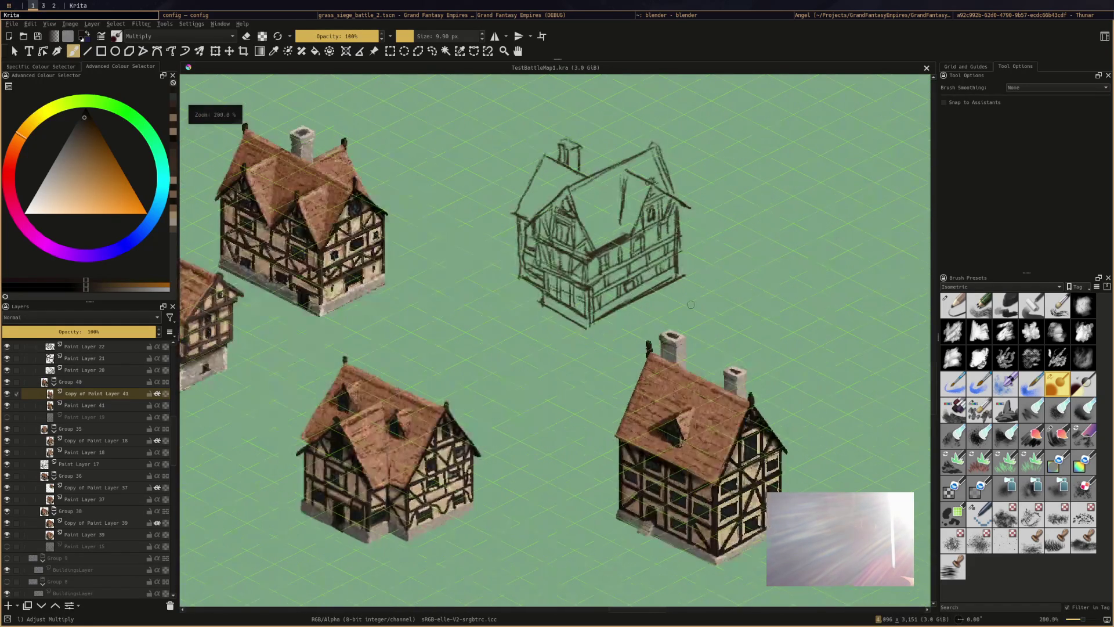
scroll(556, 339, "up", 2)
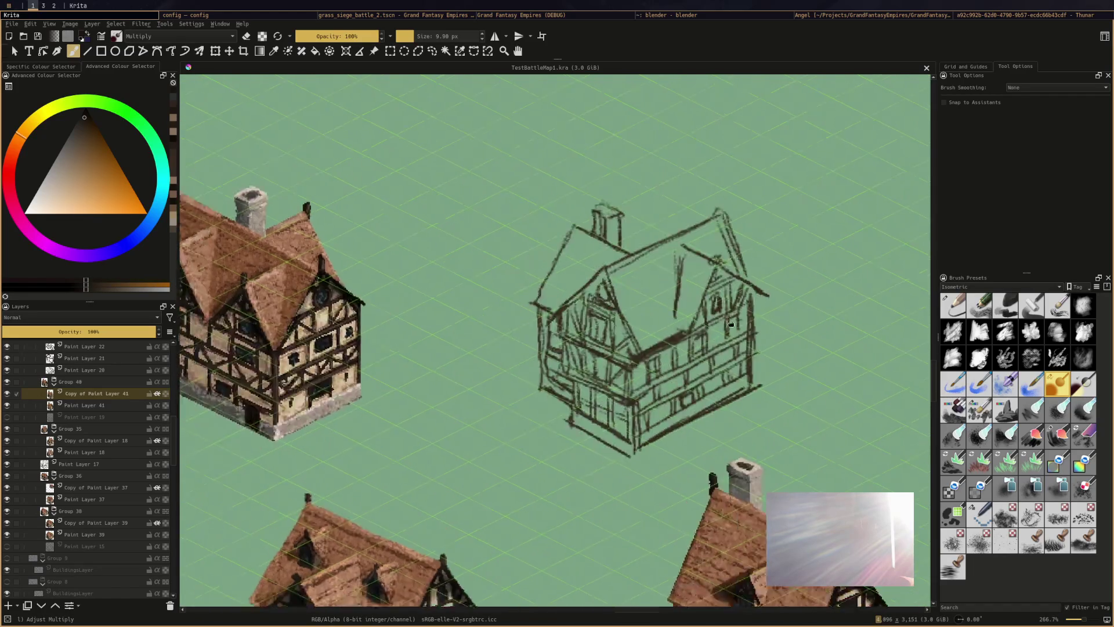
mouse_move(750, 315)
left_mouse_down()
mouse_move(592, 307)
mouse_move(635, 318)
left_mouse_up()
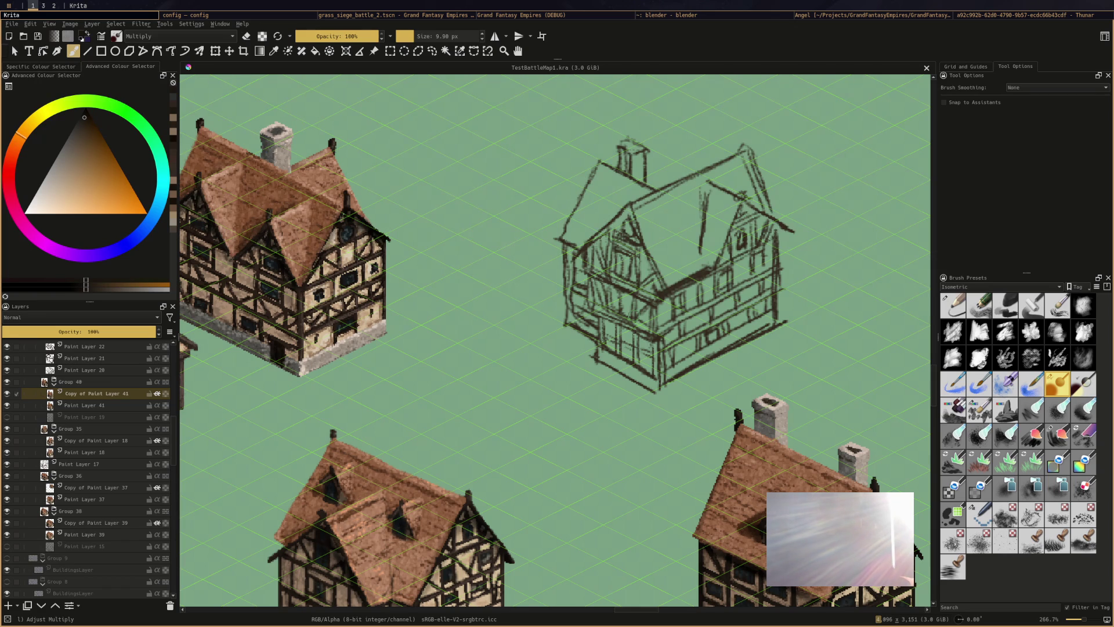
scroll(458, 312, "down", 4)
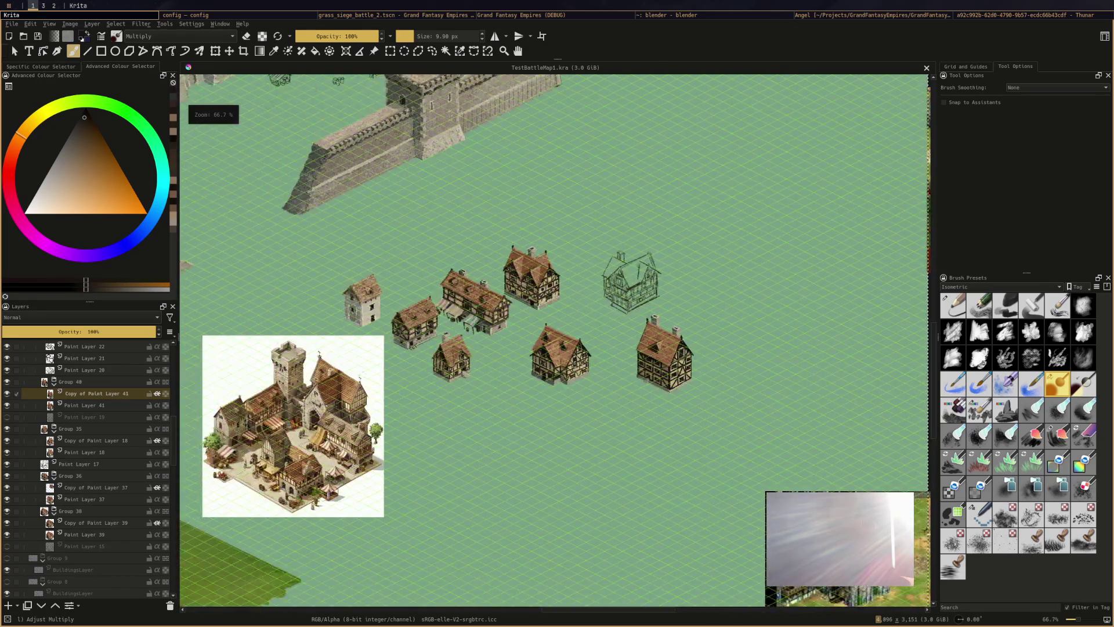
scroll(555, 298, "up", 2)
left_click_drag(602, 300, 646, 286)
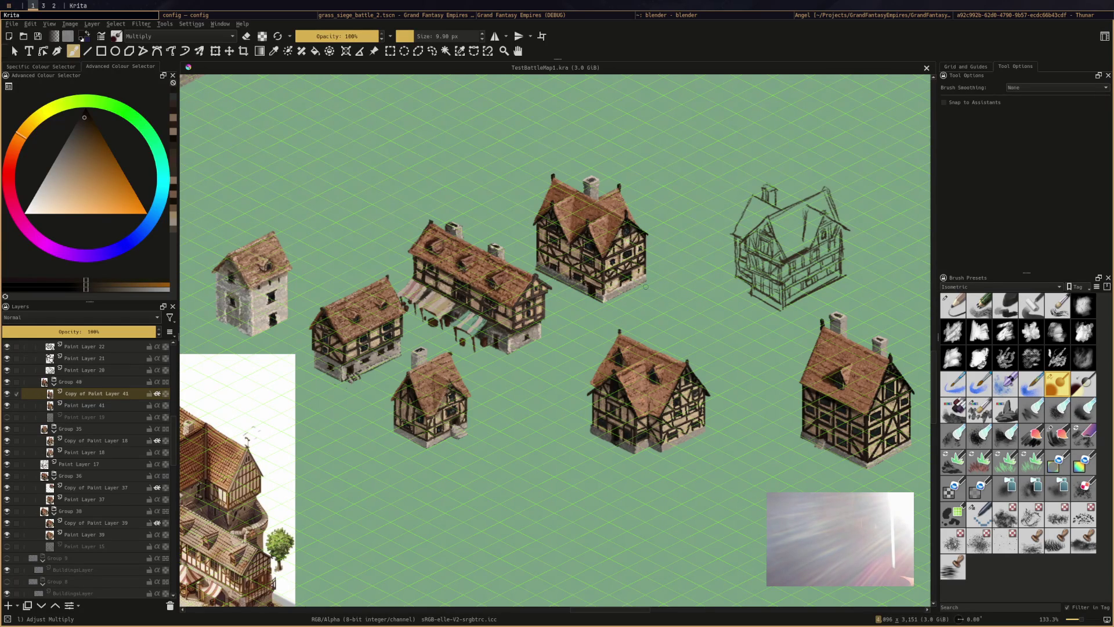
scroll(646, 287, "down", 1)
scroll(608, 293, "up", 3)
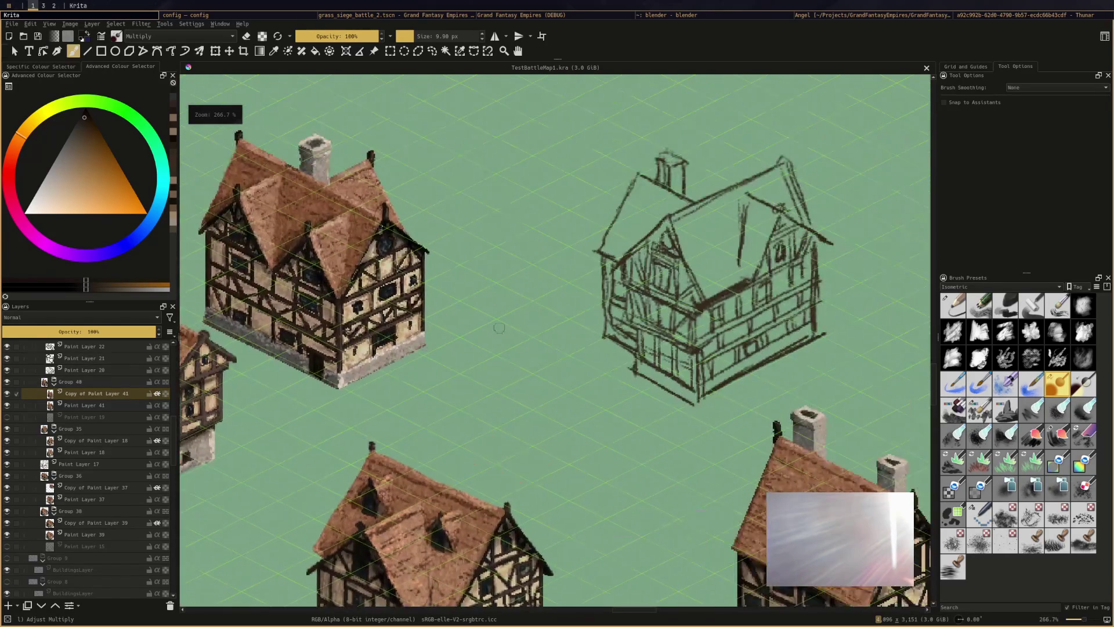
left_click_drag(608, 293, 602, 291)
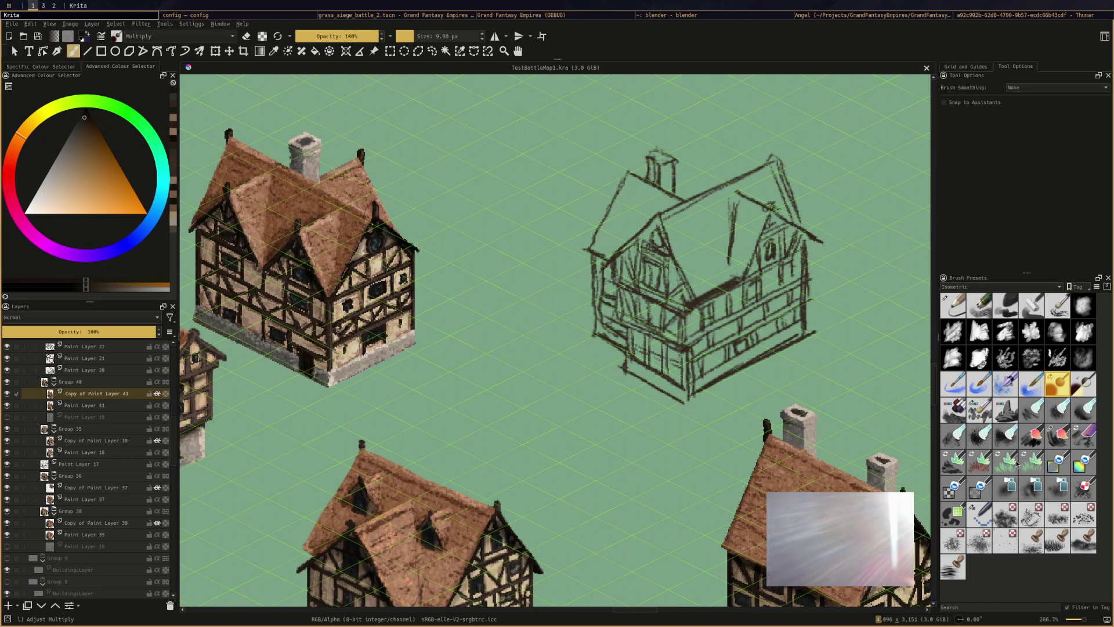
left_click(990, 518)
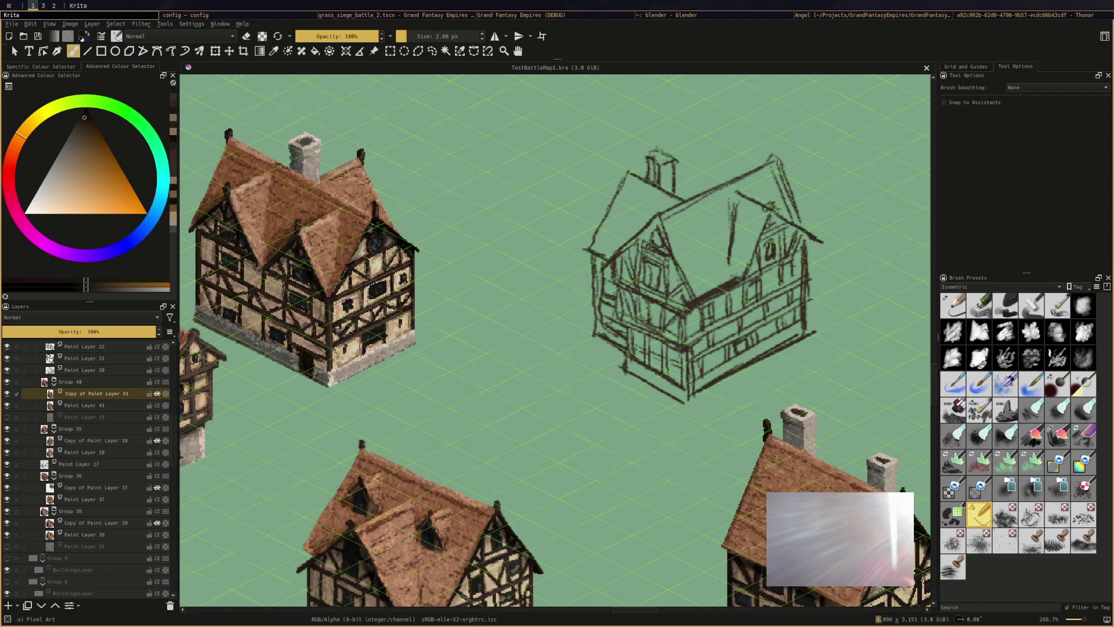
Sample the sketch's dark brown and set the brush size to 4 px, testing it on the canvas
left_click(327, 297, "ctrl")
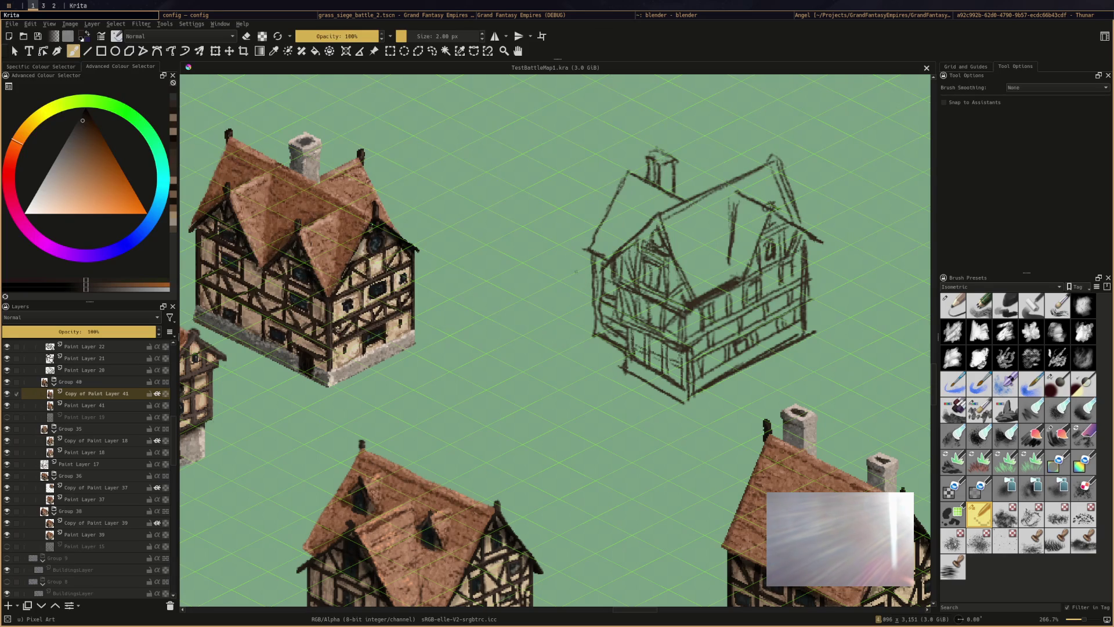
left_click(431, 36)
type("4")
key("Return")
left_click(210, 148)
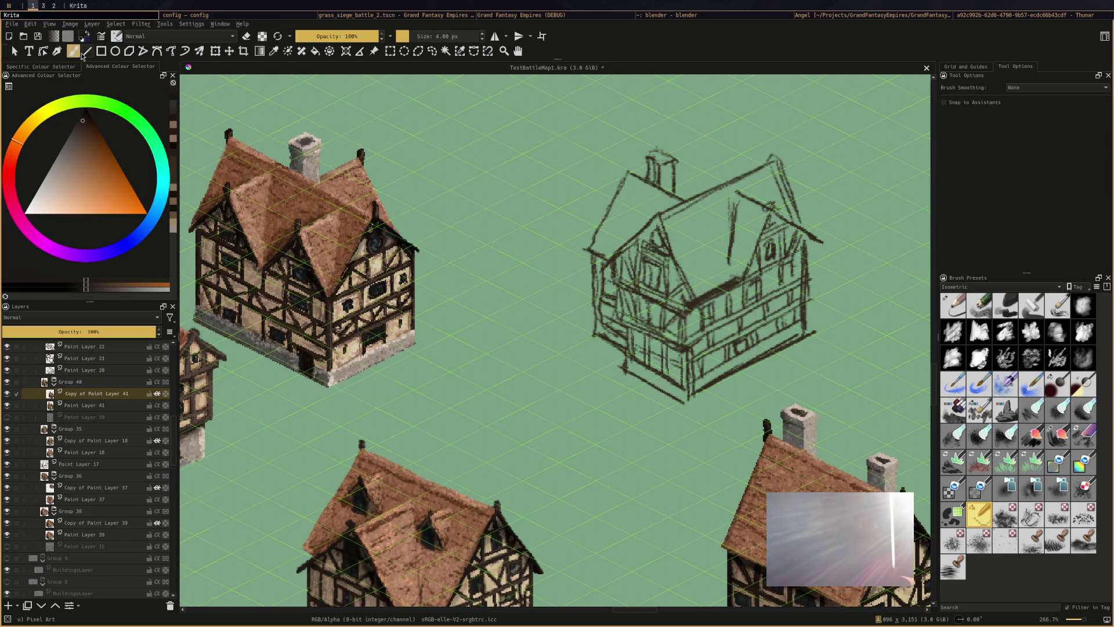
key("v")
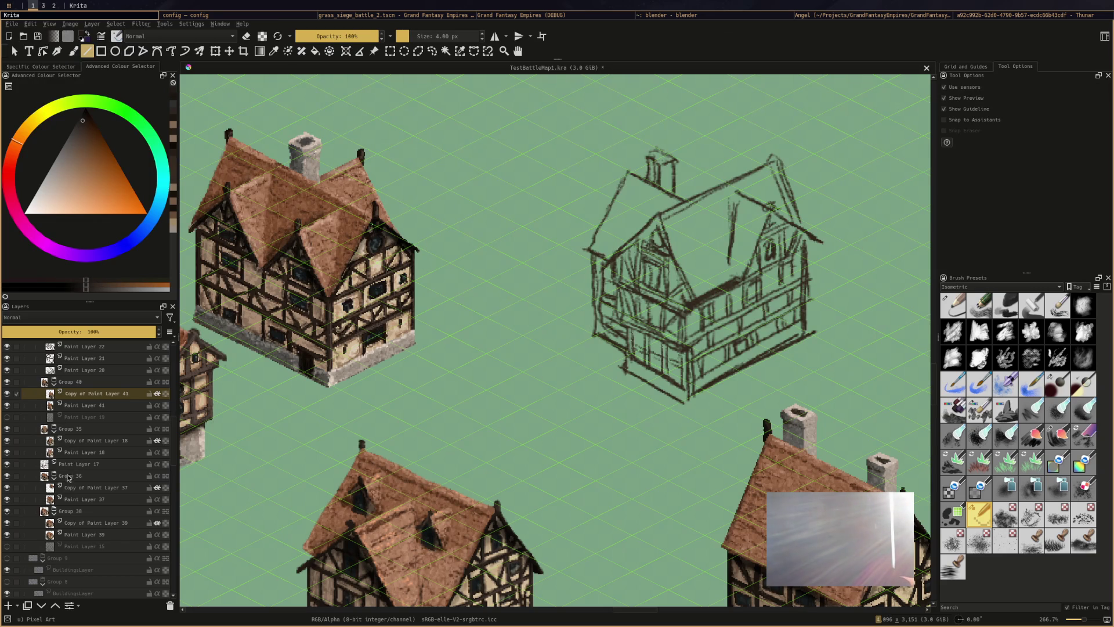
Group the Paint Layer 17 sketch, add a new empty layer for line work, and save
left_click(26, 467)
left_click(7, 465)
left_click(7, 464)
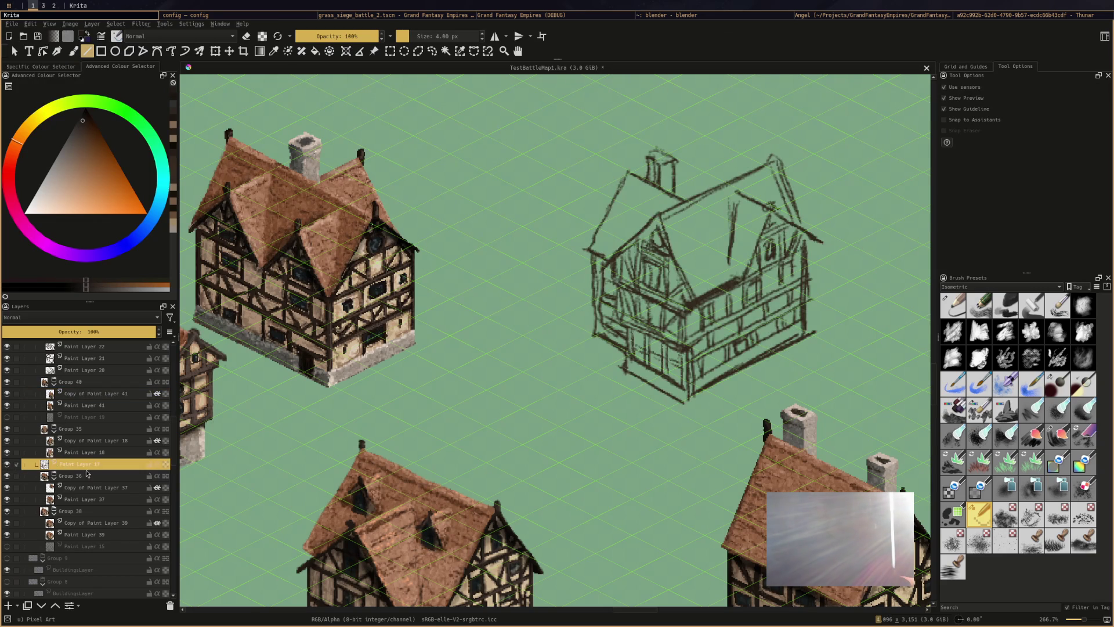
key("ctrl+g")
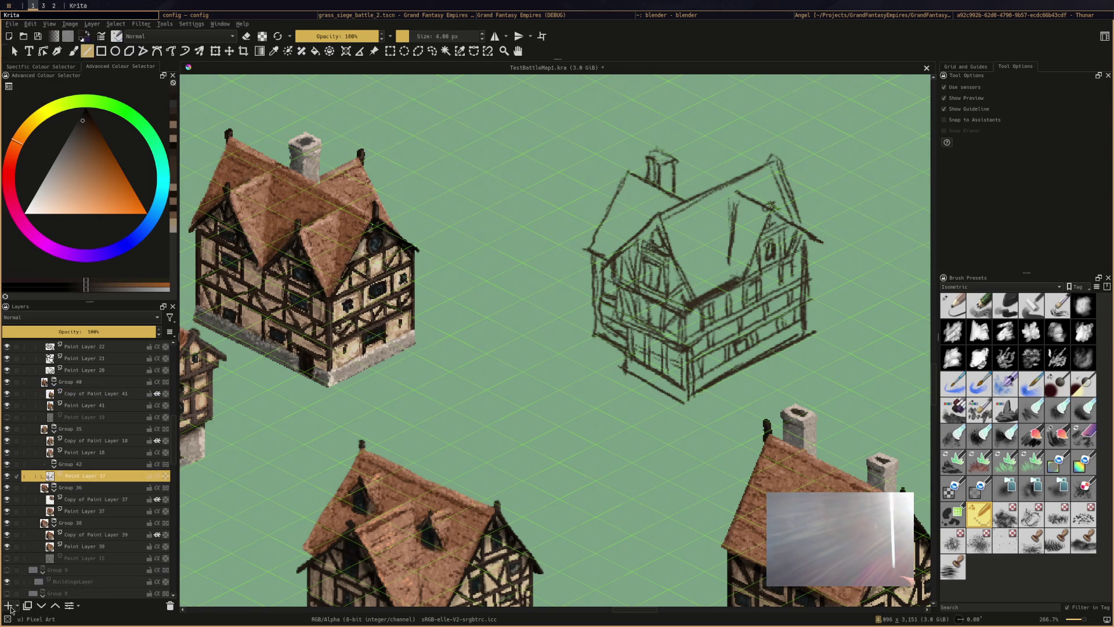
left_click(8, 605)
key("ctrl+s")
Trace the house base, lower front edge and floor beam with straight lines, undoing one misplaced beam
mouse_move(627, 351)
left_mouse_down()
mouse_move(688, 386)
mouse_move(687, 354)
mouse_move(664, 346)
mouse_move(665, 374)
mouse_move(670, 344)
mouse_move(642, 369)
left_mouse_up()
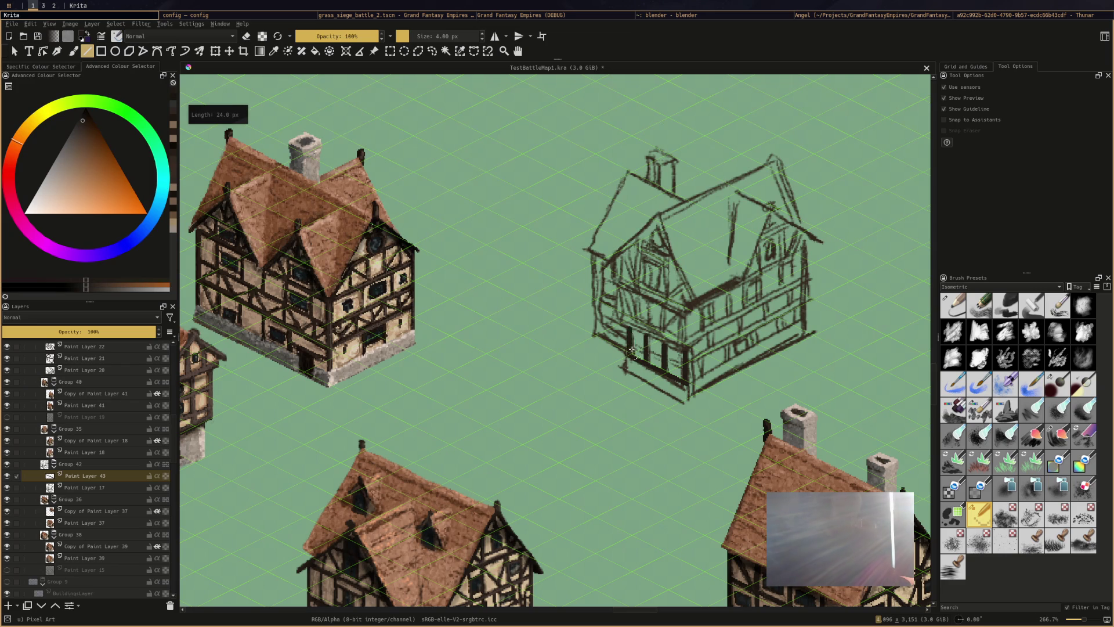
mouse_move(616, 319)
left_mouse_down()
mouse_move(684, 352)
mouse_move(810, 281)
left_mouse_up()
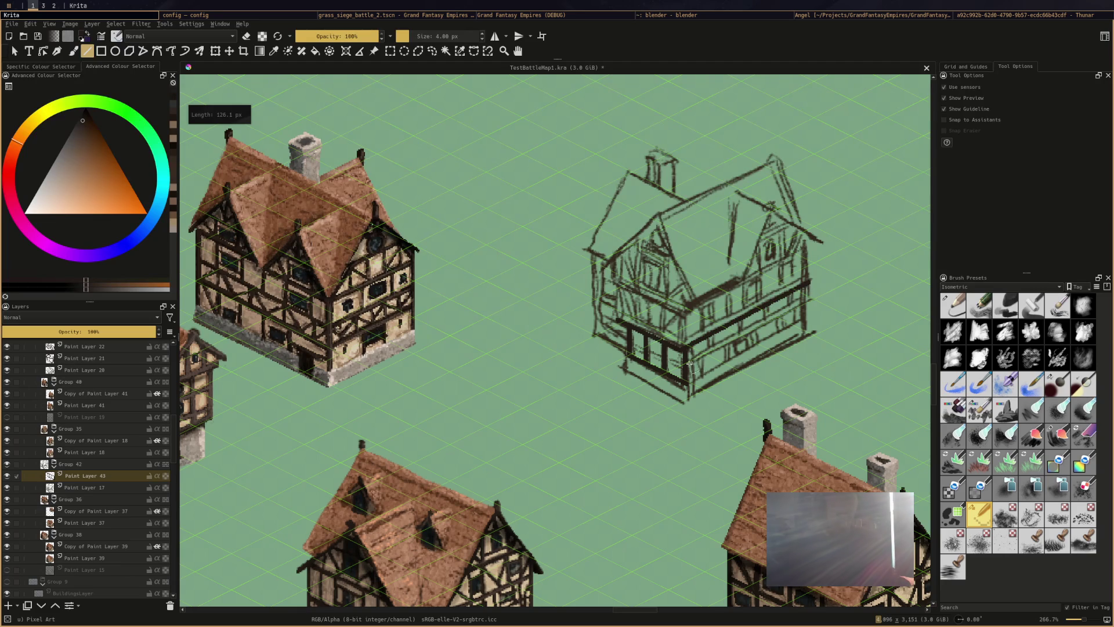
mouse_move(686, 364)
left_mouse_down()
mouse_move(806, 303)
mouse_move(803, 287)
mouse_move(802, 316)
left_mouse_up()
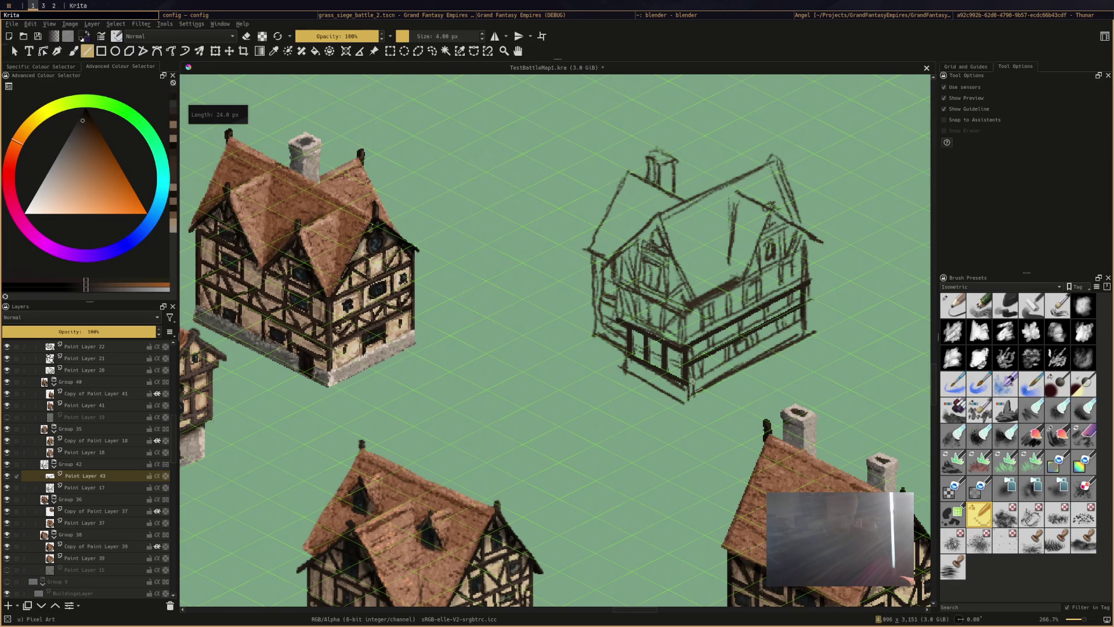
left_click_drag(692, 381, 802, 323)
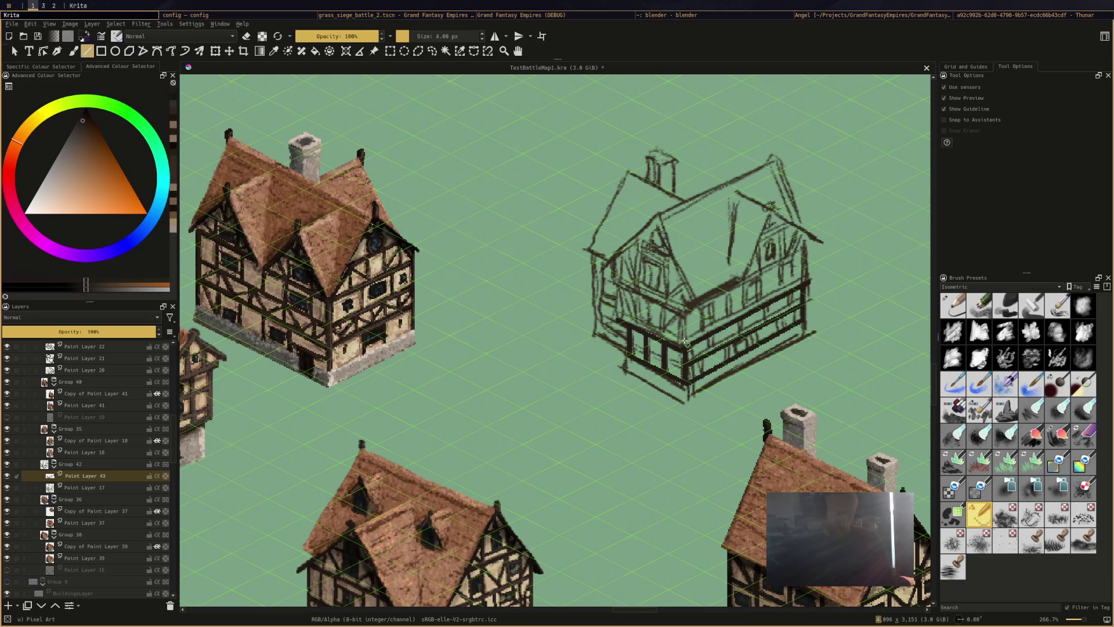
left_click_drag(617, 283, 684, 316)
key("ctrl+z")
Line in the lower roof edge, the vertical timber posts, and both sloping gable edges
left_click_drag(611, 279, 683, 307)
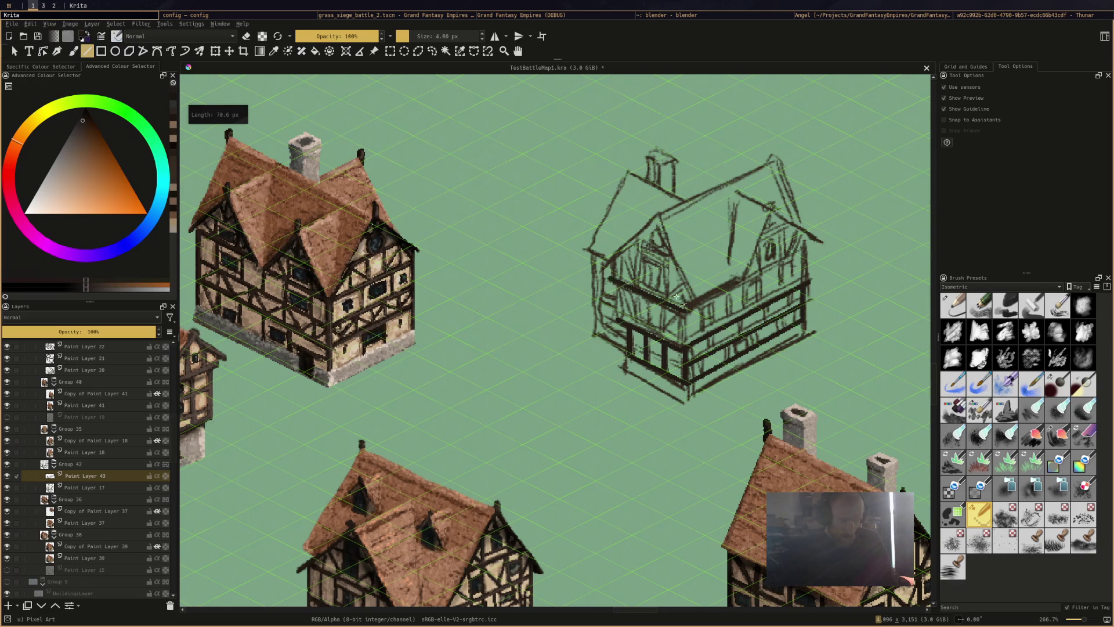
left_click_drag(609, 264, 610, 279)
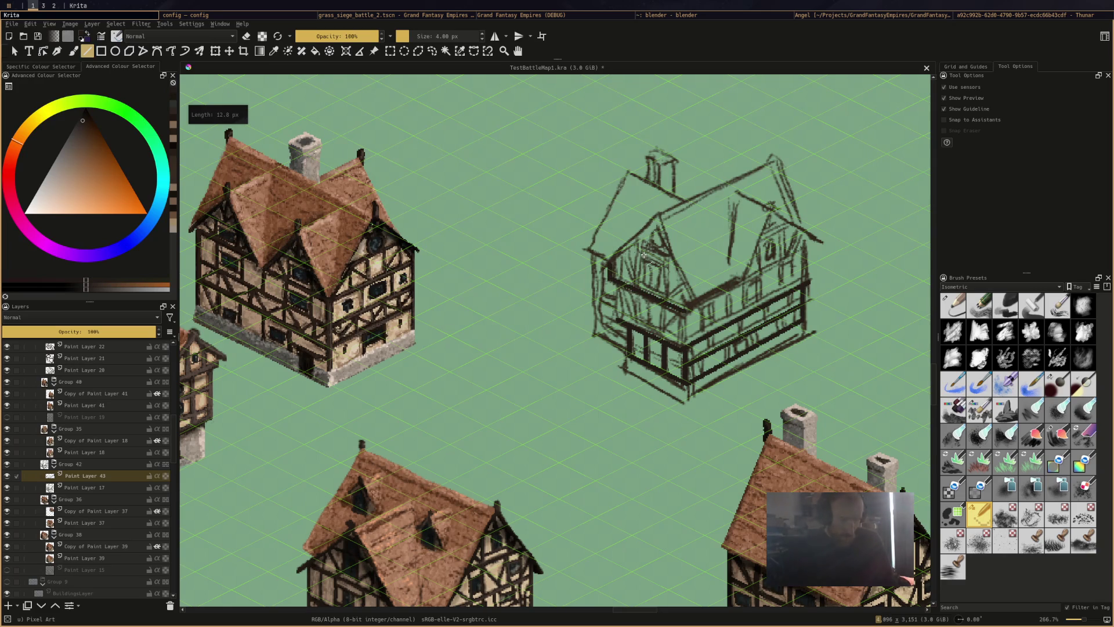
left_click_drag(638, 236, 638, 293)
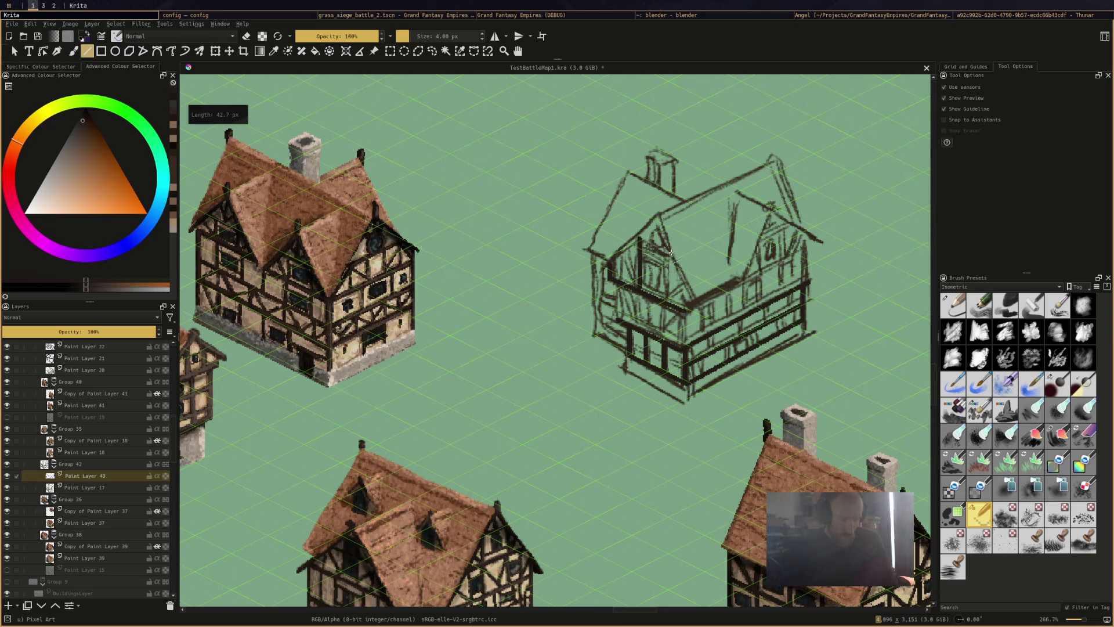
mouse_move(666, 242)
left_mouse_down()
mouse_move(665, 303)
mouse_move(618, 290)
mouse_move(619, 324)
left_mouse_up()
left_click_drag(682, 353, 682, 312)
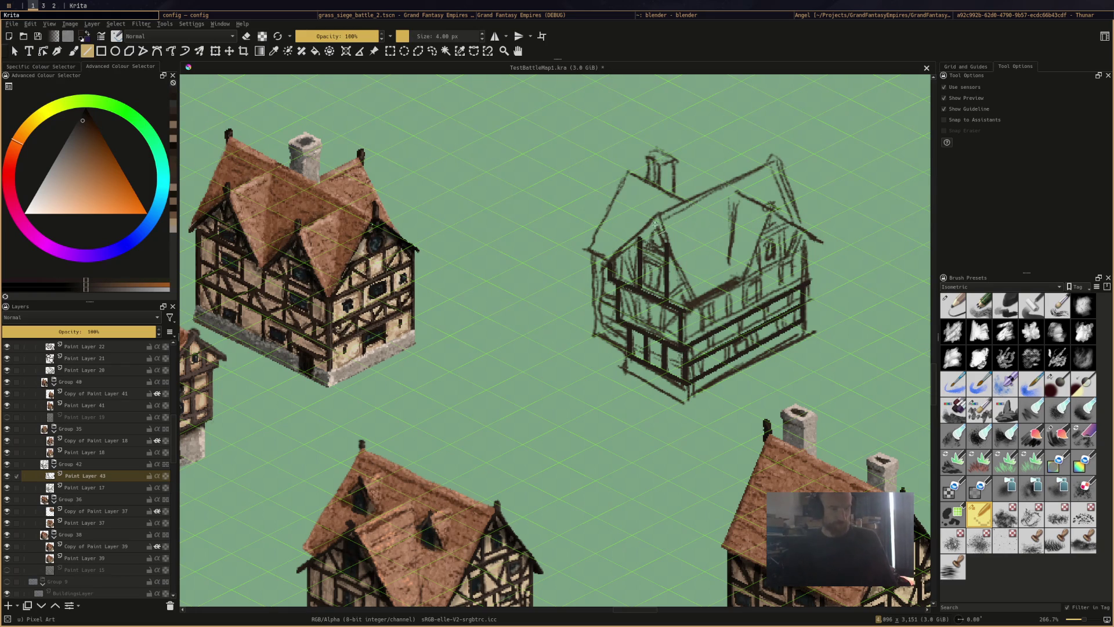
left_click_drag(655, 223, 697, 313)
mouse_move(656, 219)
left_mouse_down()
mouse_move(597, 268)
mouse_move(597, 401)
left_mouse_up()
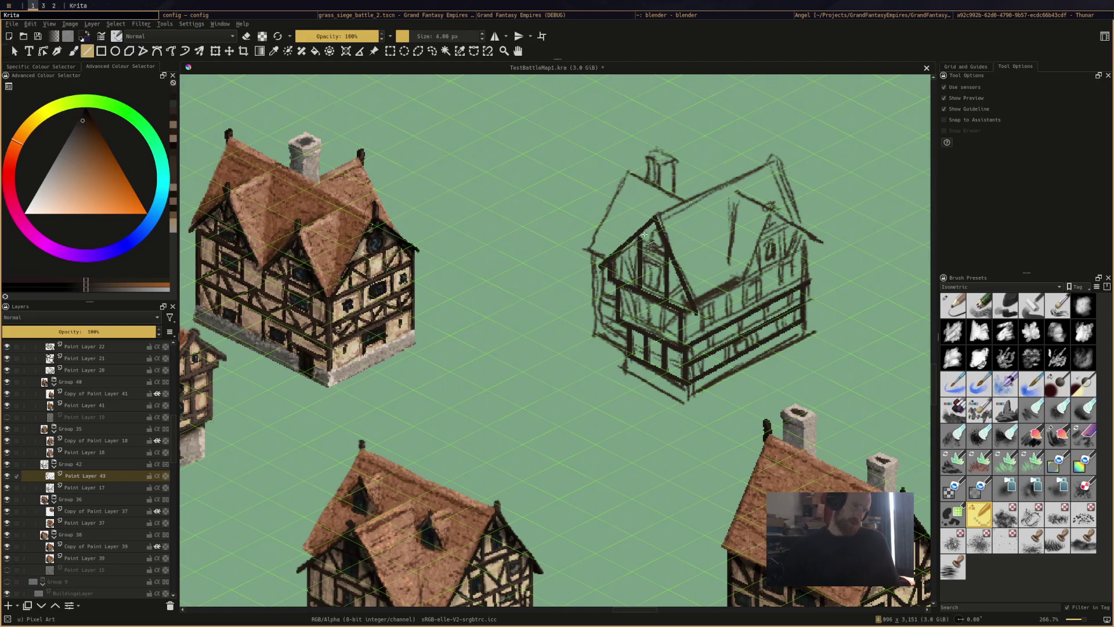
Extend a beam line rightward and add short lines on the sketch and gable
mouse_move(639, 240)
left_mouse_down()
mouse_move(664, 252)
mouse_move(627, 262)
mouse_move(640, 288)
mouse_move(689, 287)
mouse_move(690, 310)
mouse_move(677, 274)
mouse_move(690, 313)
mouse_move(703, 300)
left_mouse_up()
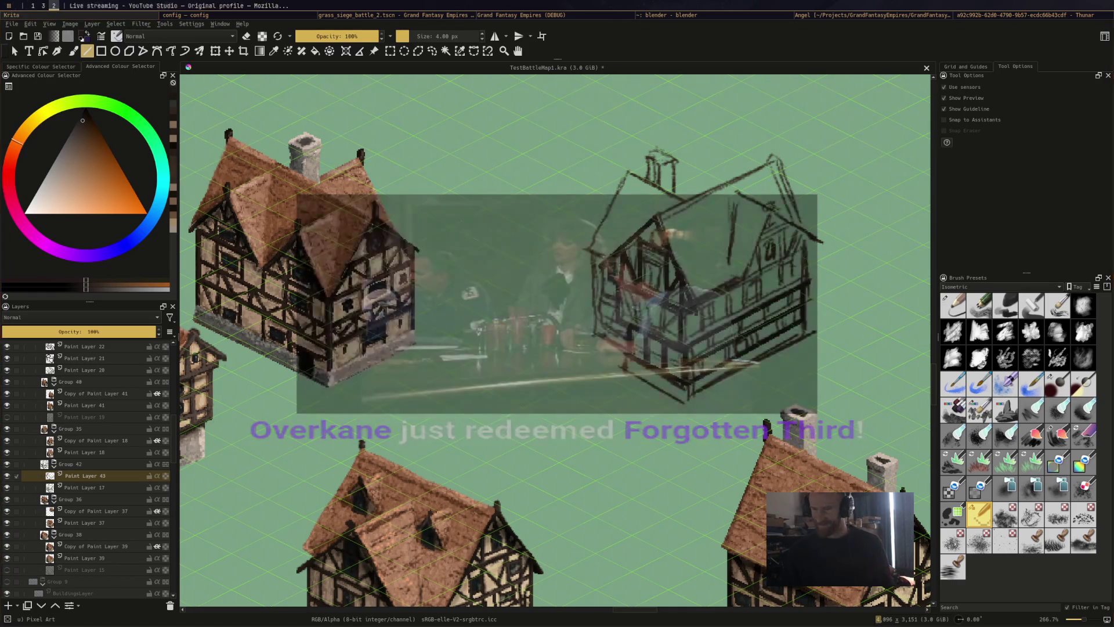
key("super+2")
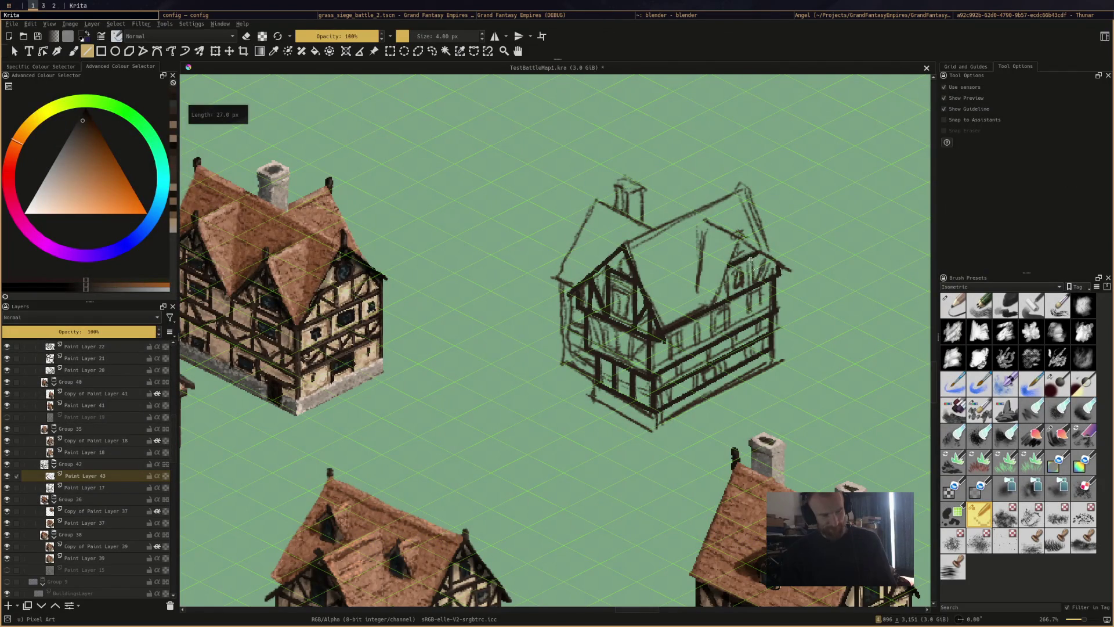
mouse_move(750, 259)
left_mouse_down()
mouse_move(729, 293)
mouse_move(761, 260)
mouse_move(773, 272)
mouse_move(741, 239)
mouse_move(738, 257)
left_mouse_up()
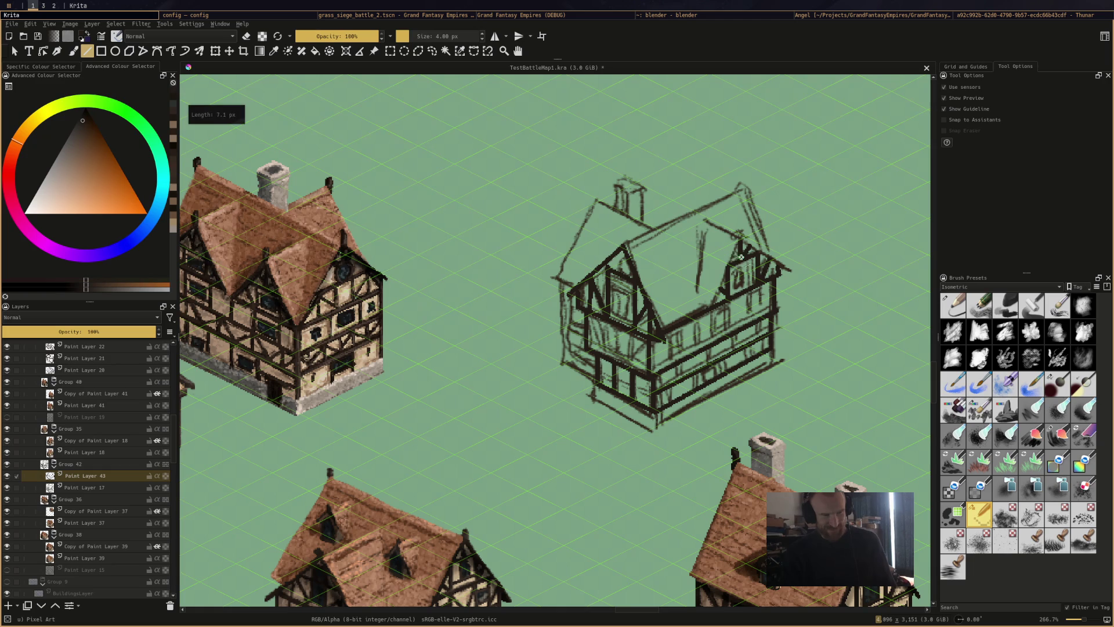
left_click_drag(816, 374, 806, 366)
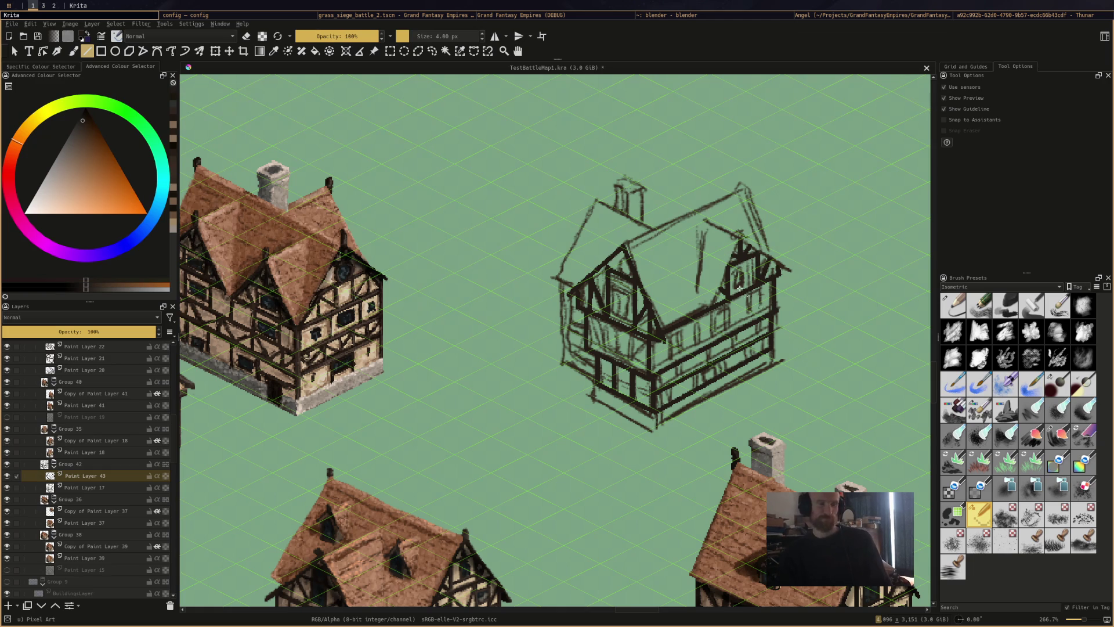
Add short lines near the gable, a lower-wall post and a straight base line, then save
left_click_drag(720, 290, 726, 302)
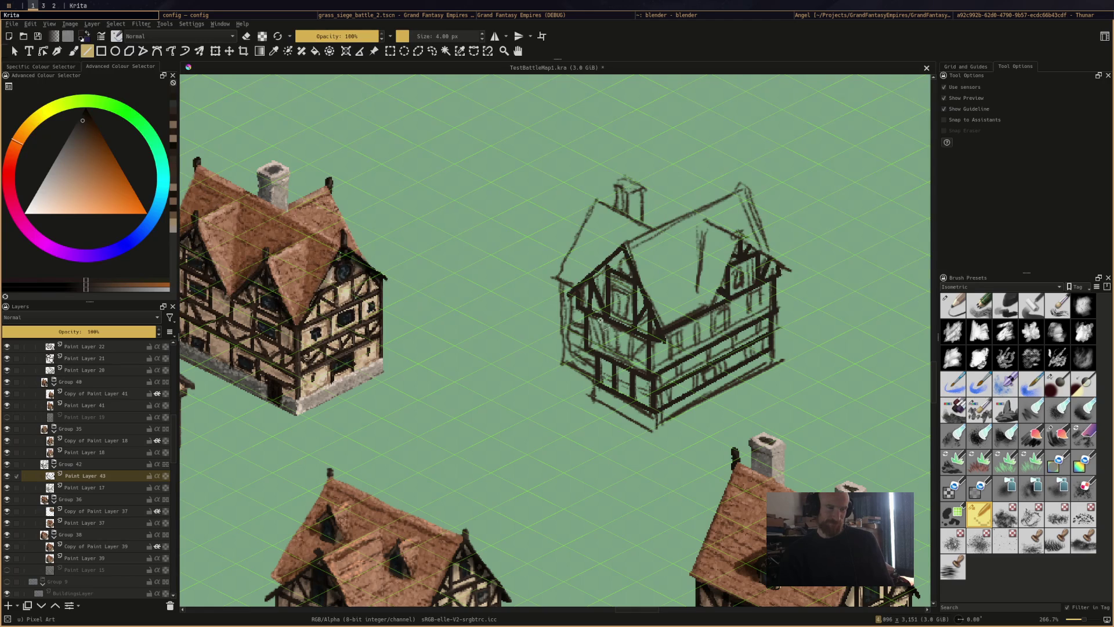
left_click_drag(602, 355, 607, 317)
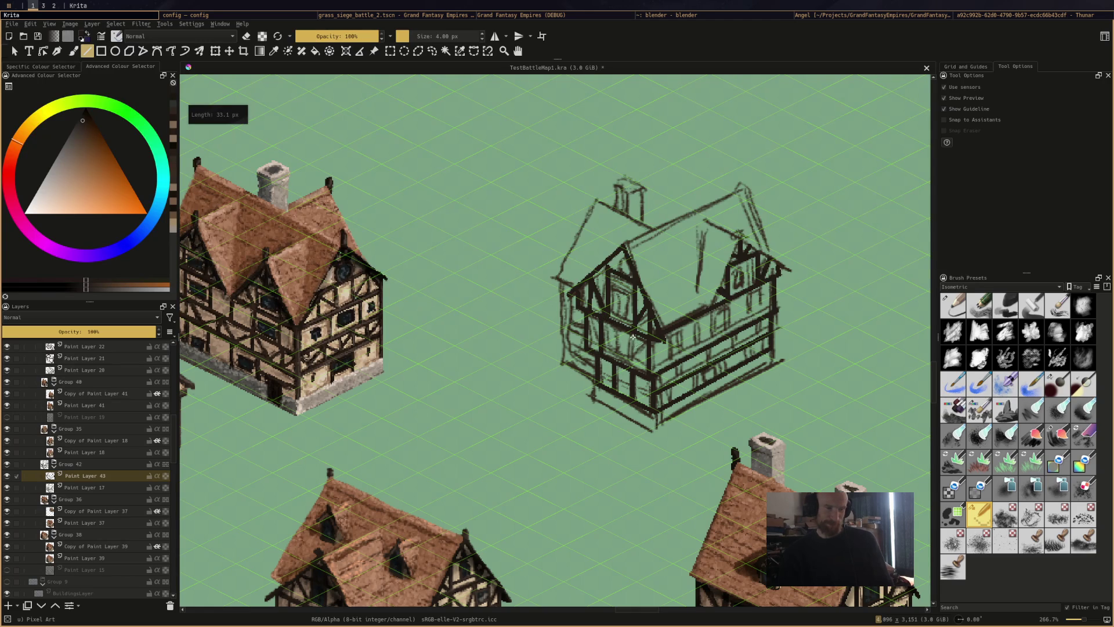
left_click_drag(629, 368, 629, 368)
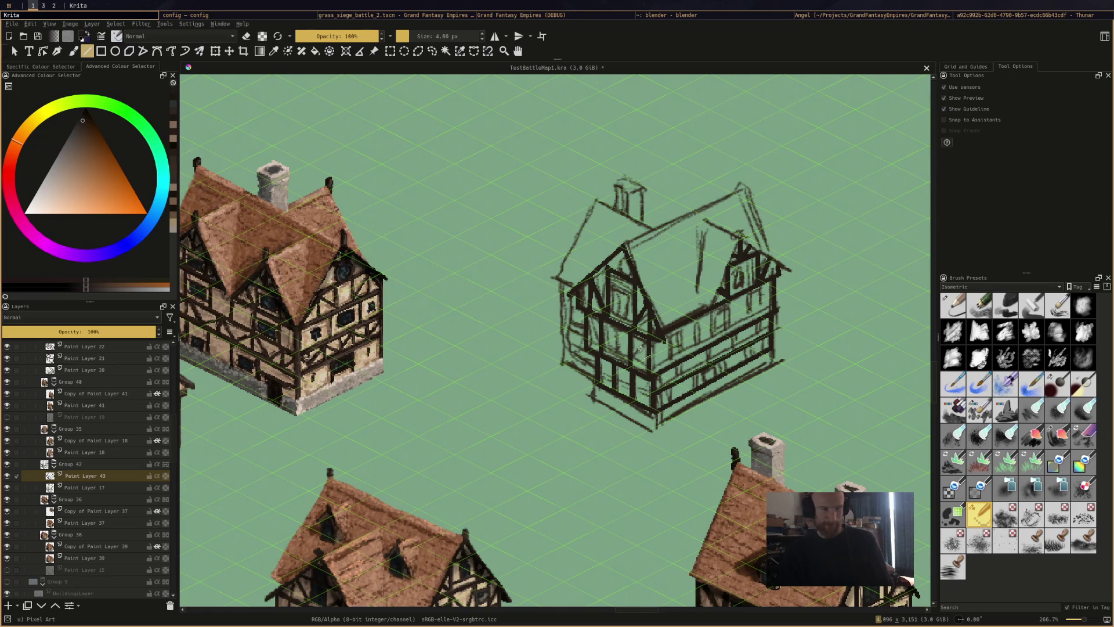
mouse_move(635, 339)
left_mouse_down()
mouse_move(647, 374)
mouse_move(635, 337)
mouse_move(586, 344)
mouse_move(602, 324)
mouse_move(611, 380)
mouse_move(656, 397)
mouse_move(613, 380)
mouse_move(668, 389)
mouse_move(683, 369)
left_mouse_up()
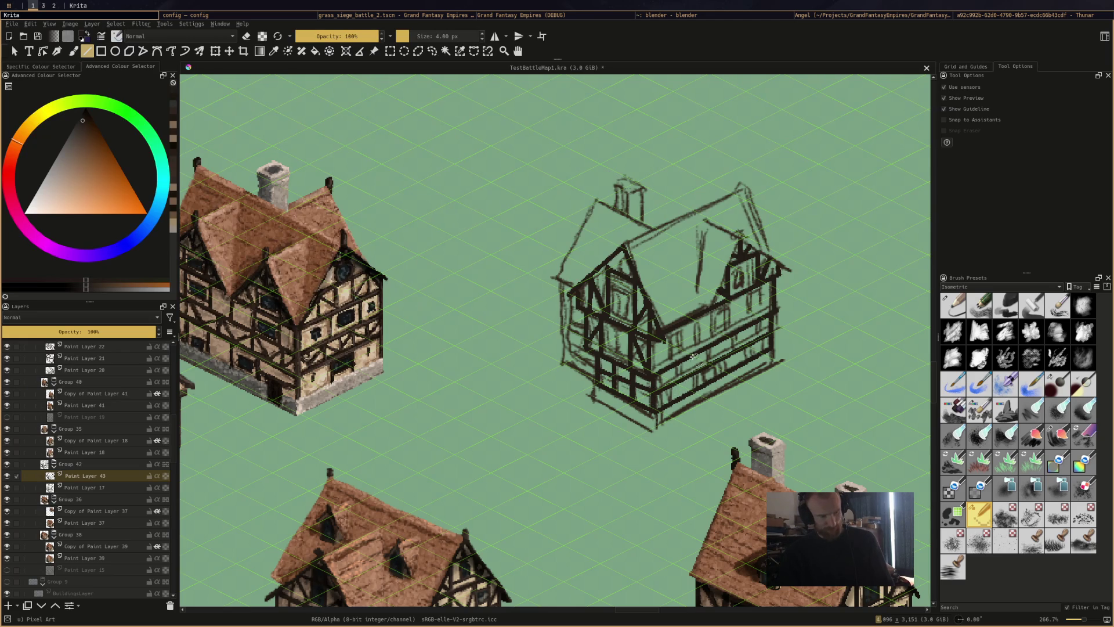
left_click_drag(598, 373, 652, 394)
key("ctrl+s")
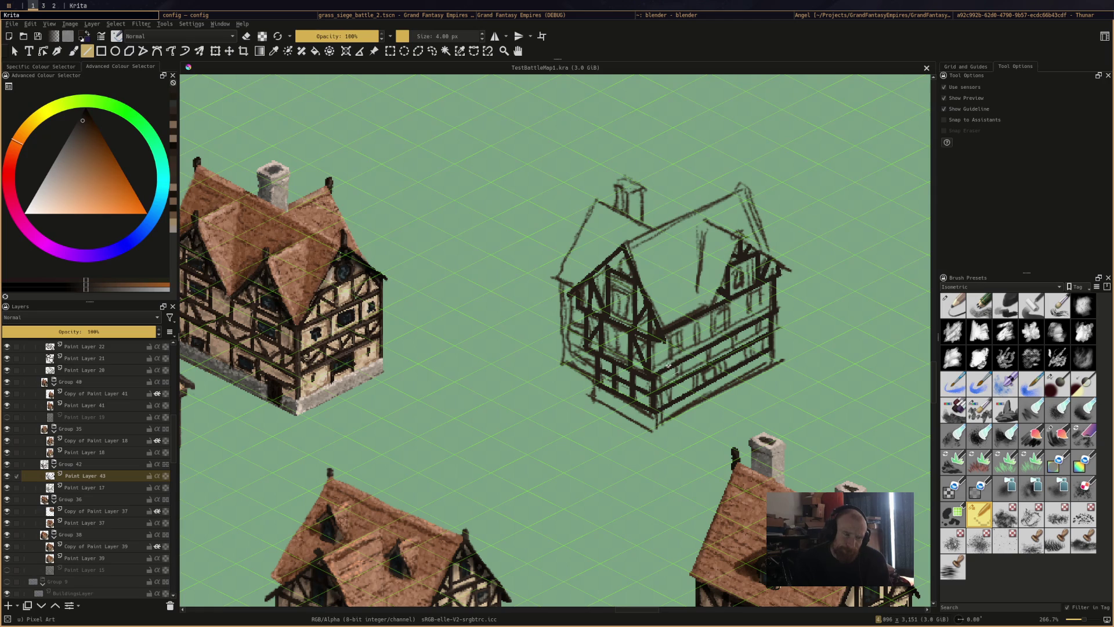
Draw a wall post and the dormer gable's edge and eave, erase a stray eave stroke, and save
mouse_move(671, 336)
left_mouse_down()
mouse_move(673, 370)
mouse_move(718, 311)
left_mouse_up()
left_click_drag(740, 238, 711, 317)
left_click_drag(740, 238, 790, 272)
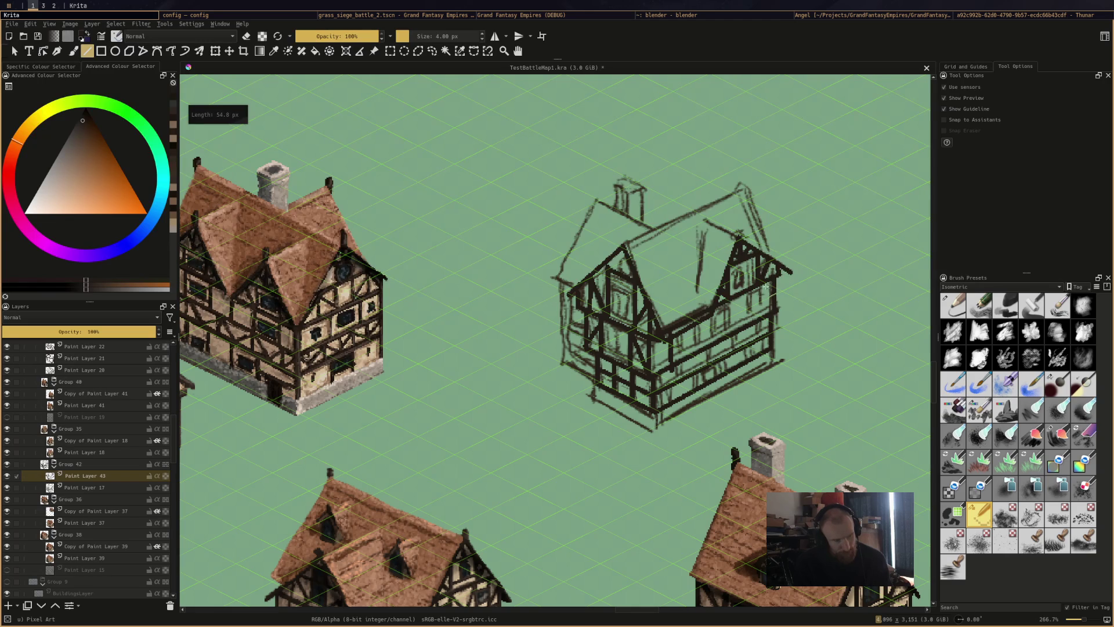
key("e")
left_click_drag(665, 332, 724, 304)
key("e")
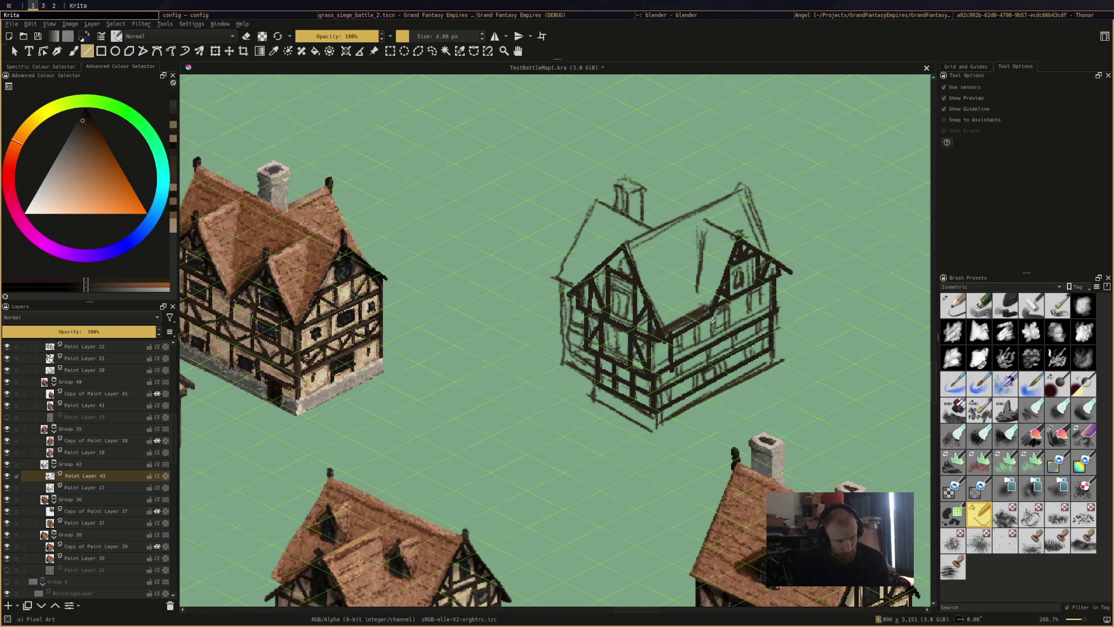
left_click_drag(697, 324, 699, 348)
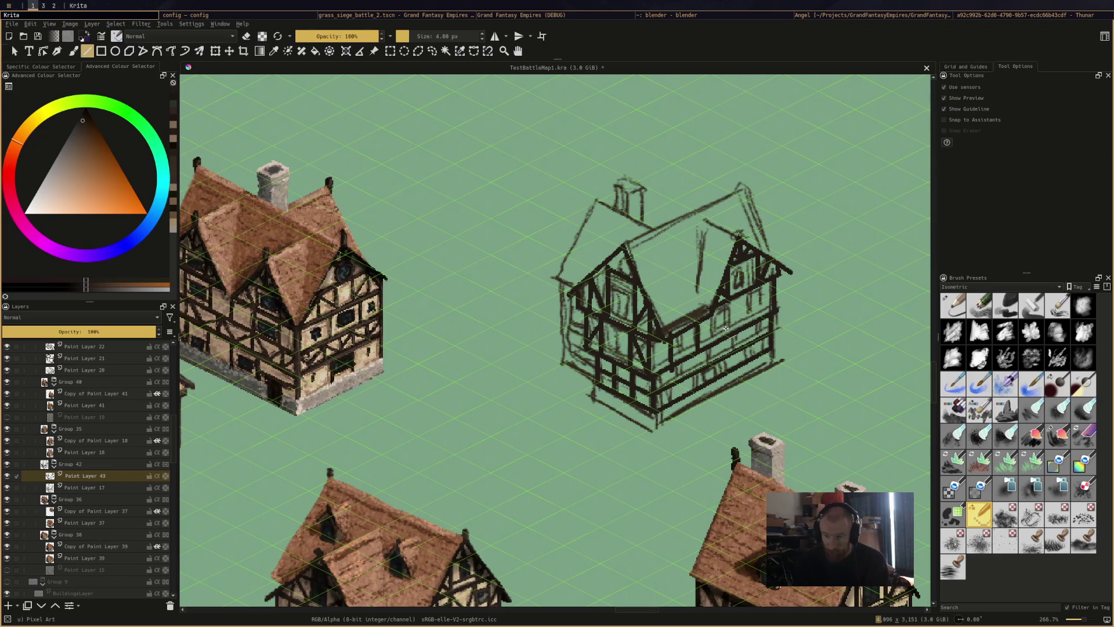
key("ctrl+s")
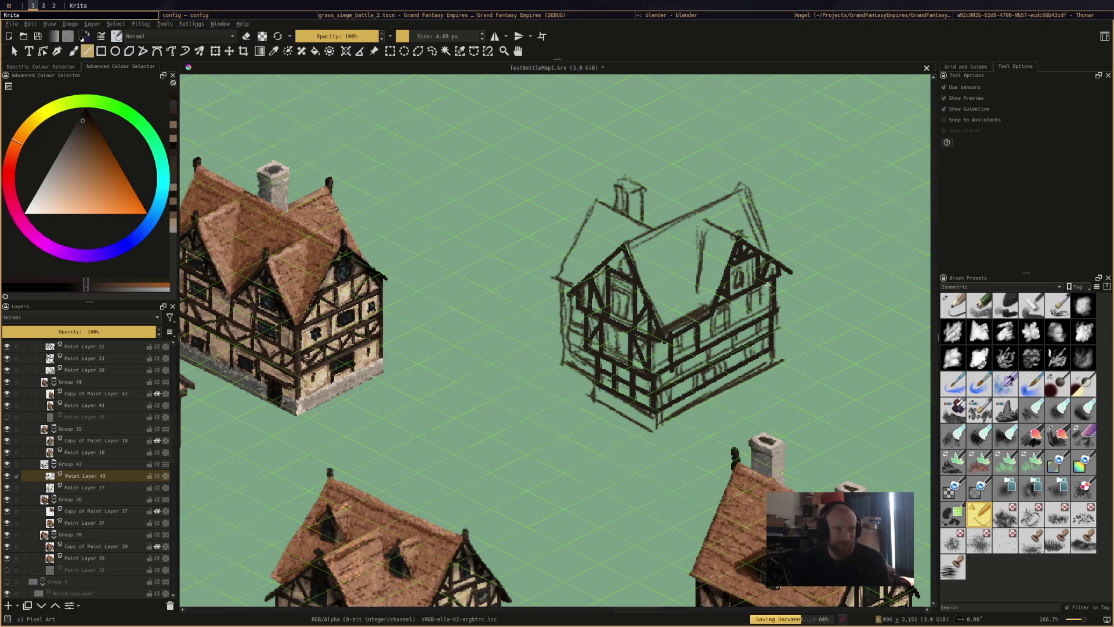
Zoom out over the whole map, pan across the castle and houses, then switch to the running game
scroll(624, 164, "down", 4)
left_click_drag(629, 195, 628, 372)
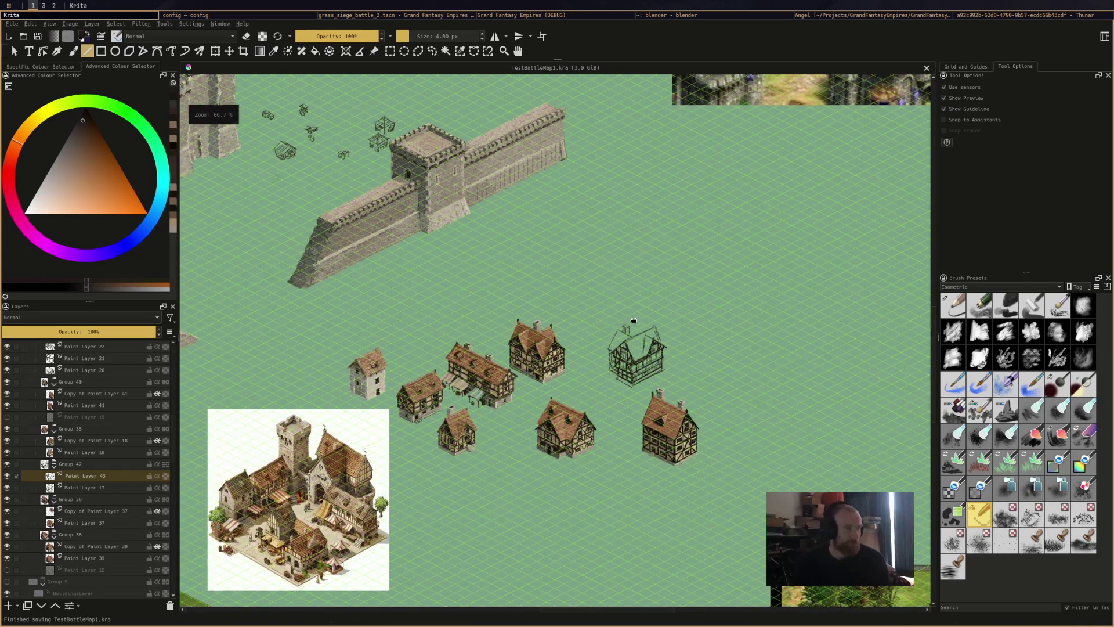
left_click_drag(451, 279, 572, 311)
left_click_drag(357, 203, 570, 262)
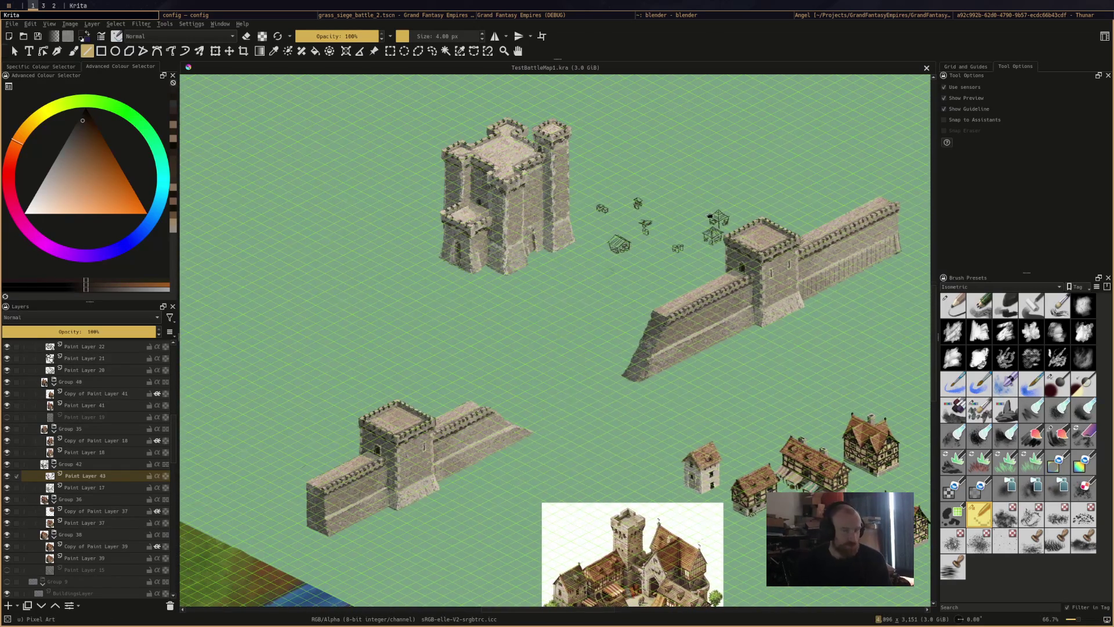
left_click_drag(717, 216, 555, 180)
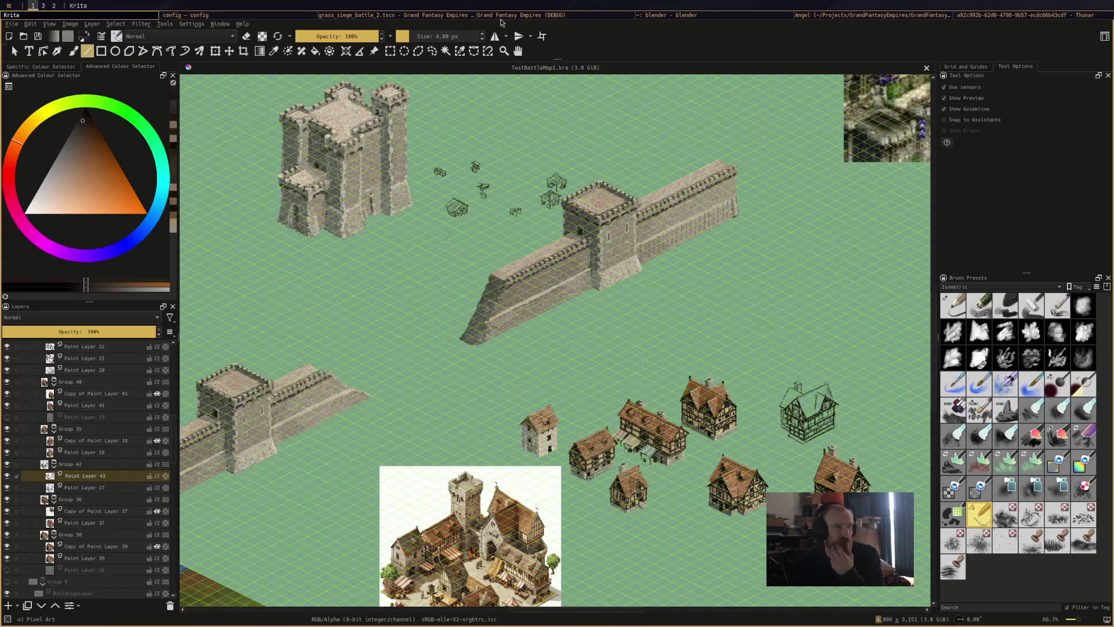
left_click(500, 16)
scroll(631, 325, "down", 3)
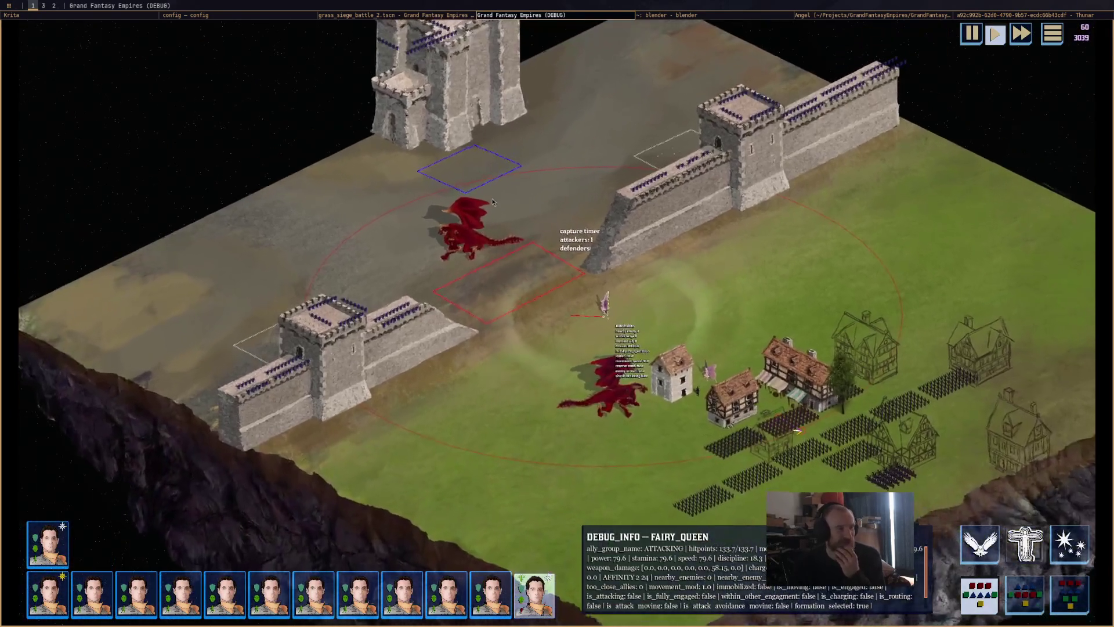
scroll(566, 215, "up", 2)
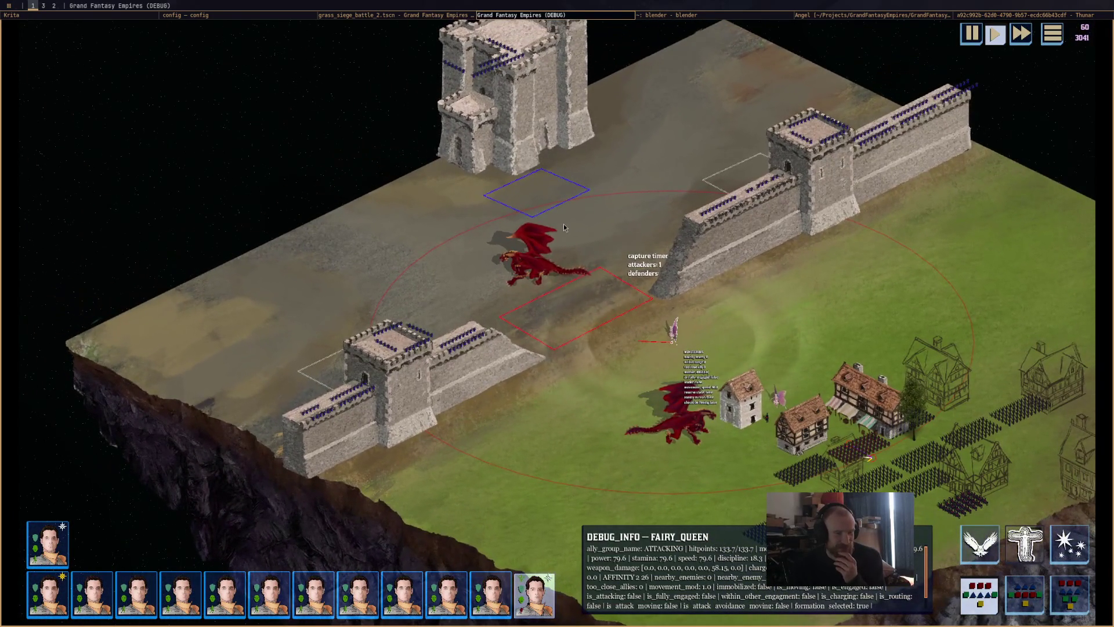
scroll(563, 225, "up", 1)
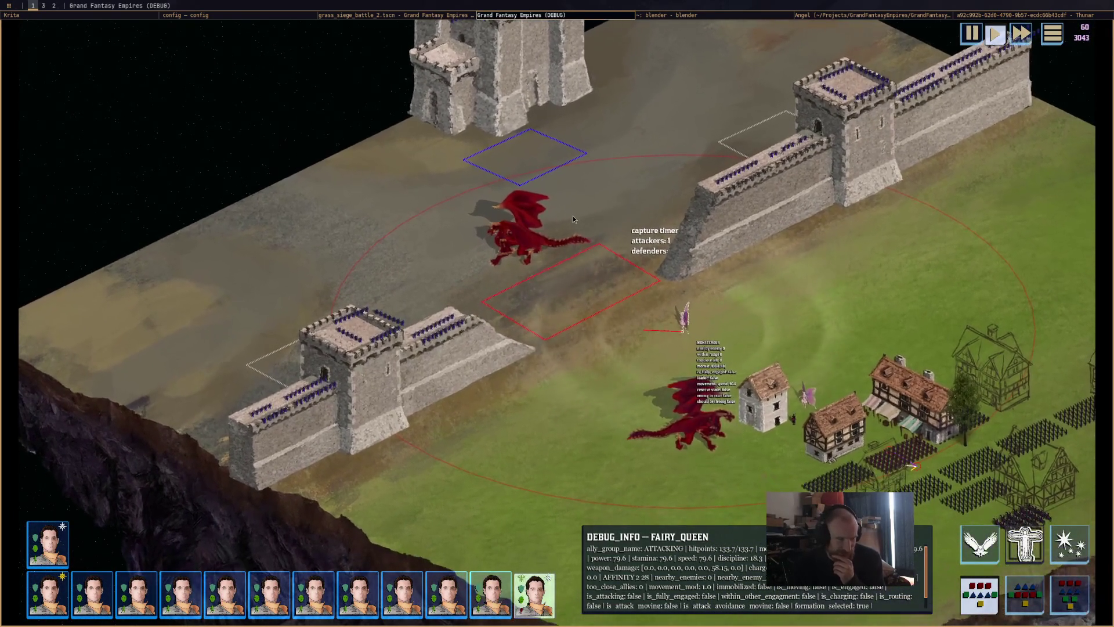
left_click_drag(572, 219, 448, 194)
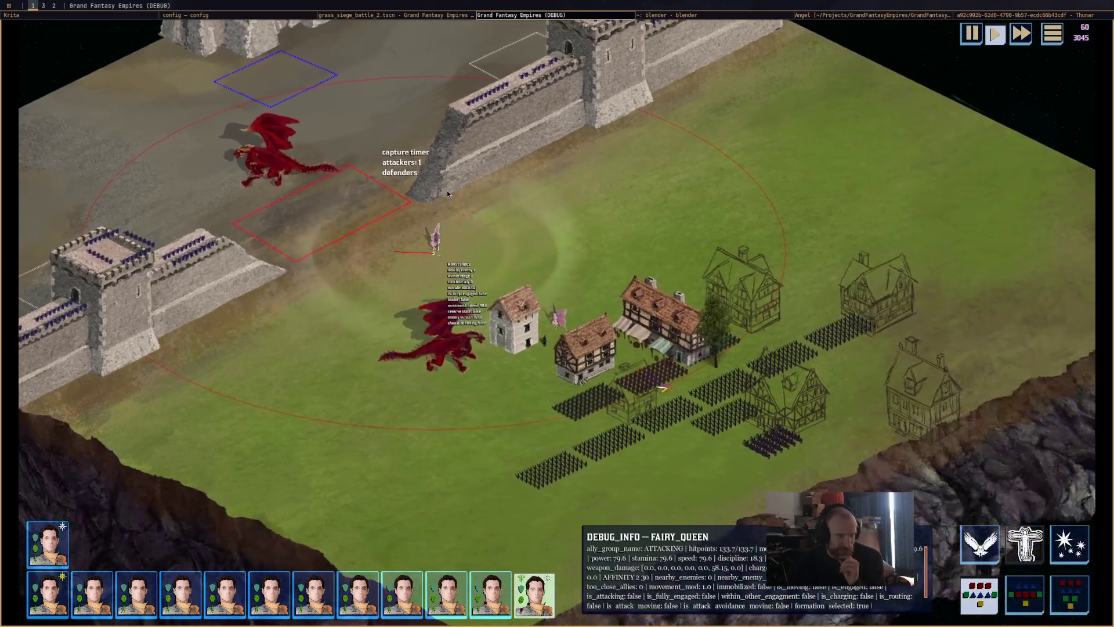
scroll(677, 284, "down", 1)
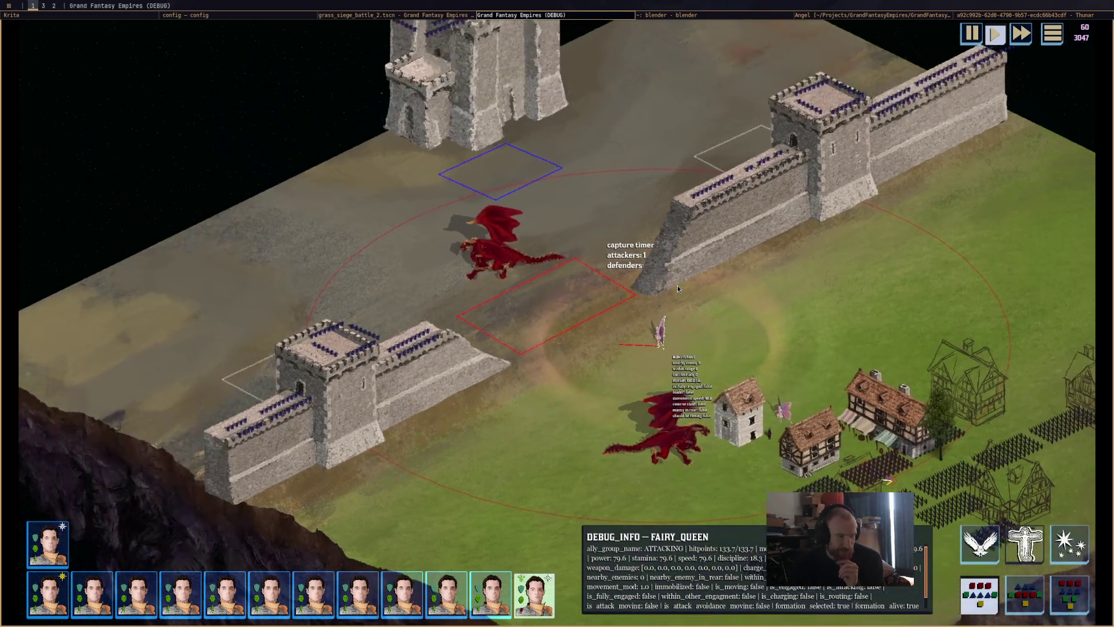
scroll(678, 284, "up", 1)
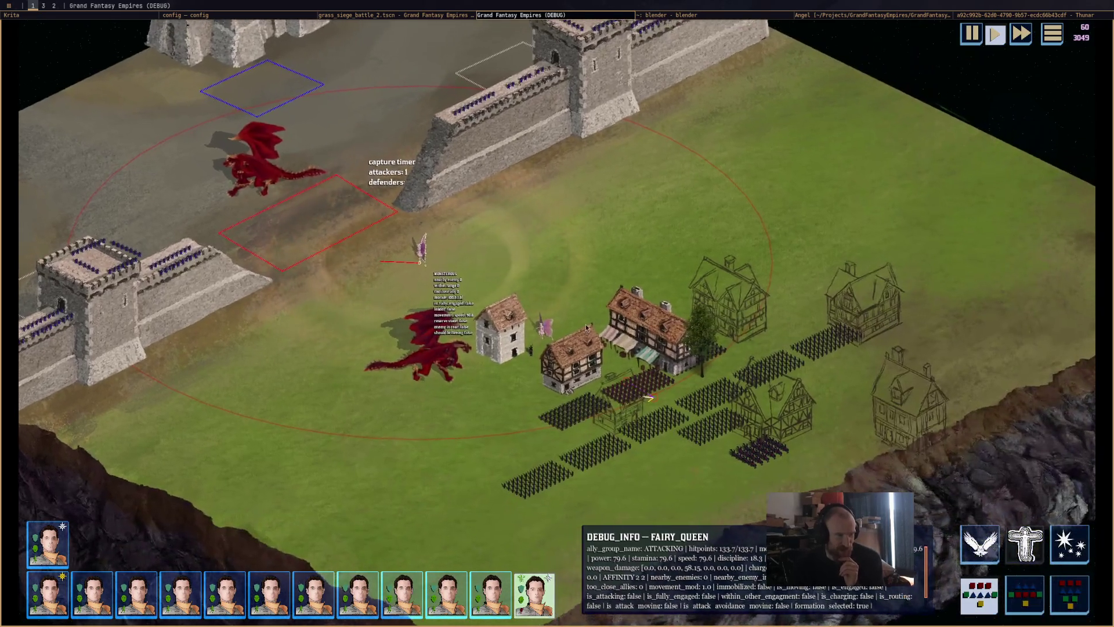
key("Up")
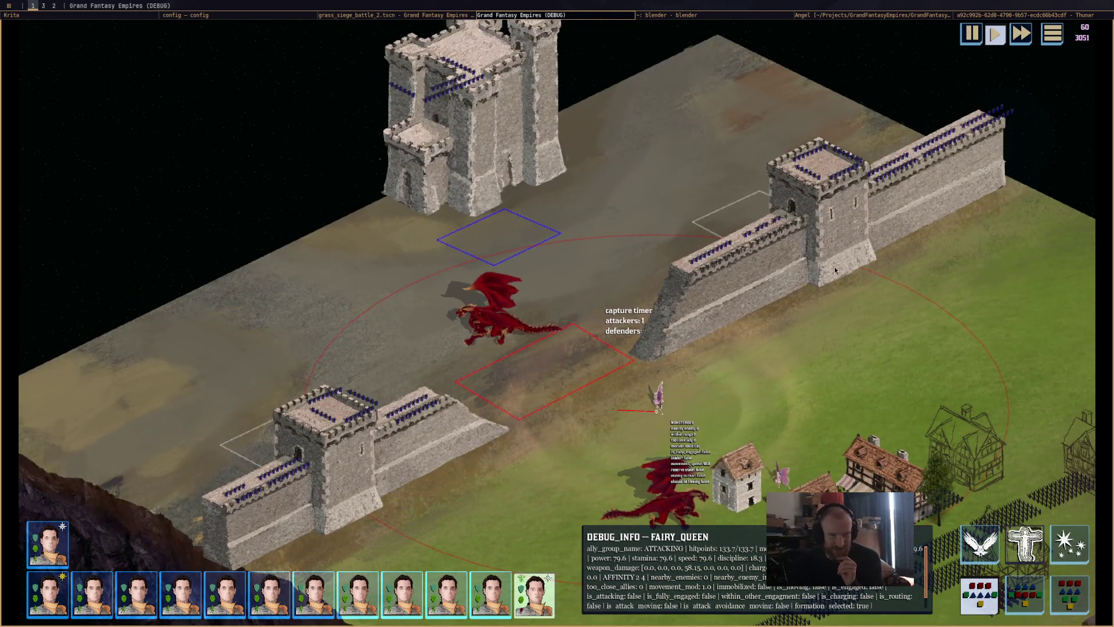
key("Down")
key("Left")
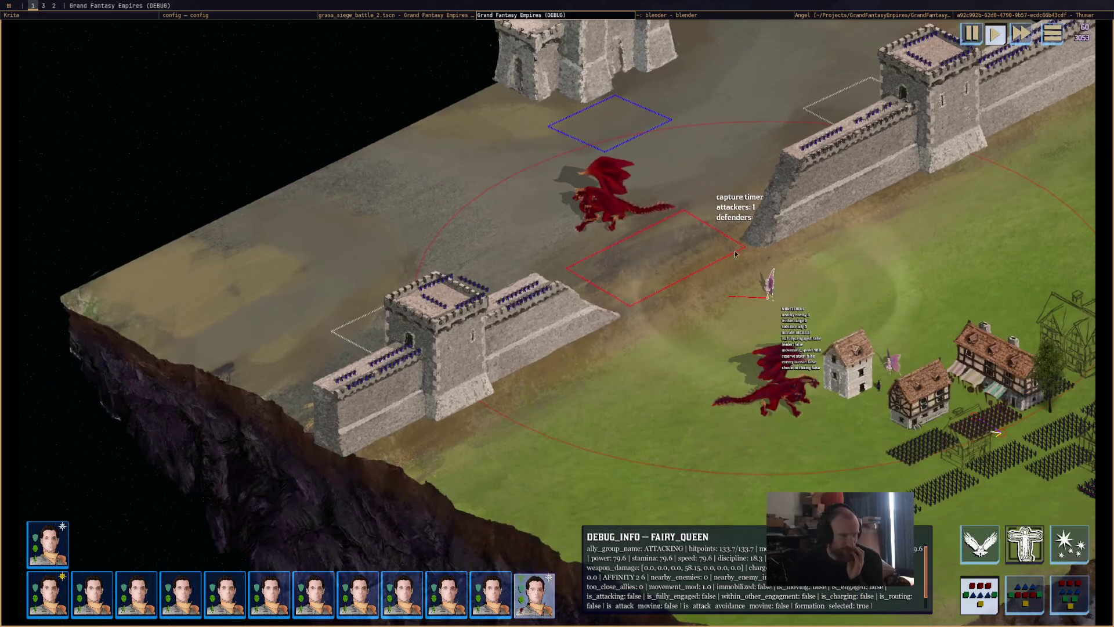
scroll(394, 306, "down", 2)
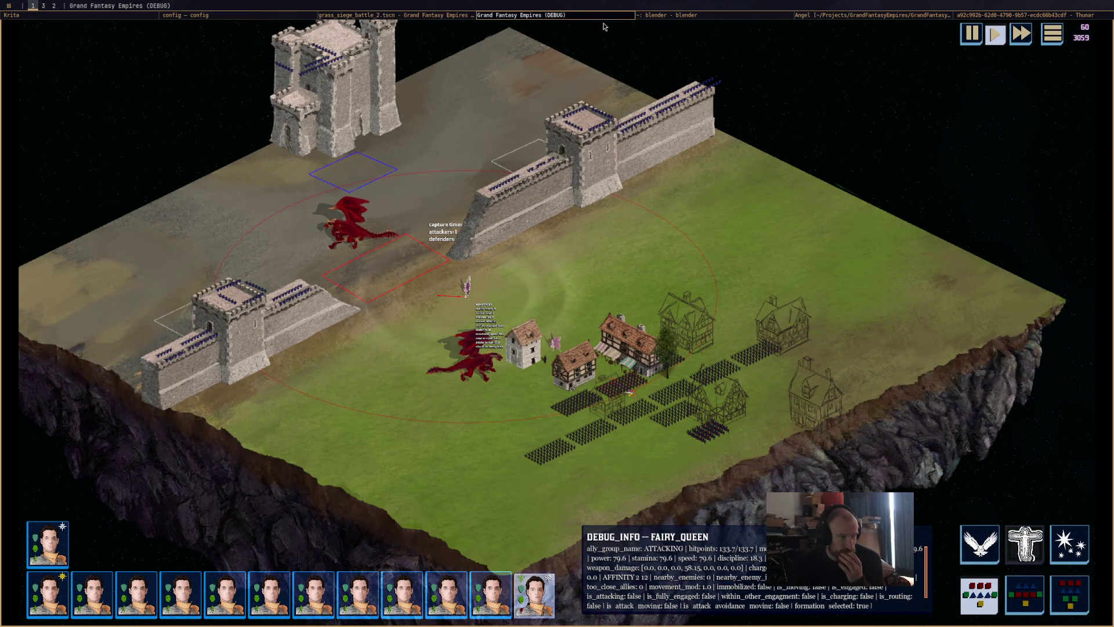
Close the game and zoom in to 266.7% on the house sketch
key("super+shift+q")
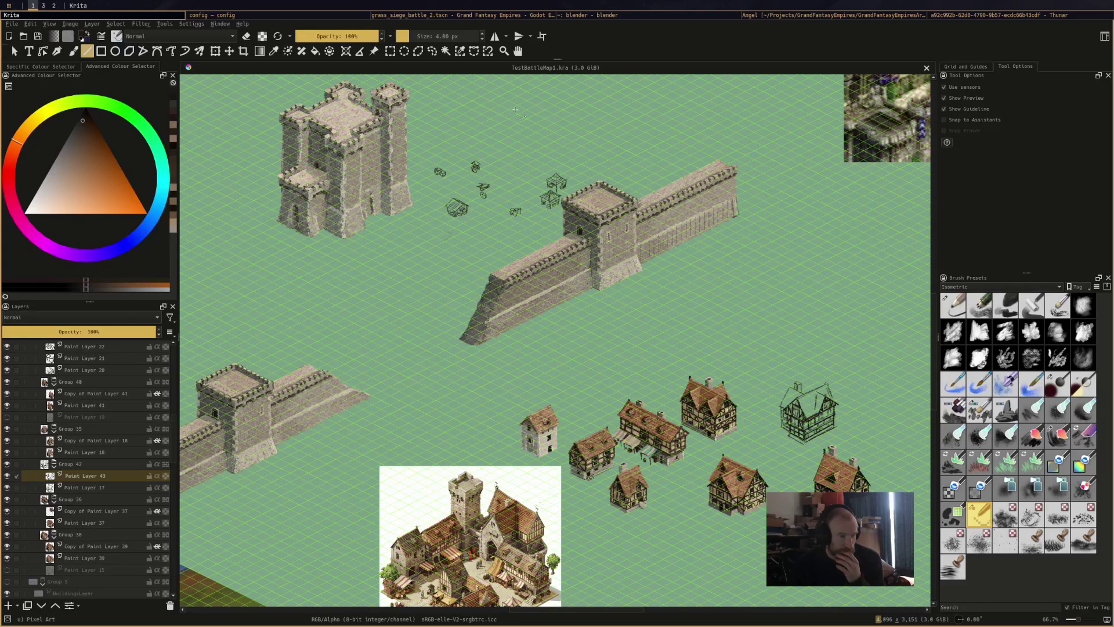
scroll(668, 349, "up", 5)
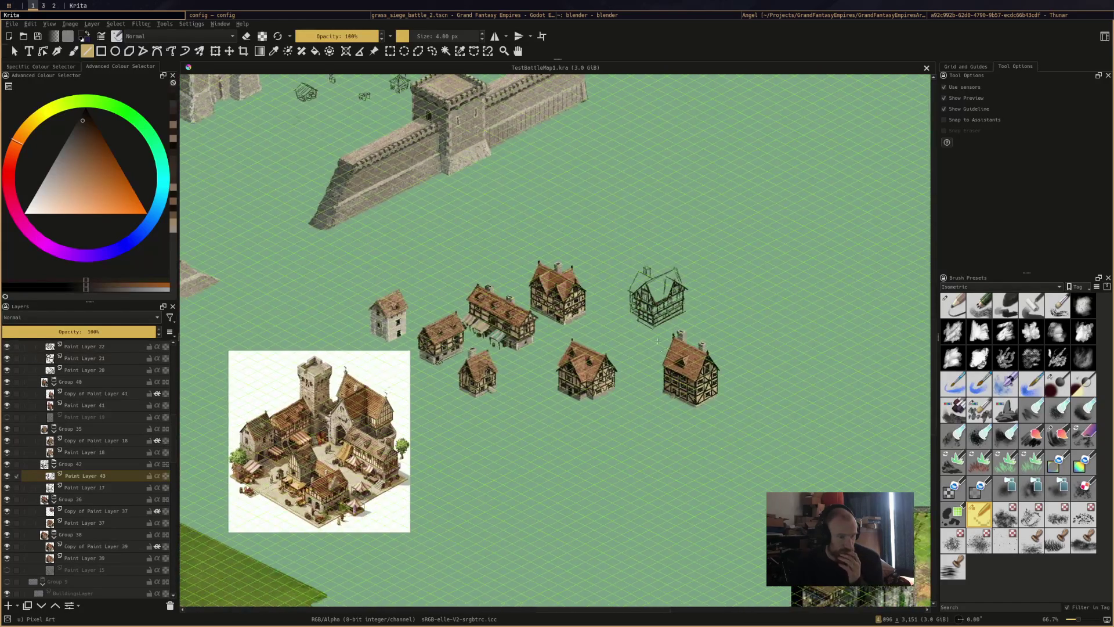
scroll(684, 308, "up", 2)
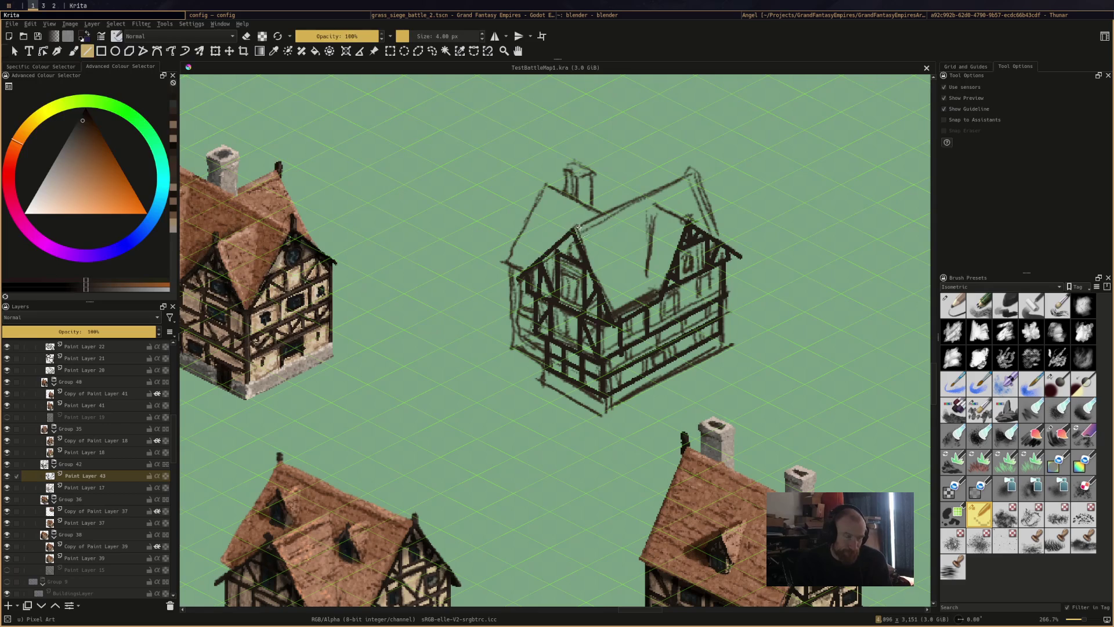
Ink an eave line, vertical timber posts and left-edge wall lines, redoing one misplaced post
left_click_drag(507, 262, 518, 270)
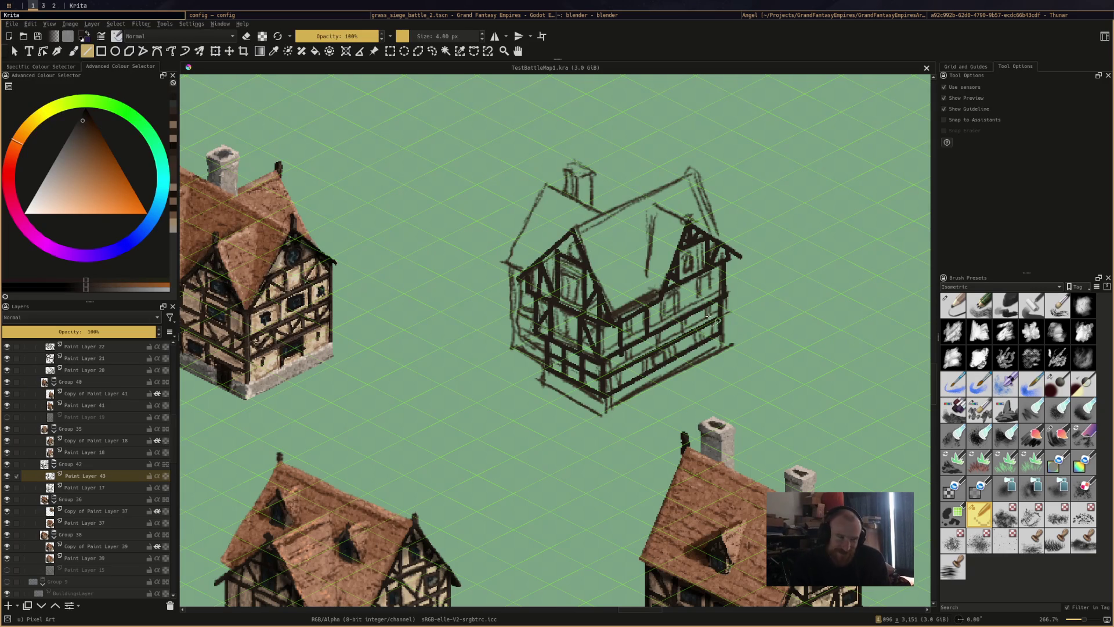
left_click_drag(671, 290, 671, 328)
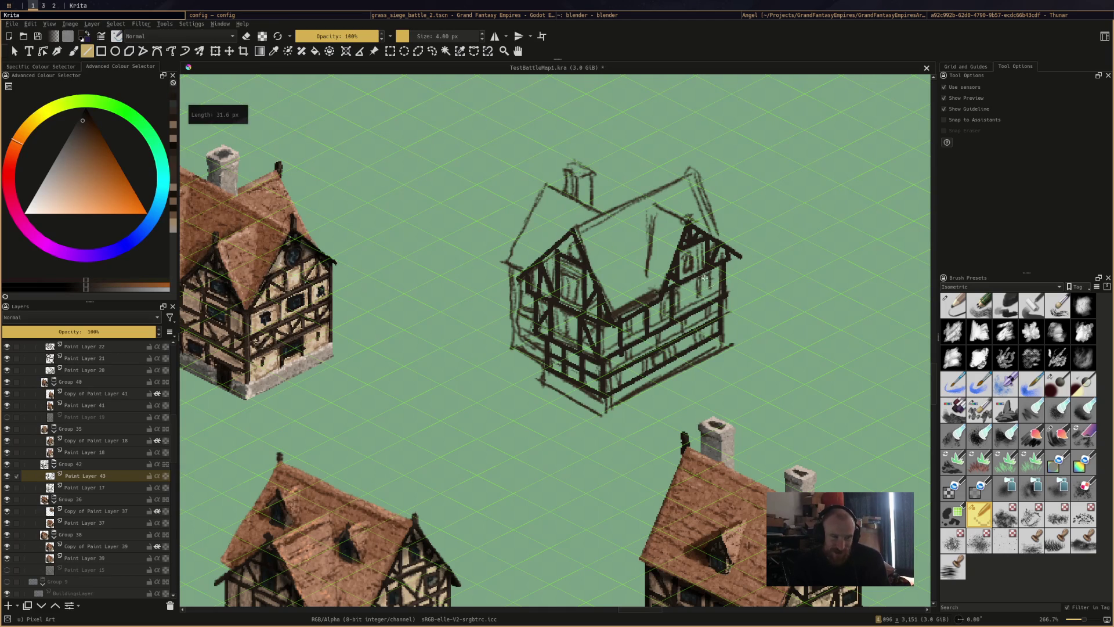
mouse_move(715, 269)
left_mouse_down()
mouse_move(715, 306)
mouse_move(715, 290)
mouse_move(715, 299)
mouse_move(696, 287)
mouse_move(691, 312)
left_mouse_up()
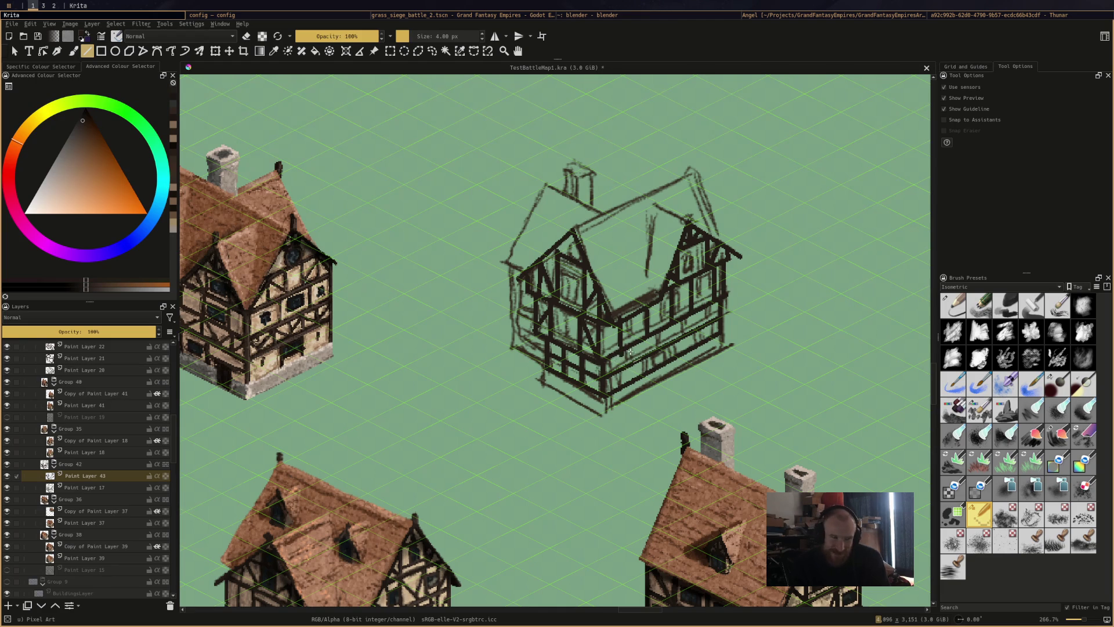
left_click_drag(619, 328, 620, 384)
mouse_move(647, 322)
left_mouse_down()
mouse_move(647, 374)
mouse_move(671, 357)
mouse_move(692, 306)
mouse_move(692, 352)
left_mouse_up()
key("ctrl+z")
left_click_drag(717, 297, 717, 338)
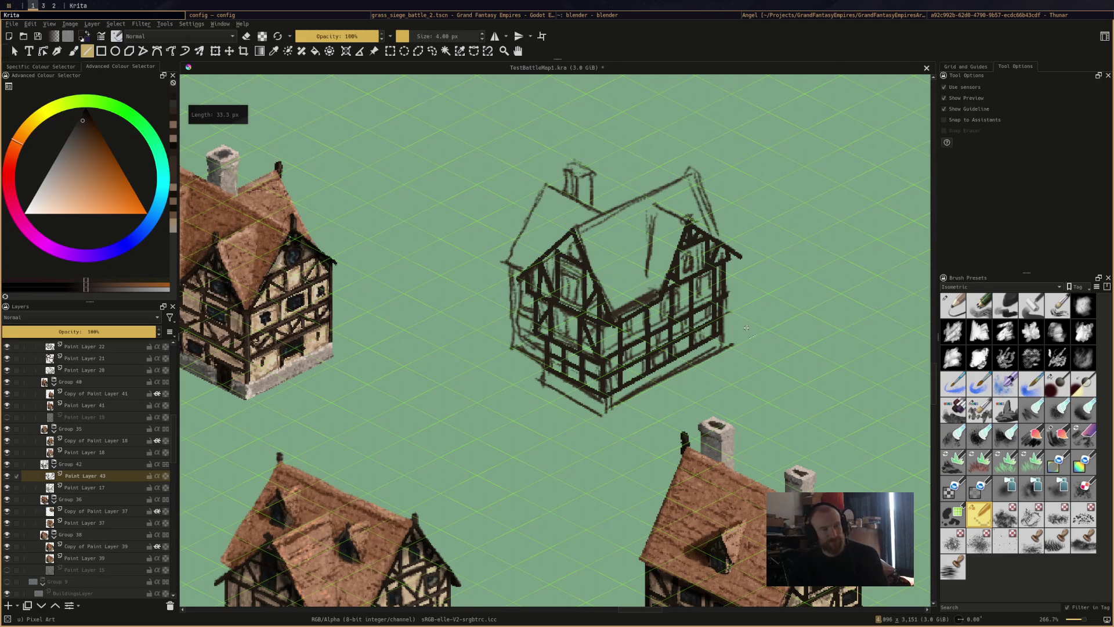
key("ctrl+s")
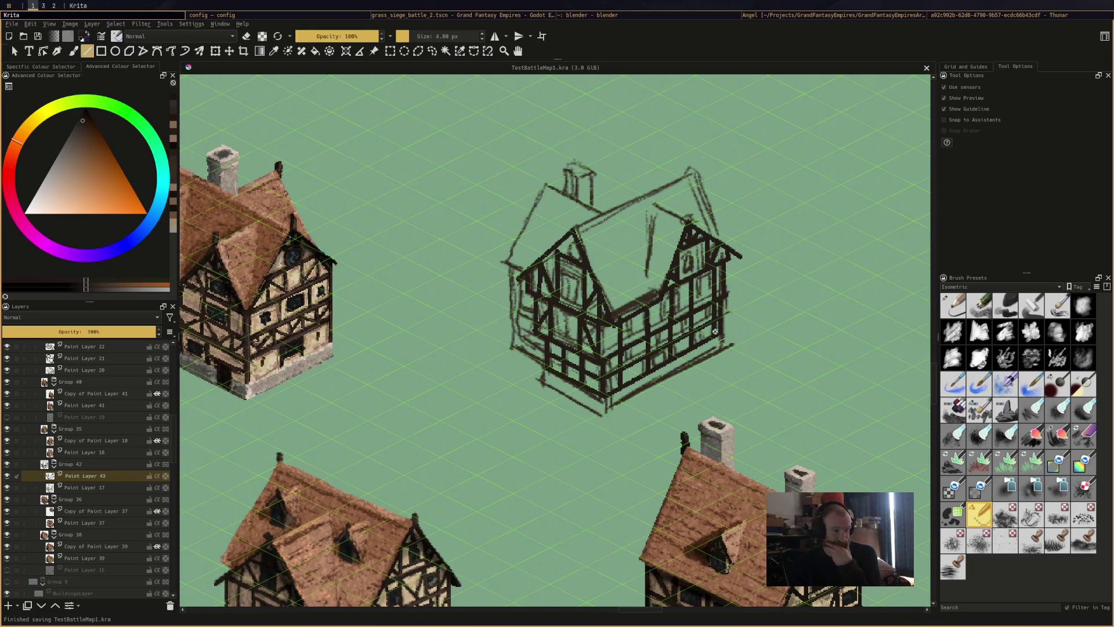
mouse_move(512, 256)
left_mouse_down()
mouse_move(511, 347)
mouse_move(545, 348)
left_mouse_up()
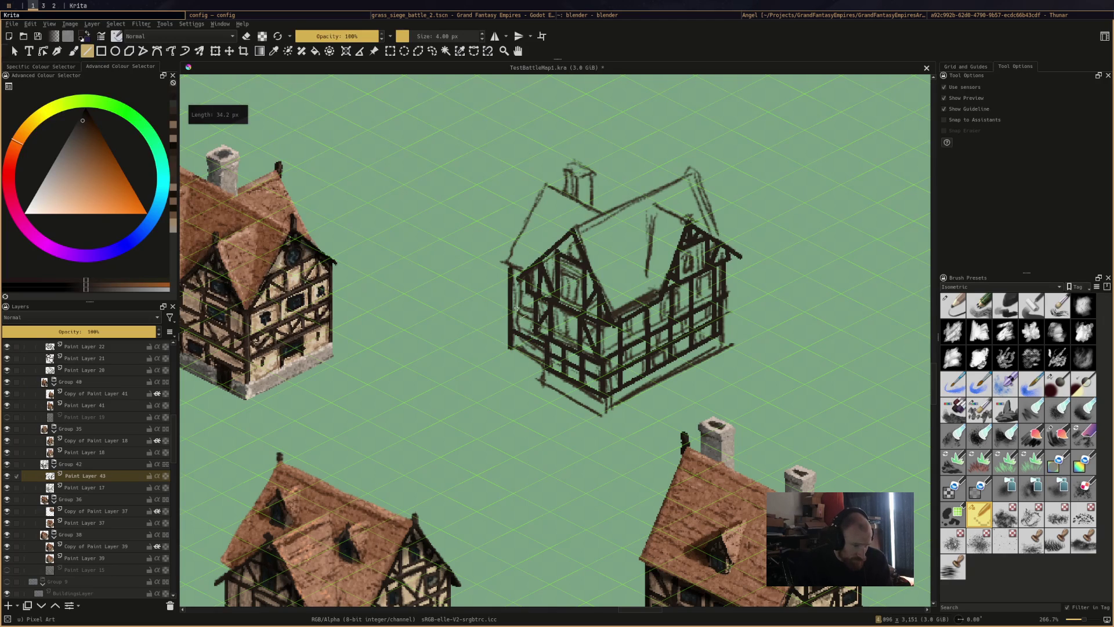
mouse_move(512, 312)
left_mouse_down()
mouse_move(539, 323)
mouse_move(528, 301)
mouse_move(541, 297)
mouse_move(526, 295)
mouse_move(536, 299)
mouse_move(524, 279)
mouse_move(526, 340)
left_mouse_up()
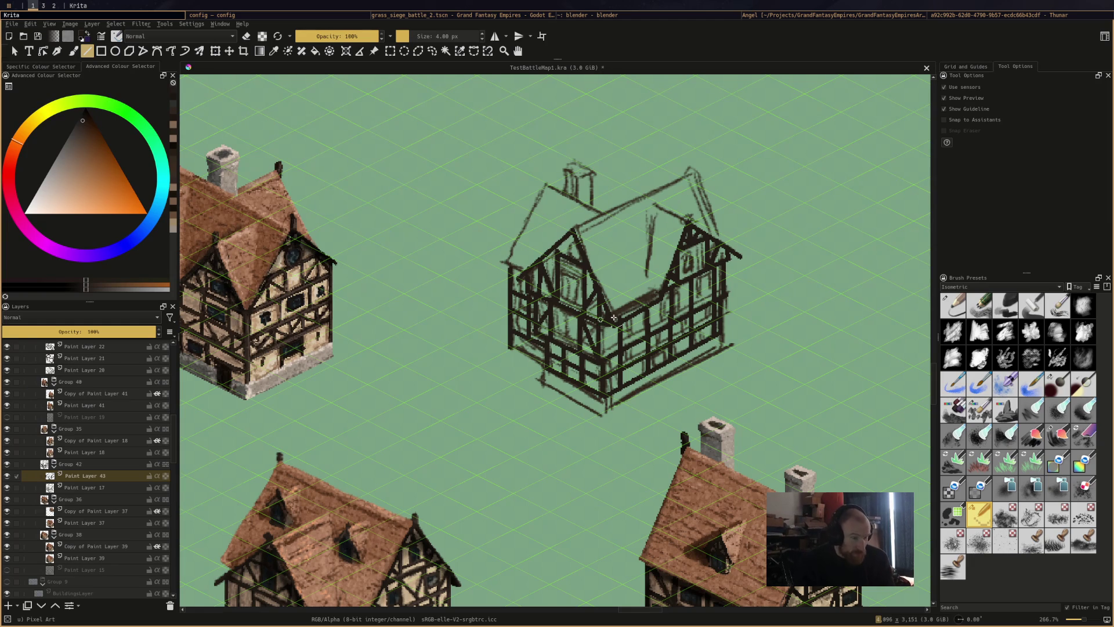
Outline the front roof slope in the finished house's brown, fill it orange, and save
left_click(340, 503, "ctrl")
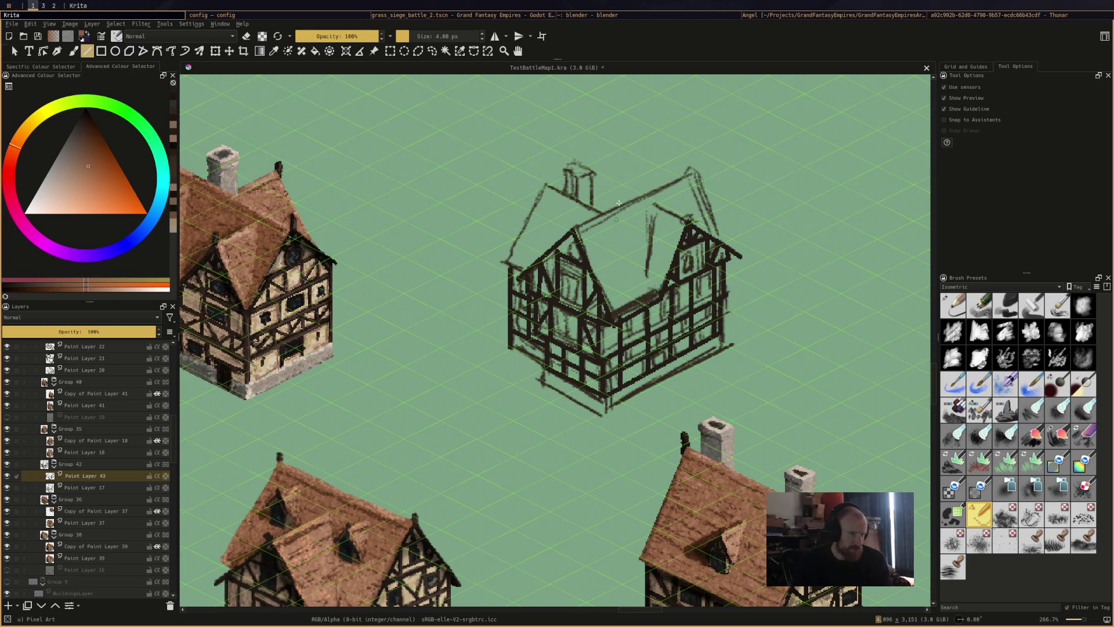
left_click_drag(546, 187, 500, 265)
left_click_drag(501, 266, 520, 272)
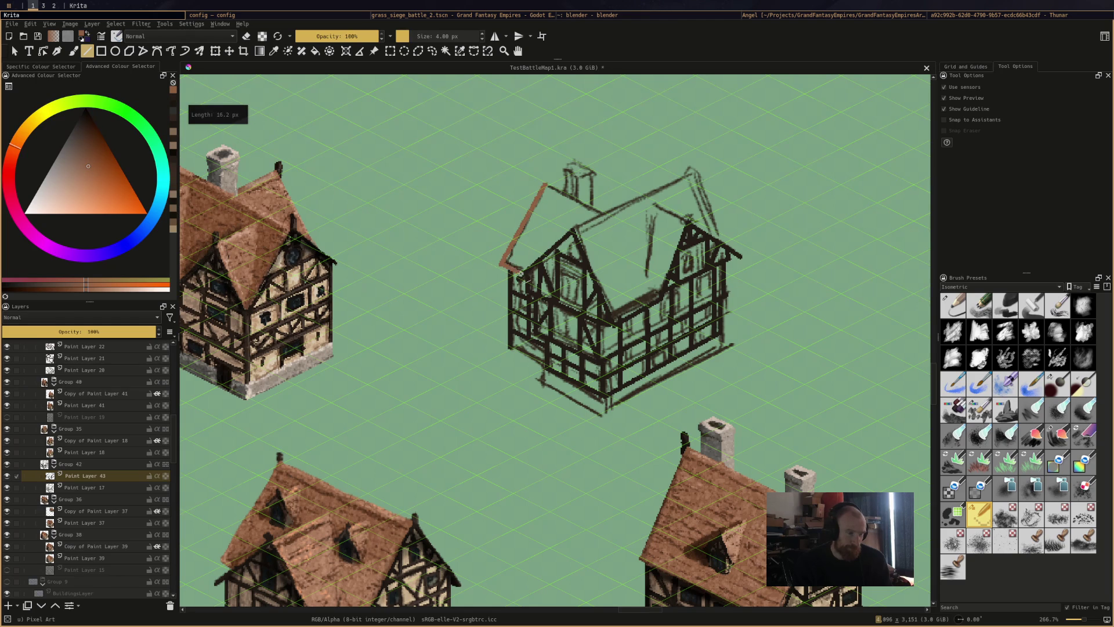
left_click_drag(546, 185, 606, 213)
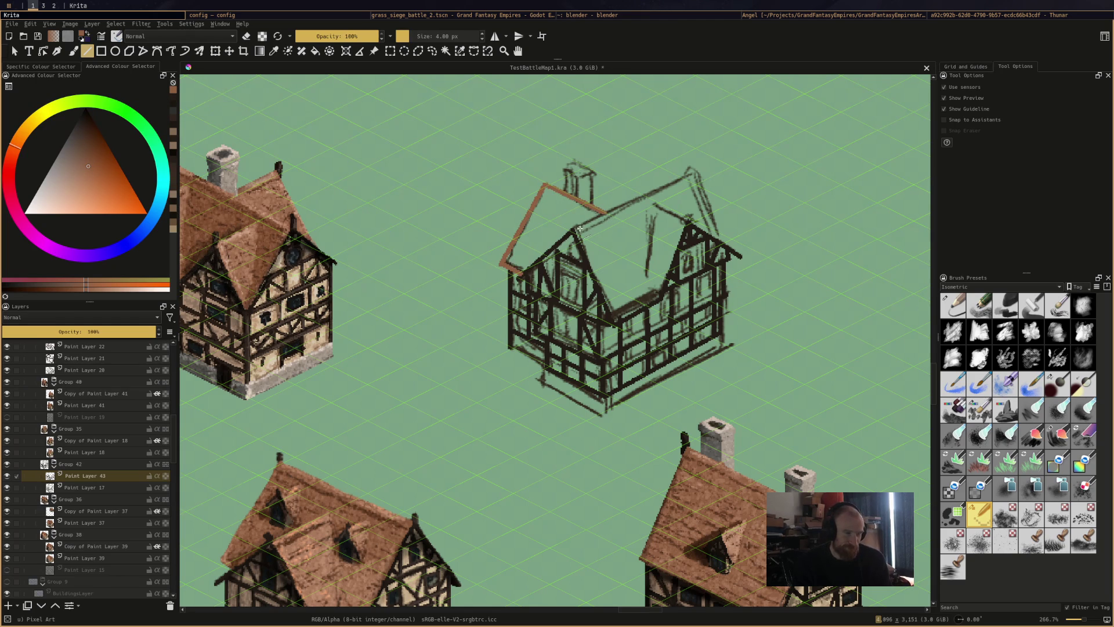
mouse_move(518, 273)
left_mouse_down()
mouse_move(574, 225)
mouse_move(636, 203)
left_mouse_up()
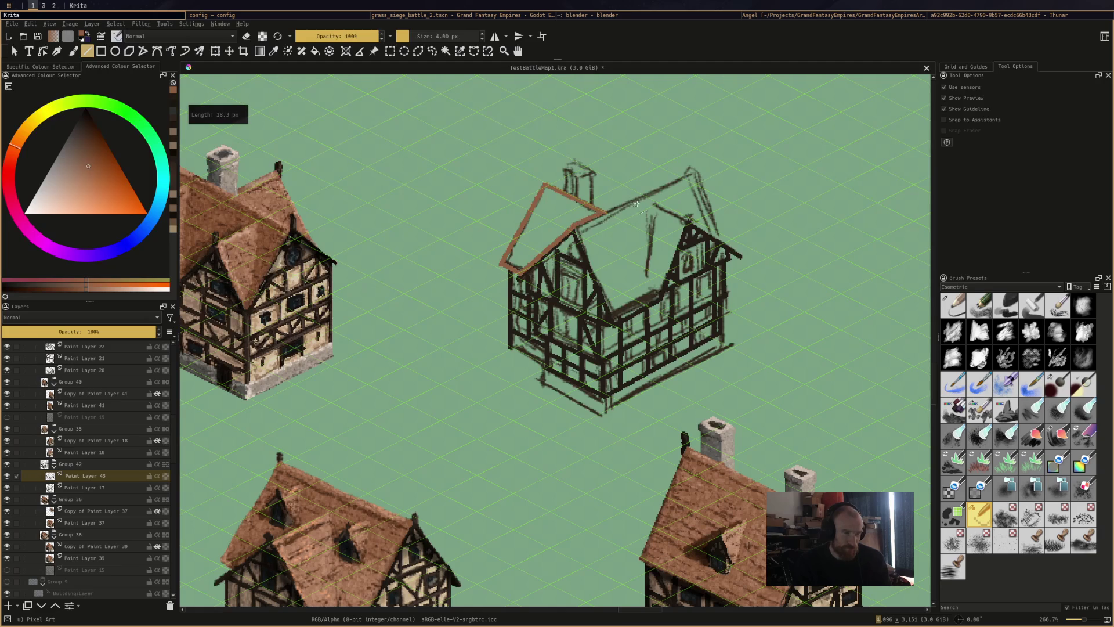
key("f")
left_click(571, 231)
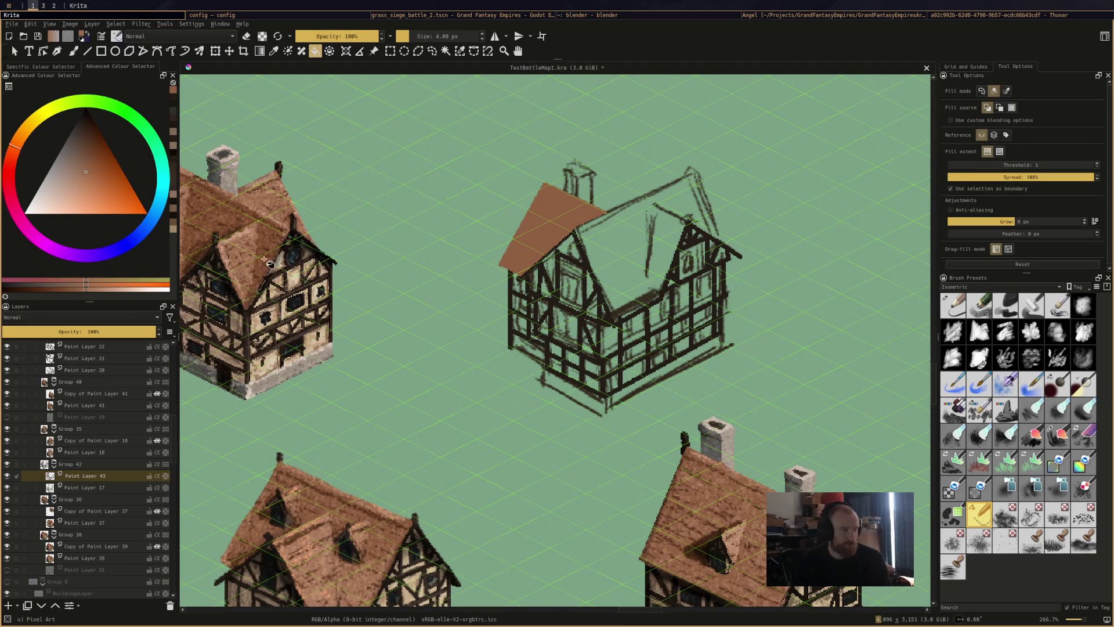
key("l")
left_click(548, 204, "ctrl")
key("b")
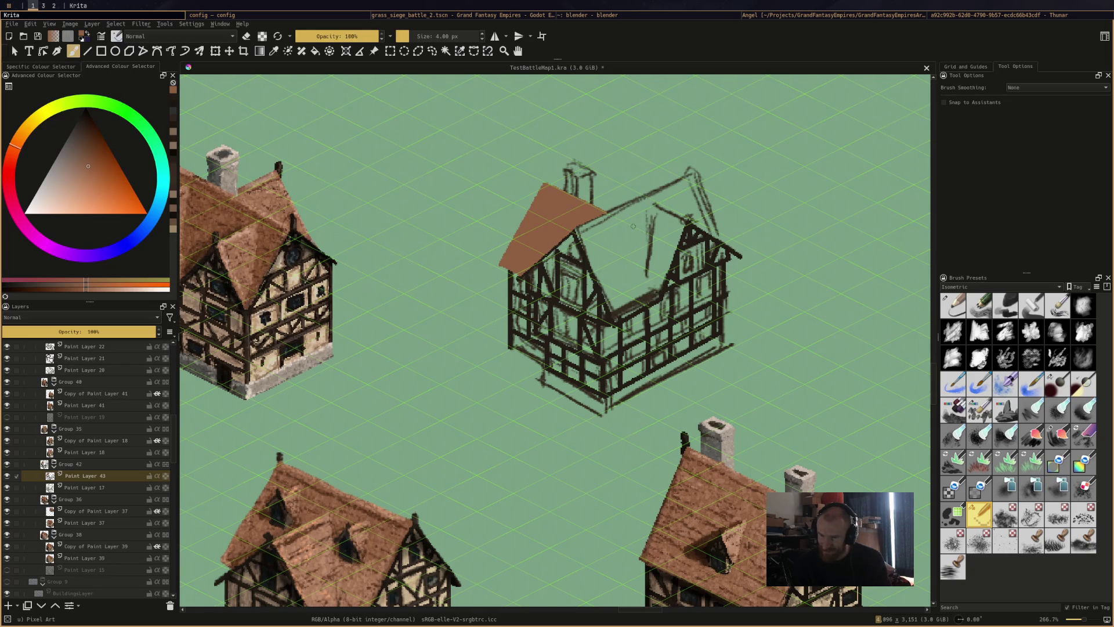
key("ctrl+s")
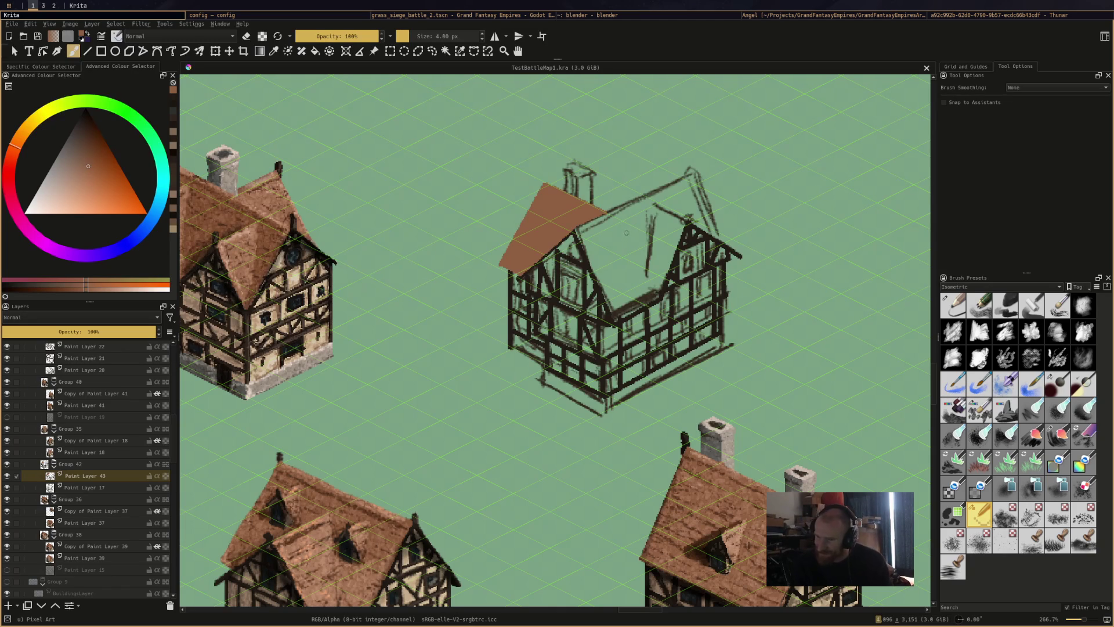
Paint the right gable and dormer edges in roof browns and save
left_click_drag(654, 204, 655, 264)
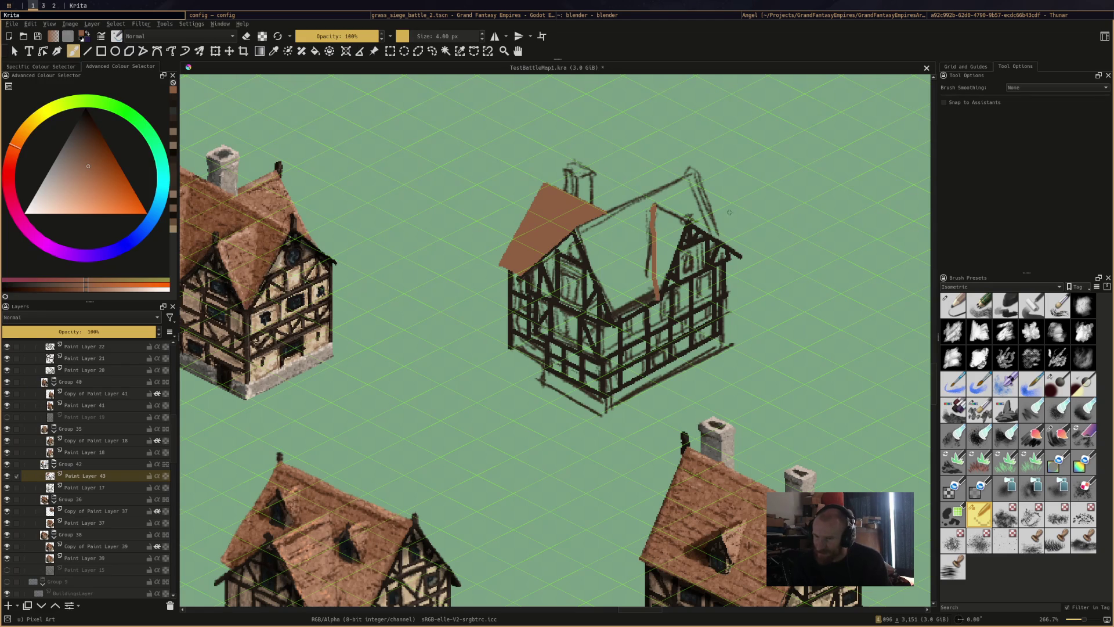
left_click_drag(654, 206, 667, 213)
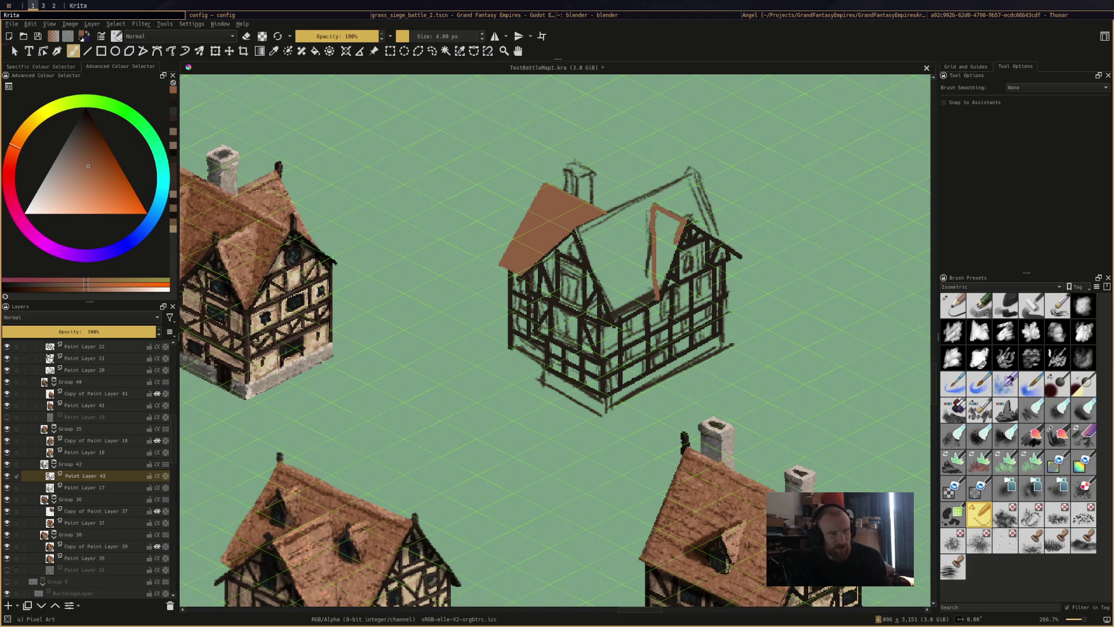
mouse_move(677, 238)
left_mouse_down()
mouse_move(660, 292)
mouse_move(675, 229)
left_mouse_up()
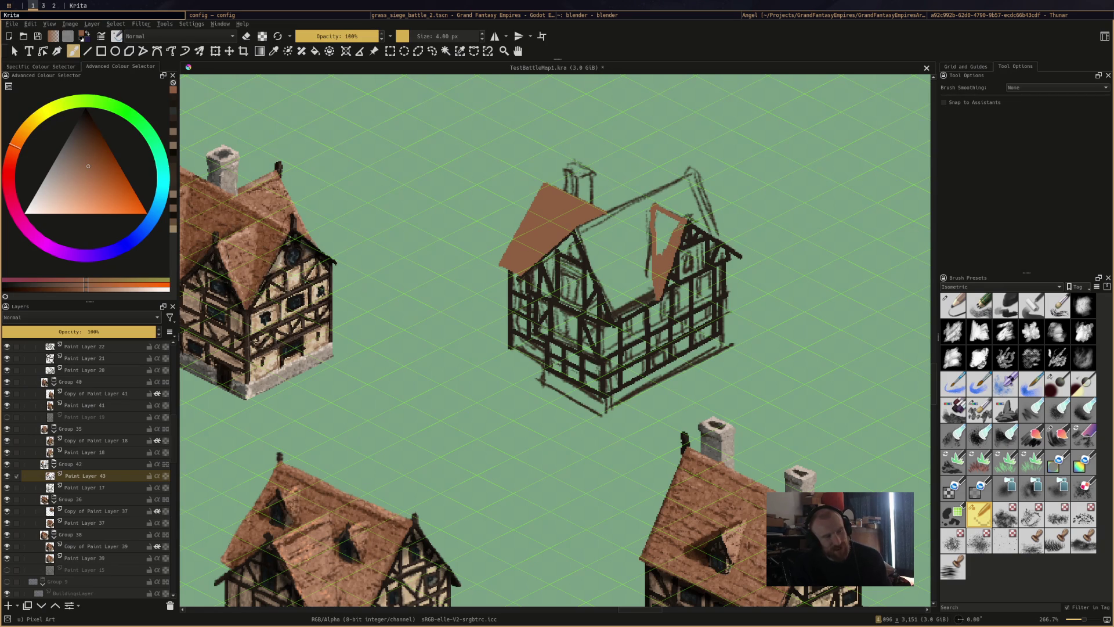
left_click(681, 238, "ctrl")
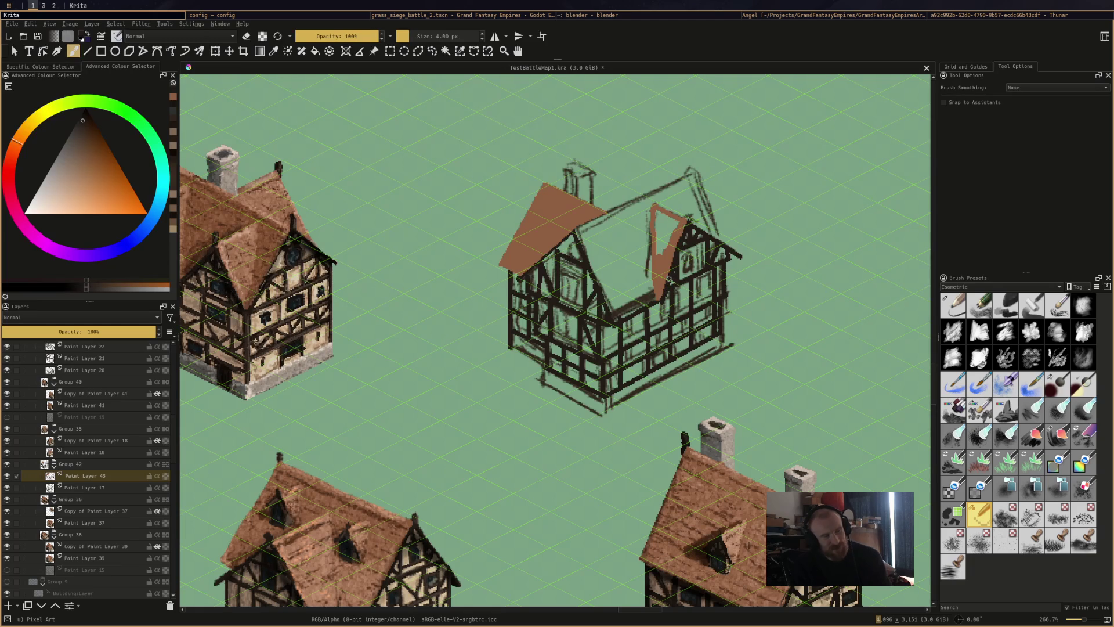
left_click(671, 214, "ctrl")
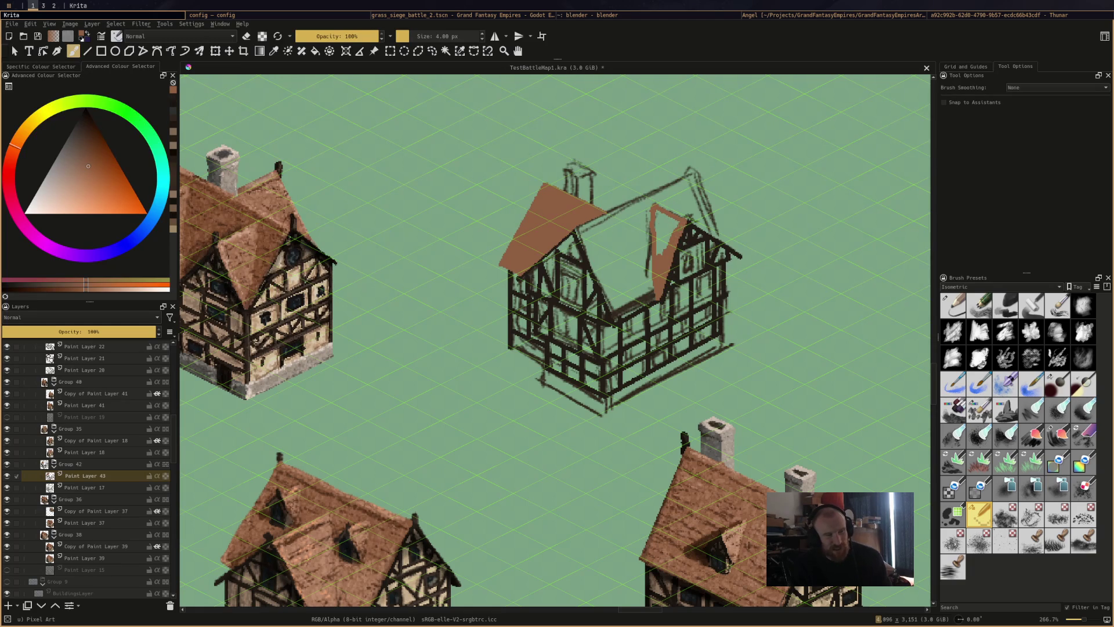
left_click_drag(680, 233, 675, 254)
mouse_move(661, 209)
left_mouse_down()
mouse_move(656, 250)
mouse_move(658, 213)
mouse_move(670, 244)
left_mouse_up()
key("ctrl+s")
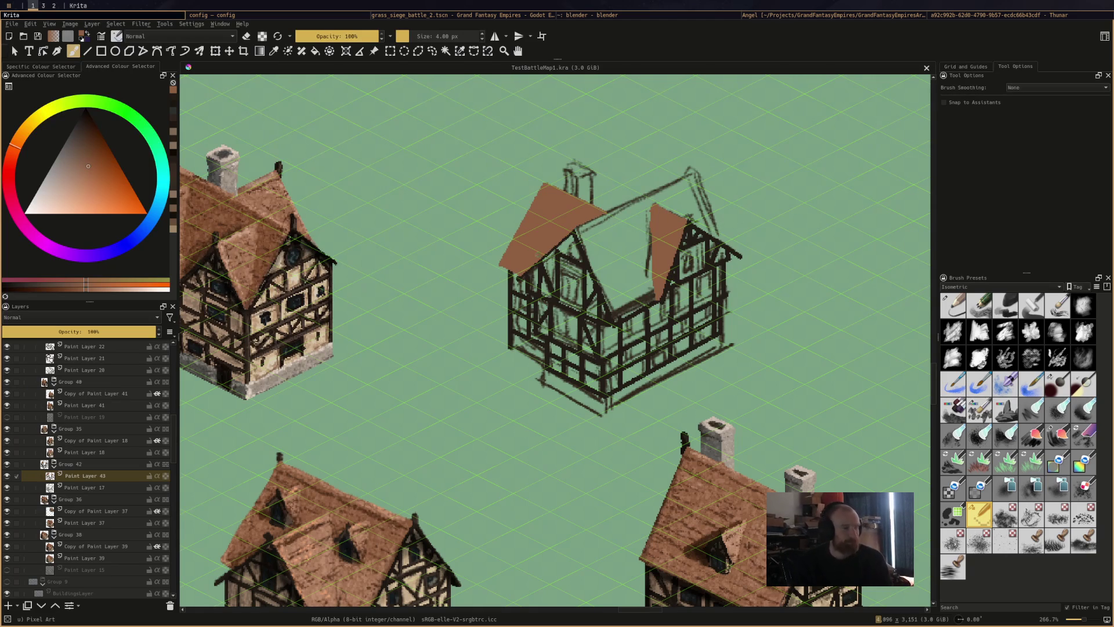
Paint the ridge and middle roof edges darker brown, then fill the middle roof light brown
left_click(239, 244, "ctrl")
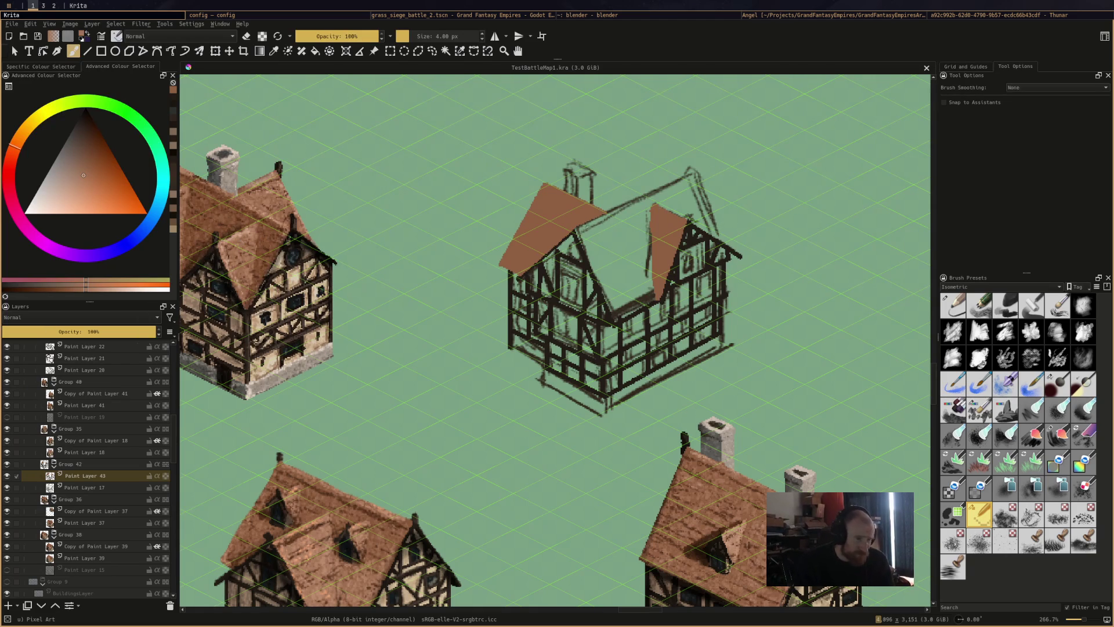
left_click_drag(622, 206, 654, 192)
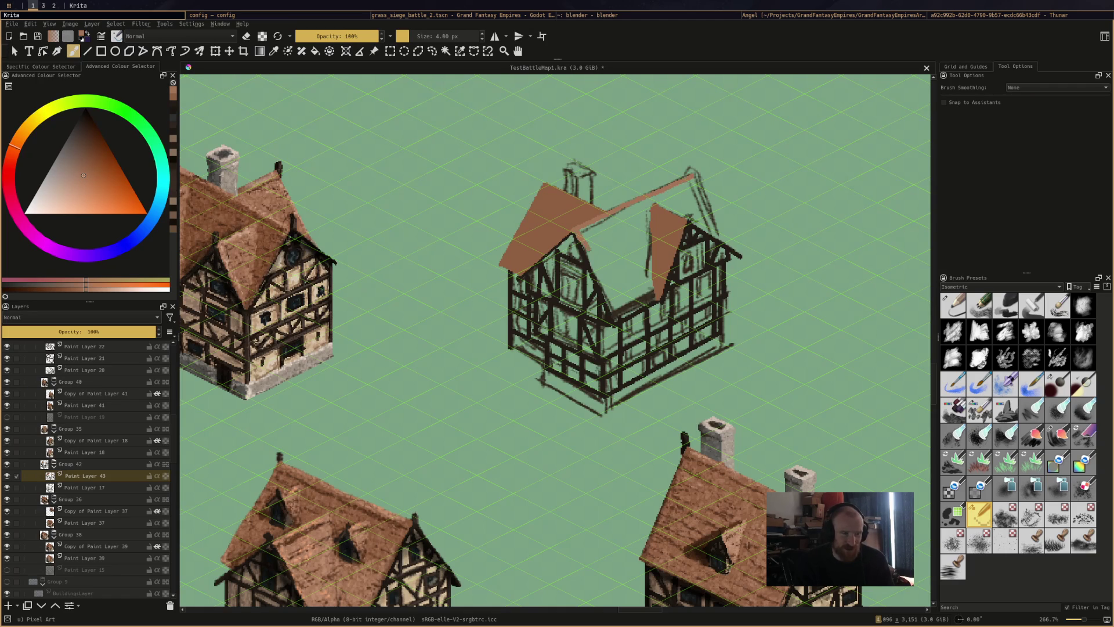
mouse_move(589, 261)
left_mouse_down()
mouse_move(609, 311)
mouse_move(650, 297)
left_mouse_up()
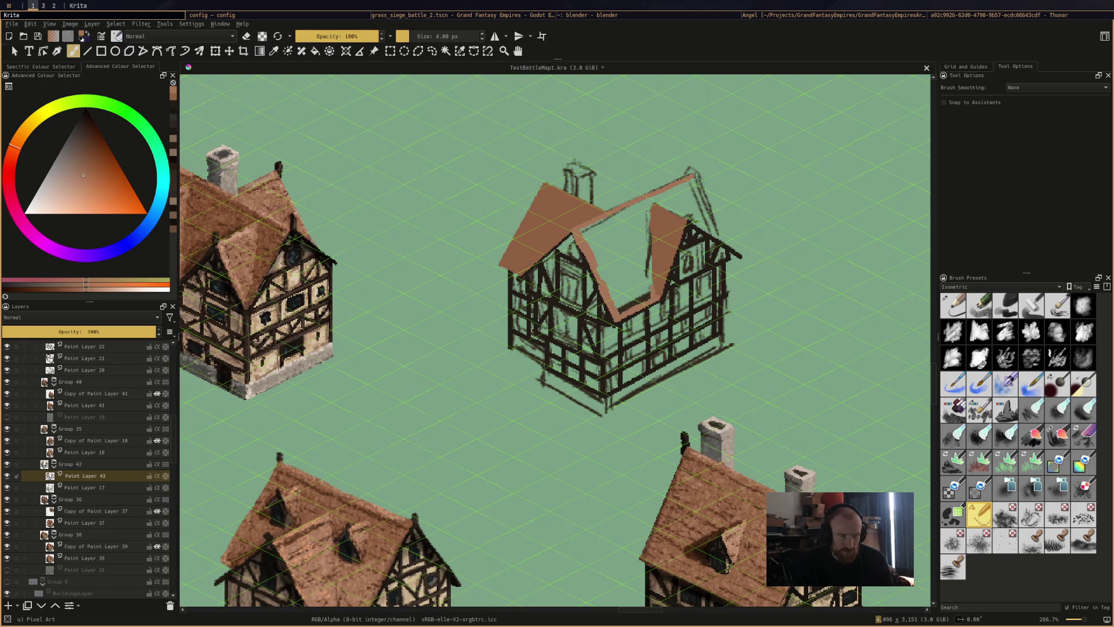
left_click_drag(644, 207, 646, 241)
left_click_drag(650, 204, 655, 292)
key("ctrl+z")
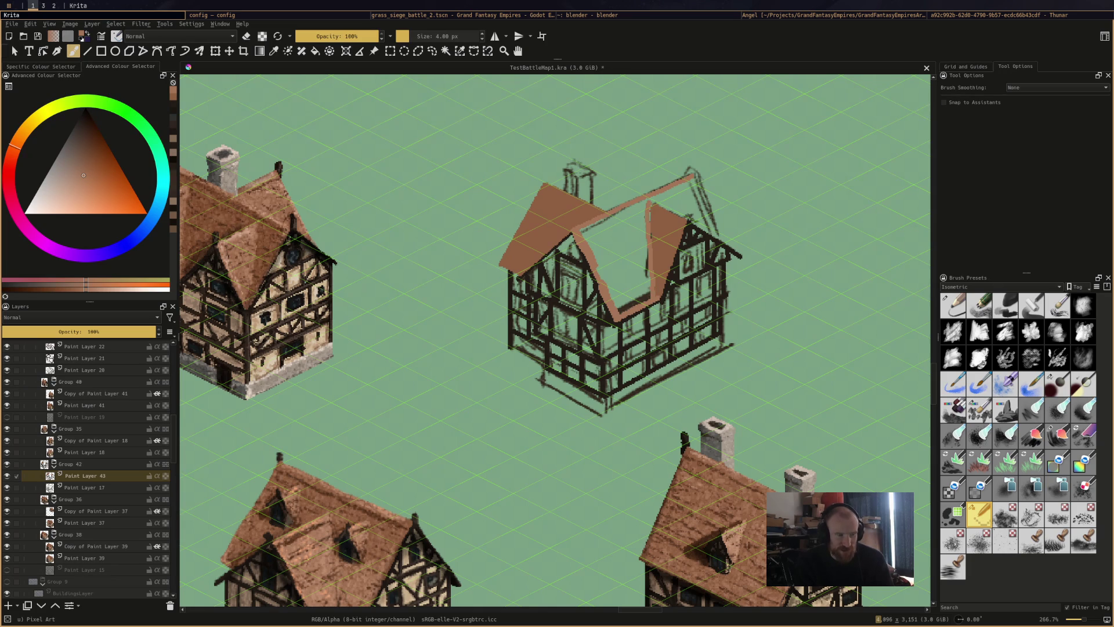
left_click_drag(651, 210, 651, 229)
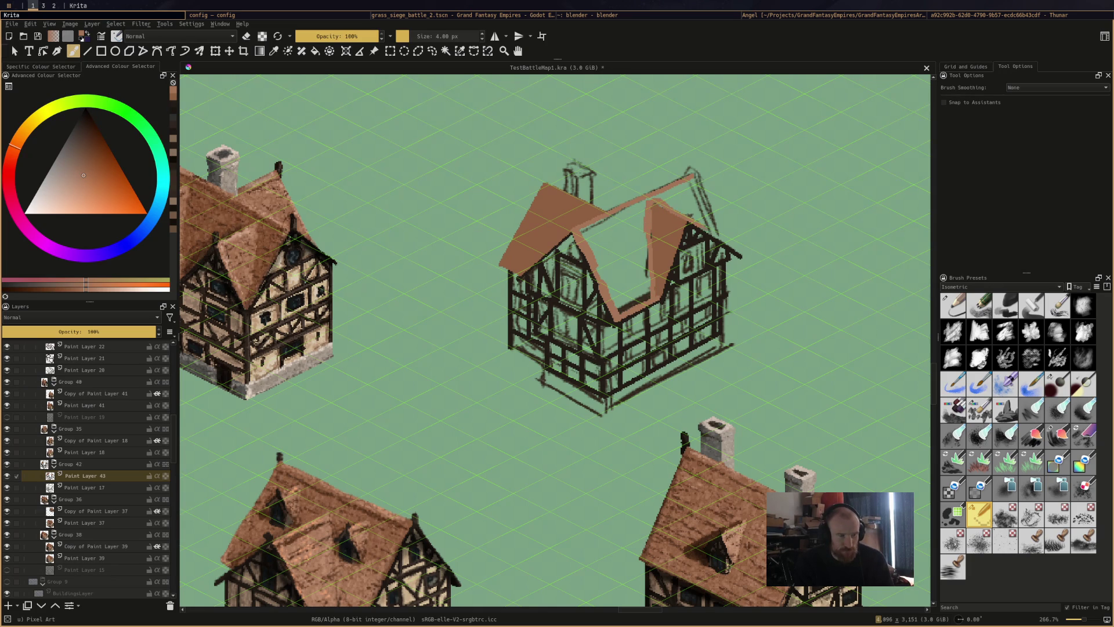
left_click_drag(692, 176, 709, 216)
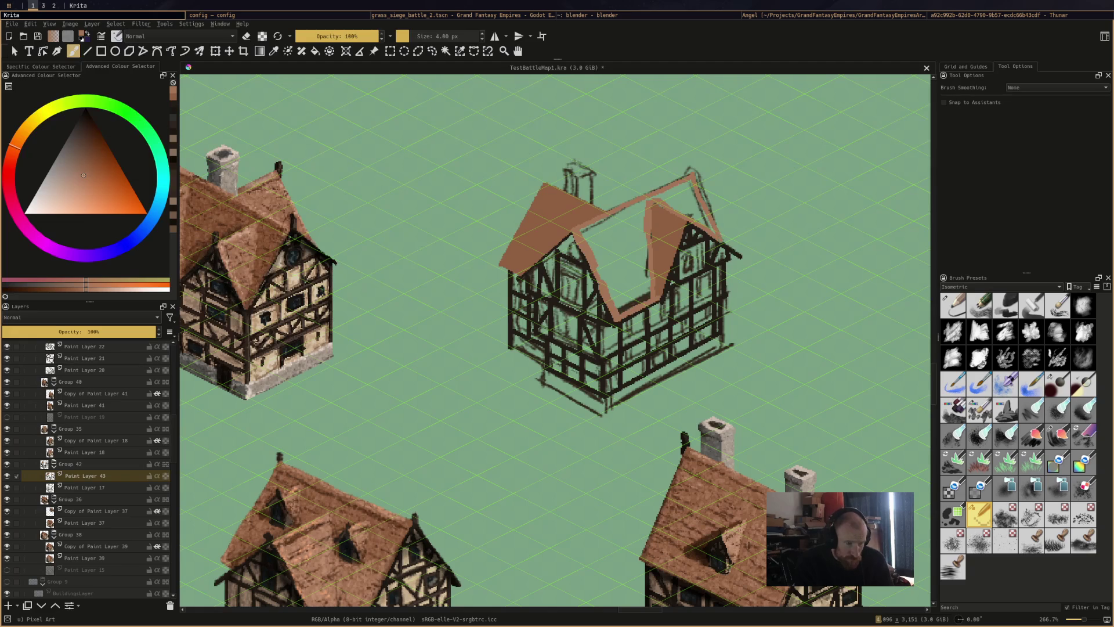
key("f")
left_click(642, 251)
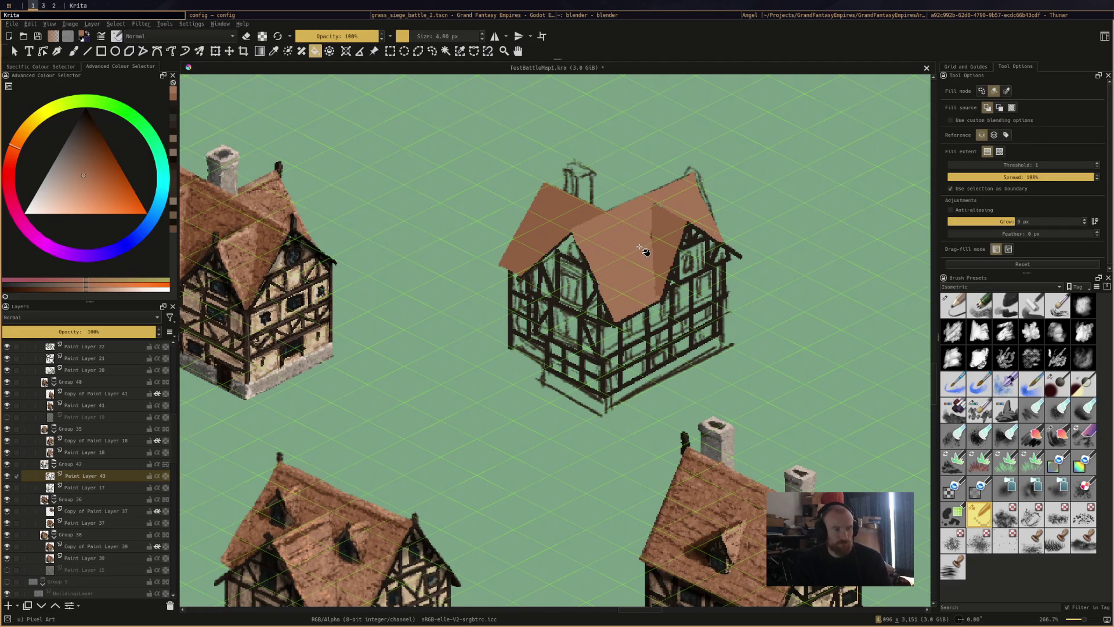
Try a dark timber stroke along the right eave, undo it, and sample roof browns
key("b")
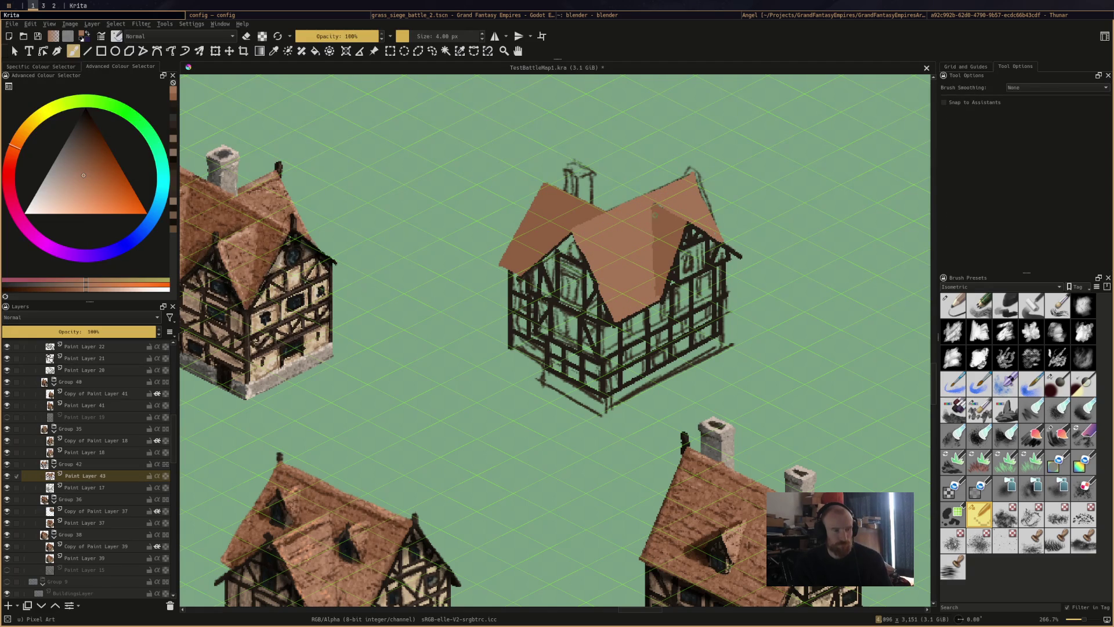
left_click(656, 229, "ctrl")
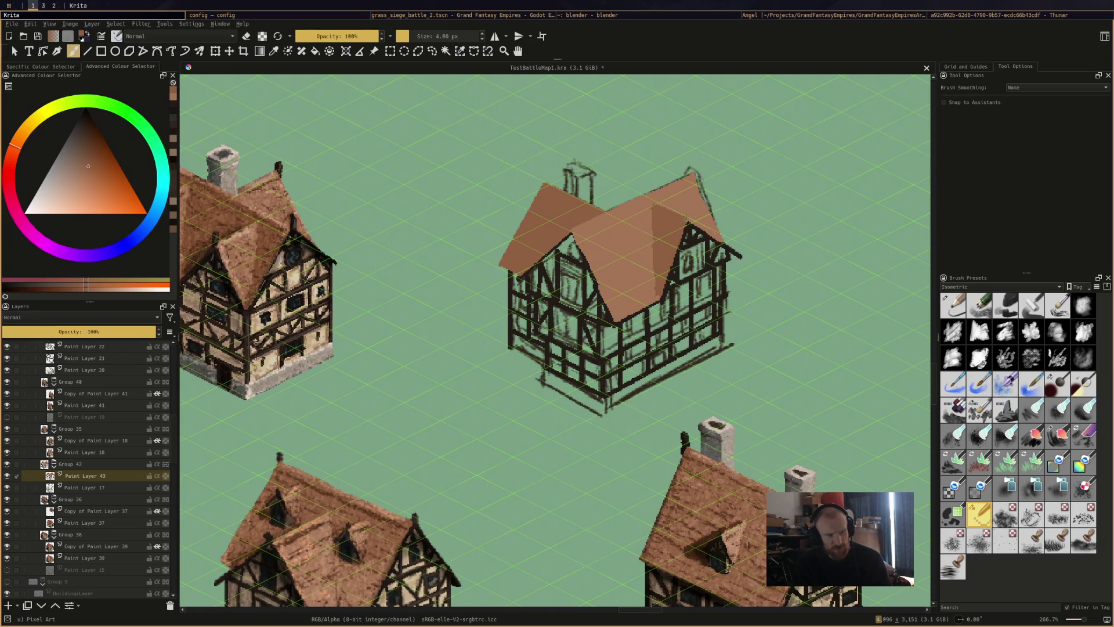
left_click(695, 225, "ctrl")
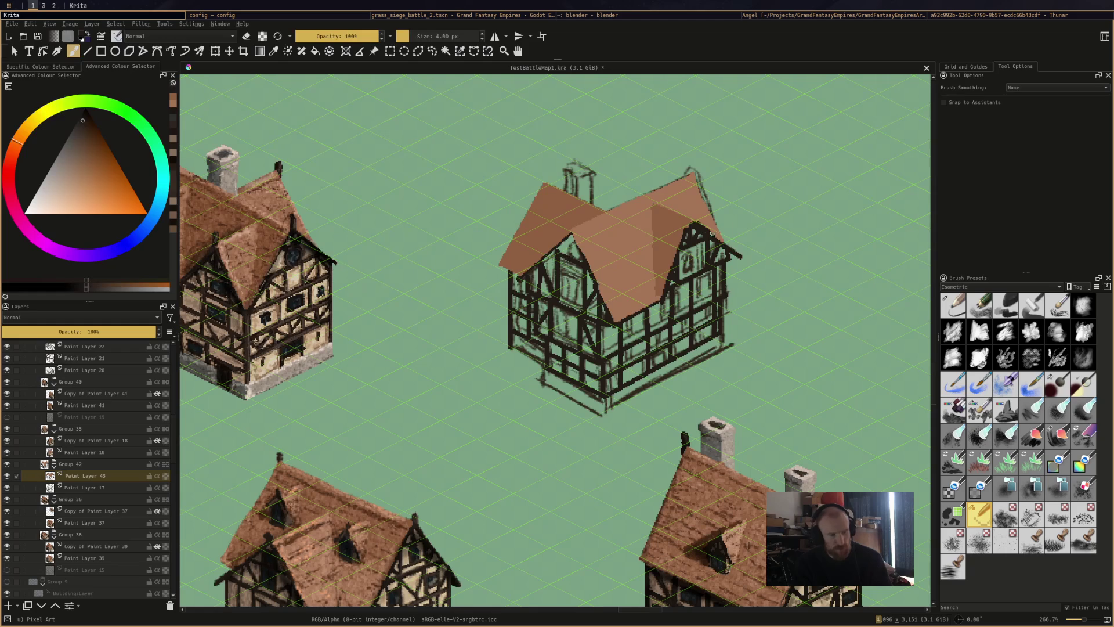
left_click_drag(721, 251, 730, 262)
key("ctrl+z")
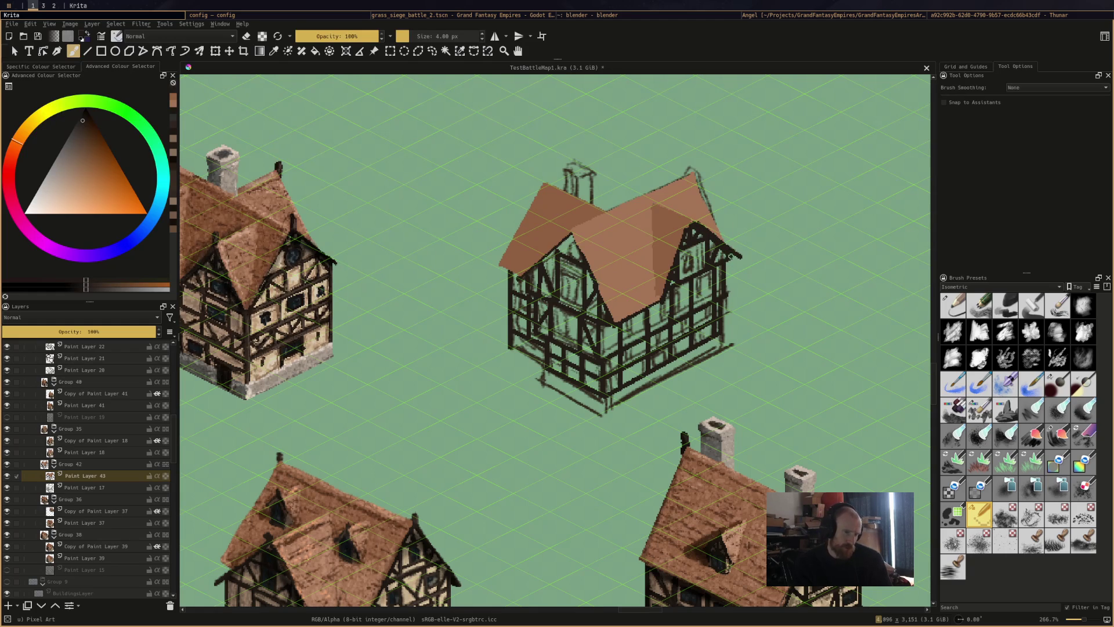
key("e")
key("e")
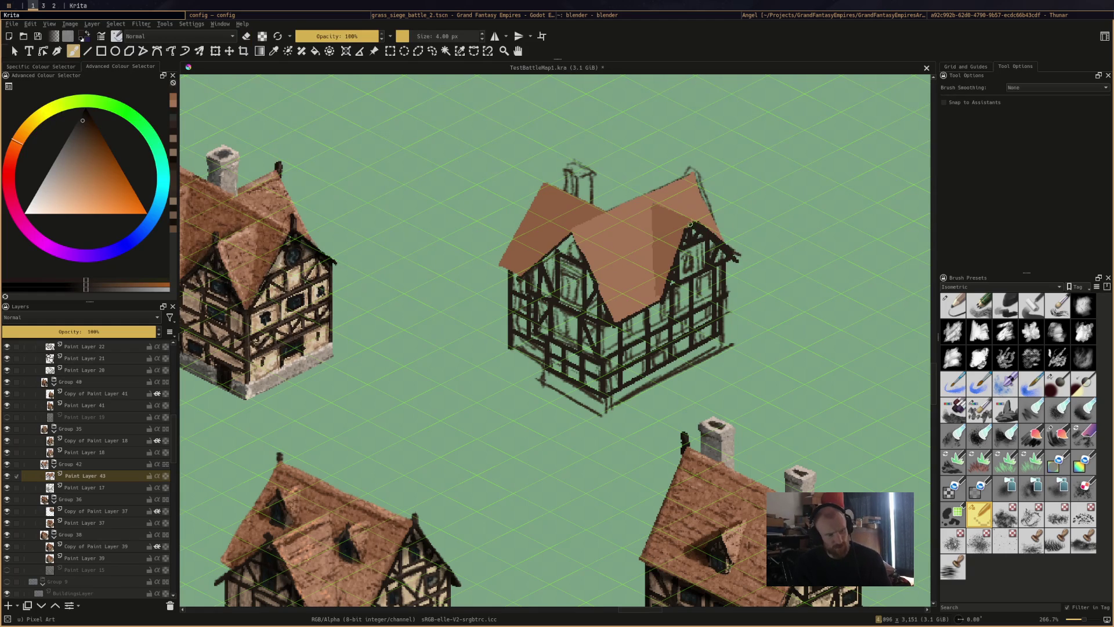
left_click(686, 220, "ctrl")
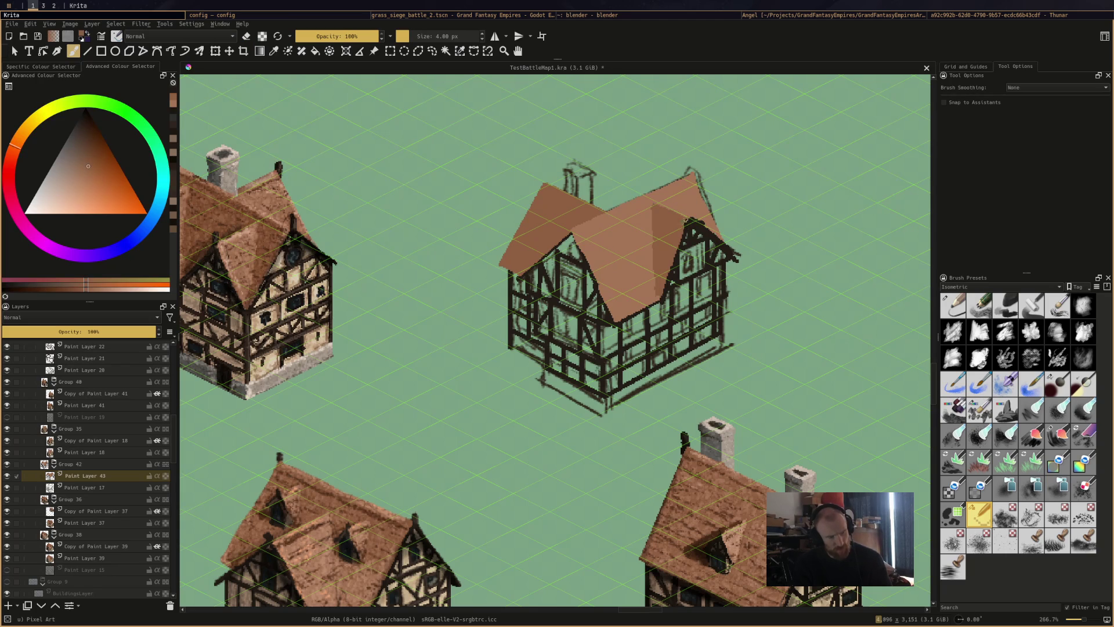
left_click(702, 187, "ctrl")
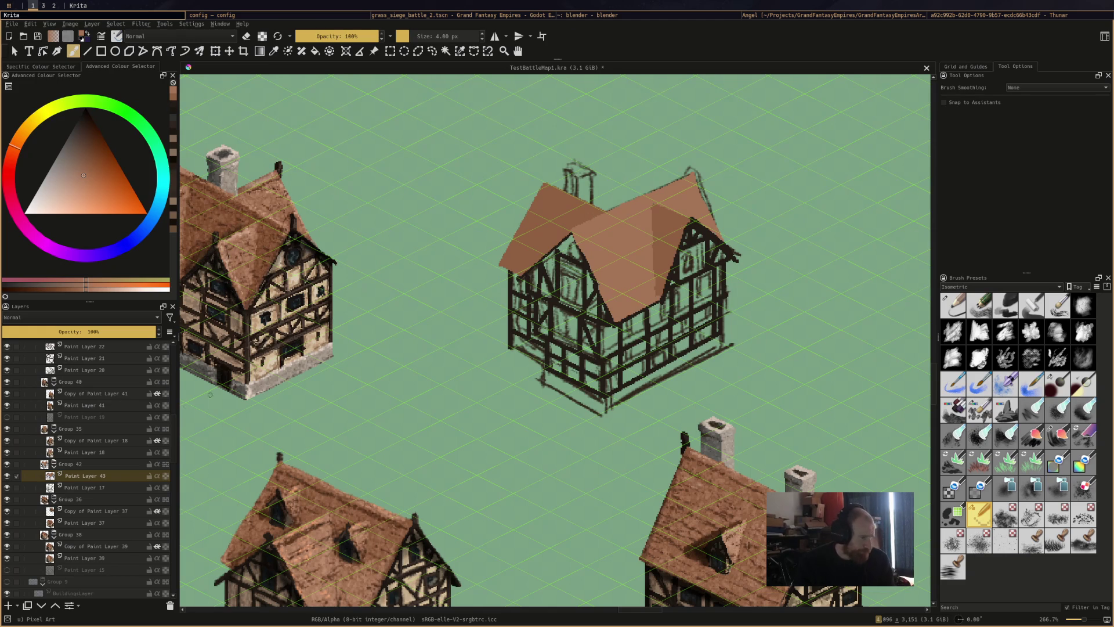
Paint a beige base strip along the bottom front edge using the left house's wall colour
left_click(269, 383, "ctrl")
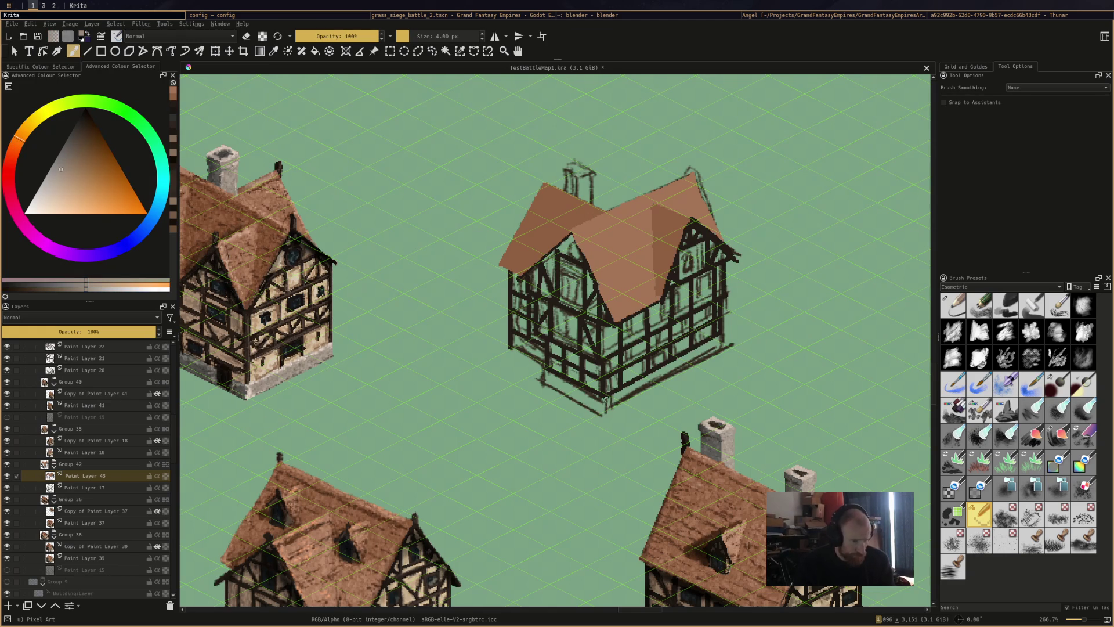
left_click_drag(606, 400, 686, 357)
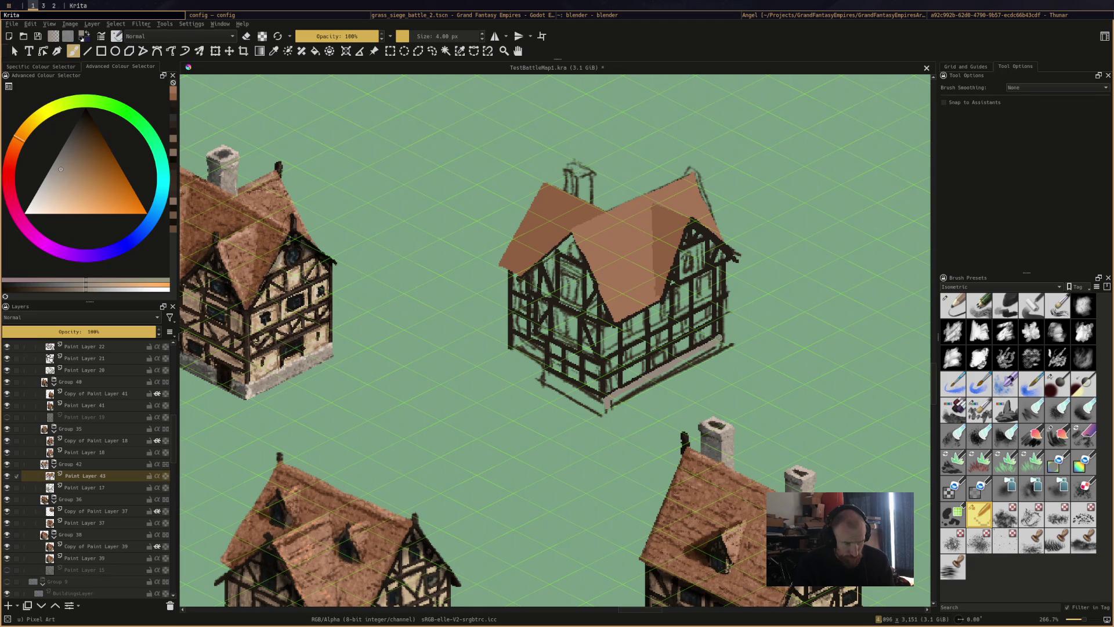
mouse_move(713, 349)
left_mouse_down()
mouse_move(619, 400)
mouse_move(699, 355)
left_mouse_up()
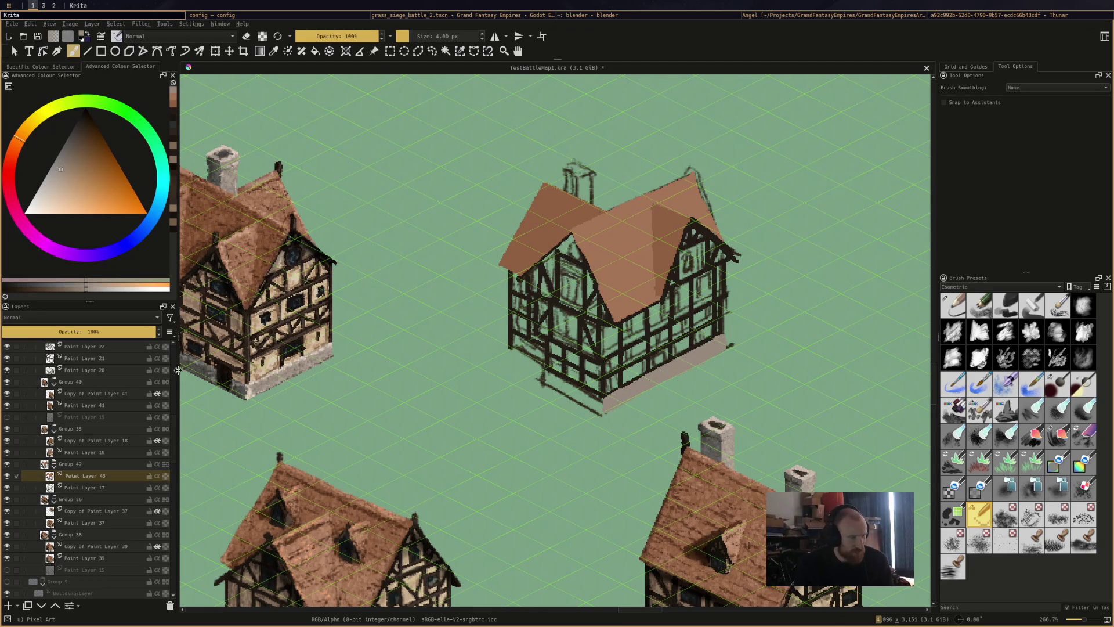
left_click(242, 385, "ctrl")
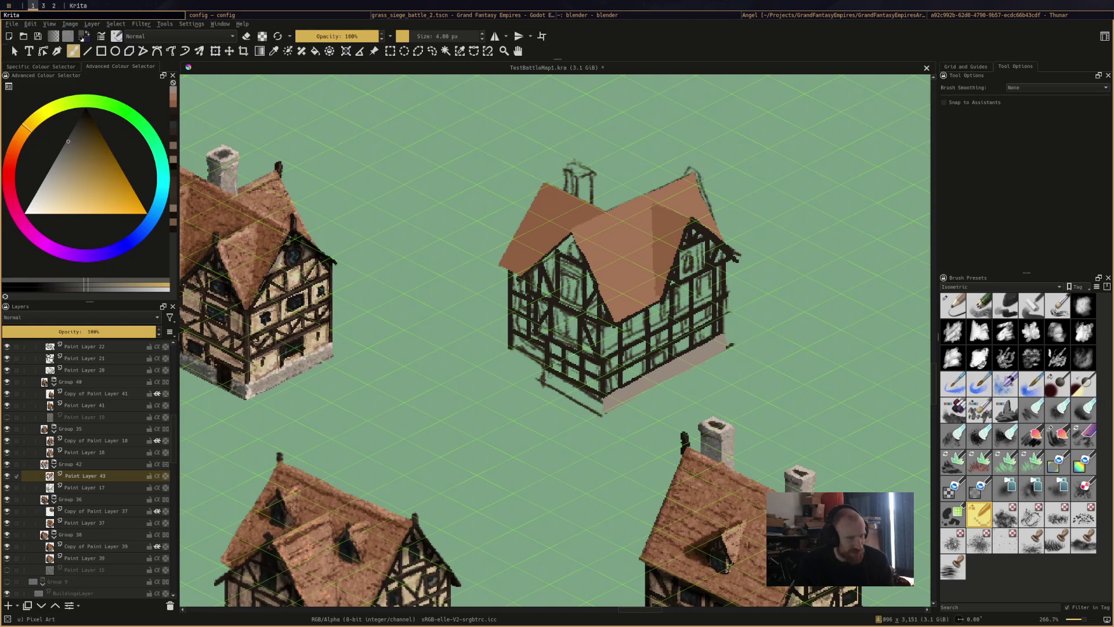
Extend the grey base stroke along the house's lower left edge and save TestBattleMap1.kra
mouse_move(549, 375)
left_mouse_down()
mouse_move(581, 400)
mouse_move(542, 383)
mouse_move(591, 400)
left_mouse_up()
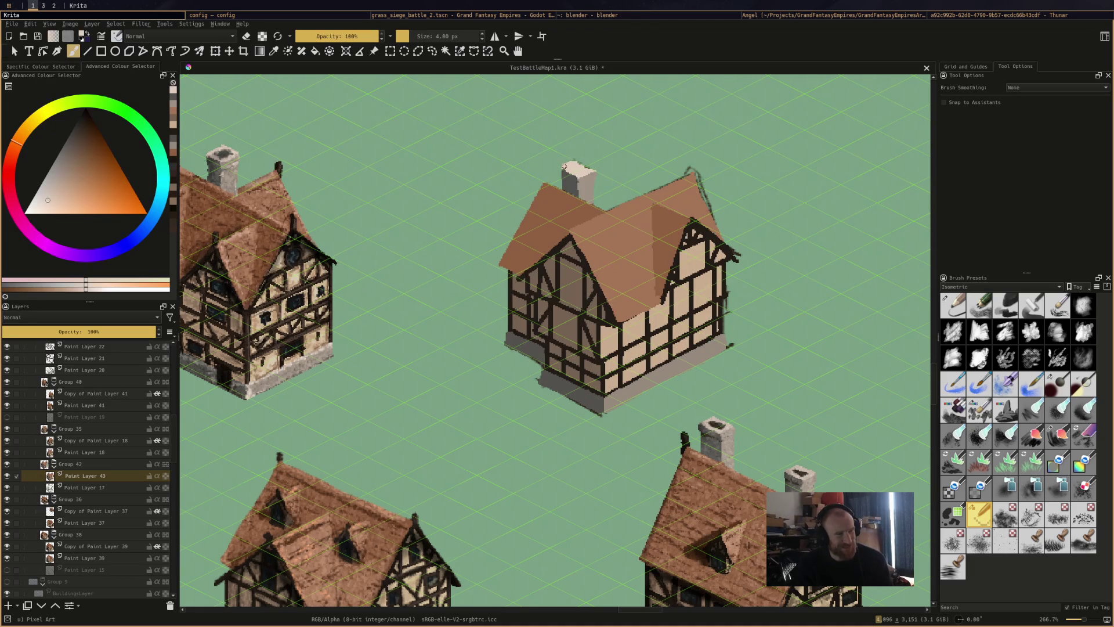
key("ctrl+s")
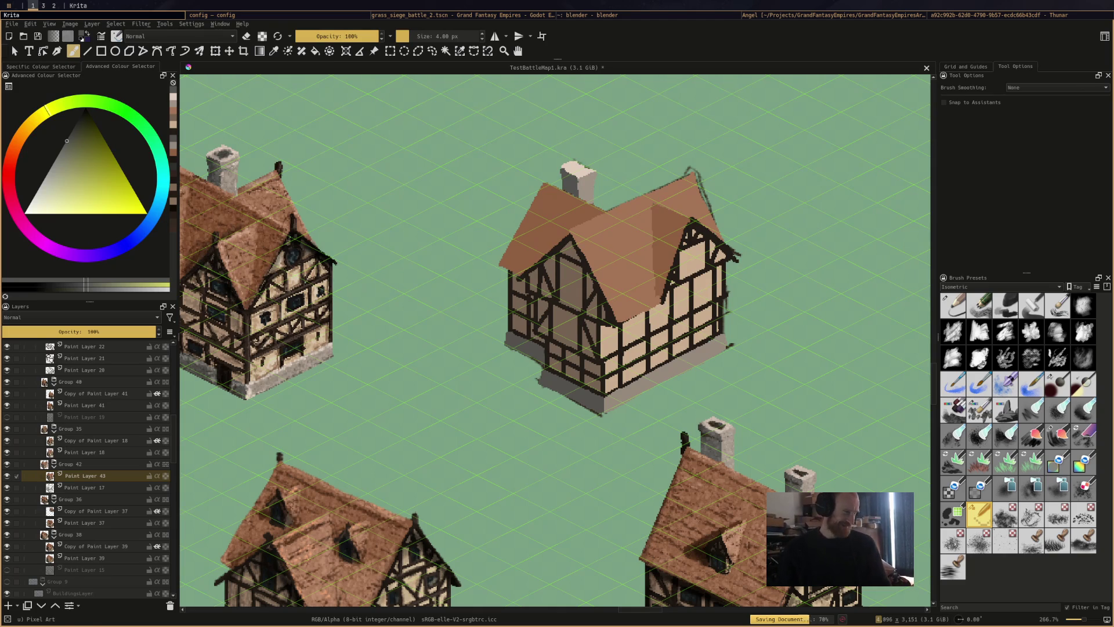
left_click_drag(406, 290, 388, 368)
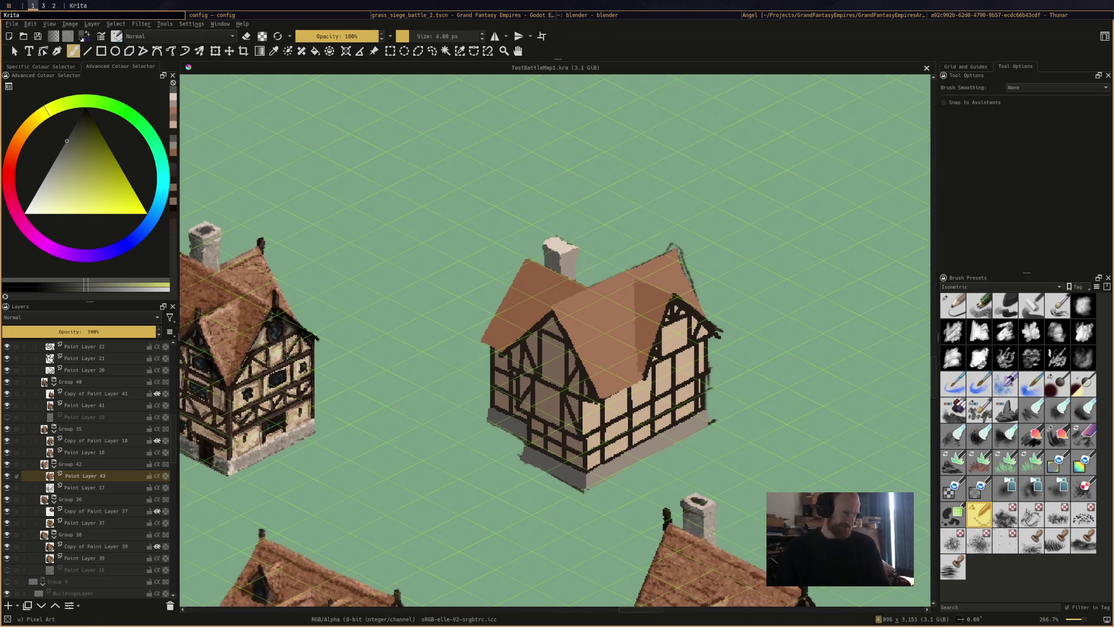
Hide the sketch lines on Paint Layer 17 and return to Paint Layer 43
left_click(103, 464)
left_click(91, 487)
left_click(6, 488)
scroll(610, 264, "up", 4)
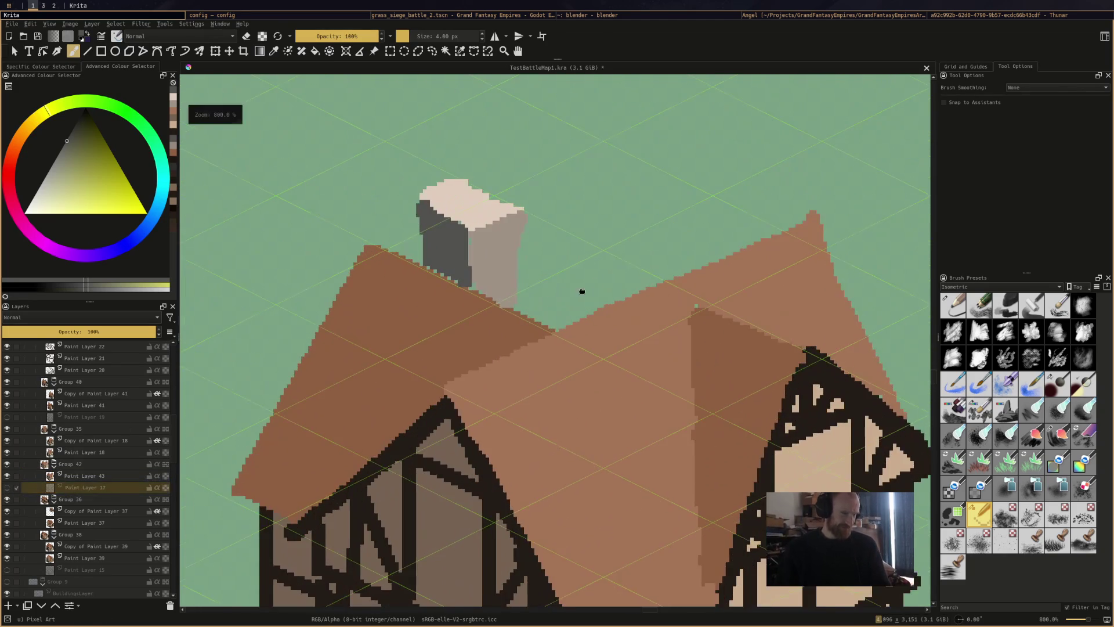
left_click(752, 283, "ctrl")
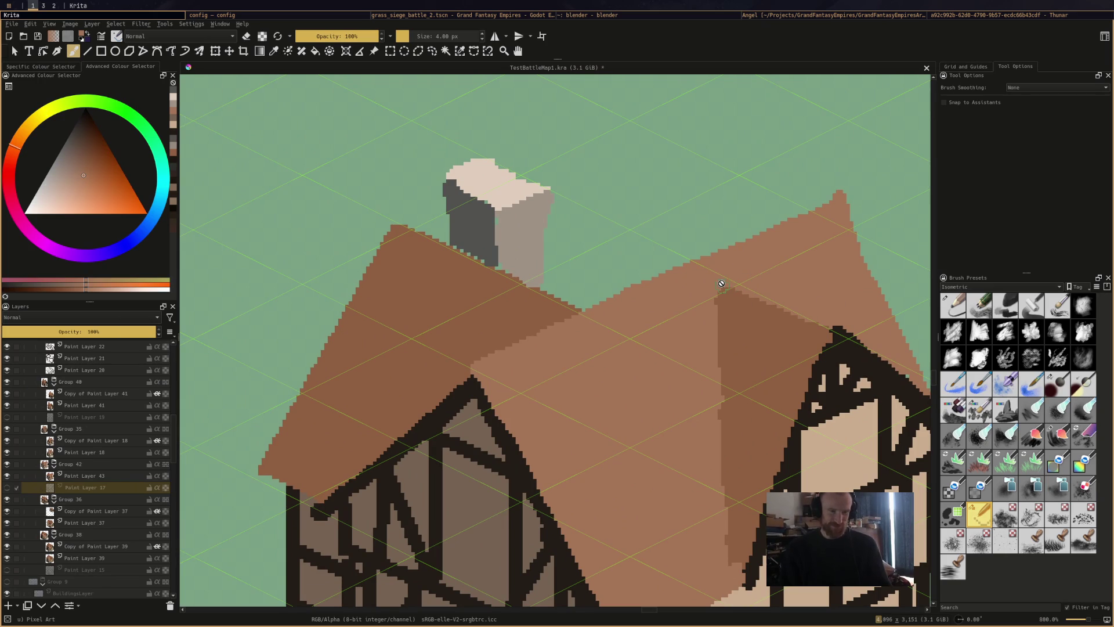
left_click(722, 285)
left_click(111, 476)
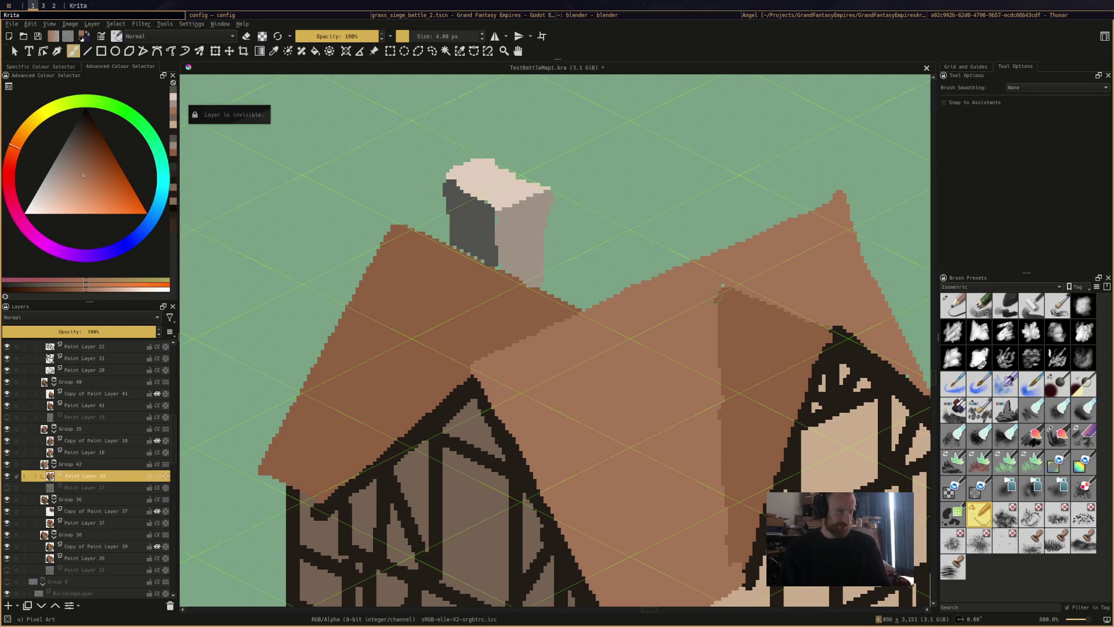
Sample the chimney's grey-beige tones and erase the ragged chimney top
left_click(473, 248, "ctrl")
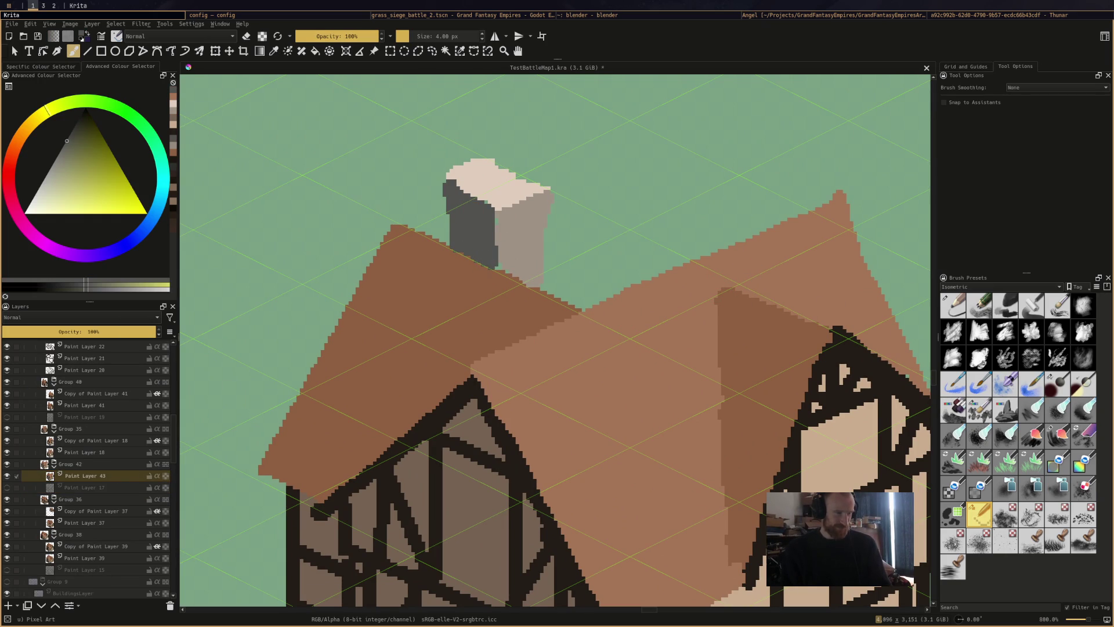
left_click(502, 222, "ctrl")
left_click(492, 196, "ctrl")
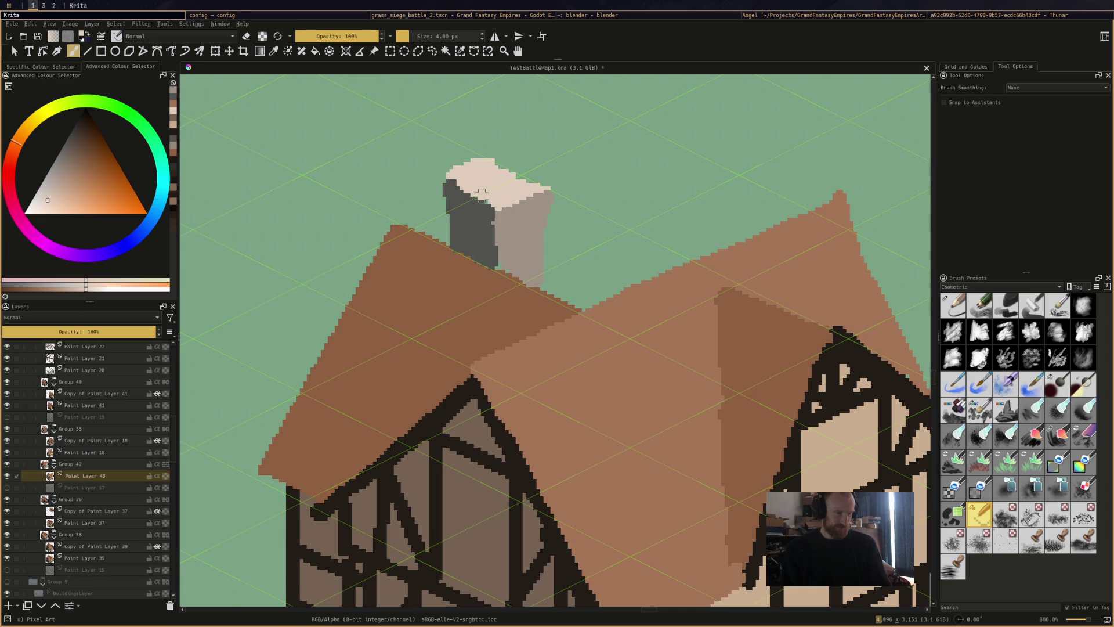
key("e")
left_click_drag(444, 174, 488, 157)
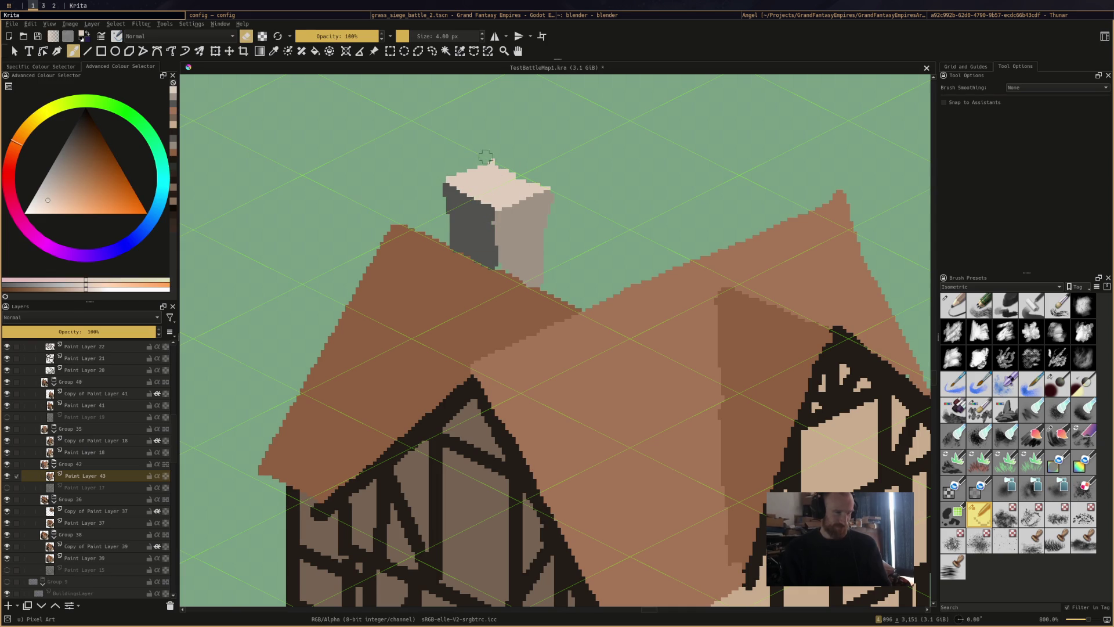
key("e")
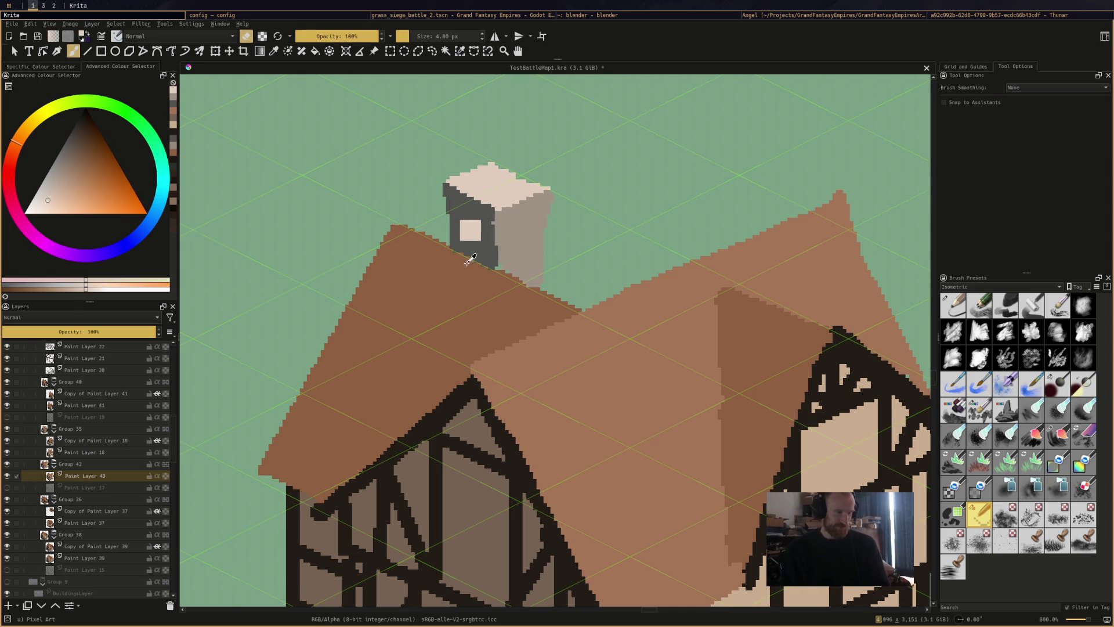
Erase the tip of the roof peak and save the document
left_click(467, 232, "ctrl")
left_click(496, 258, "ctrl")
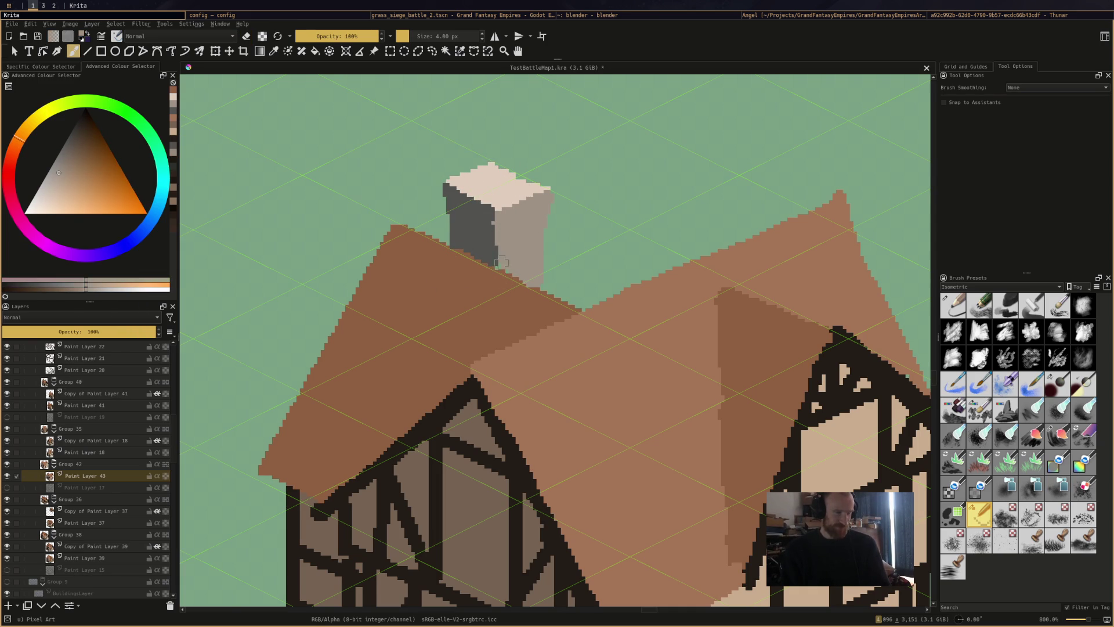
left_click(494, 257, "ctrl")
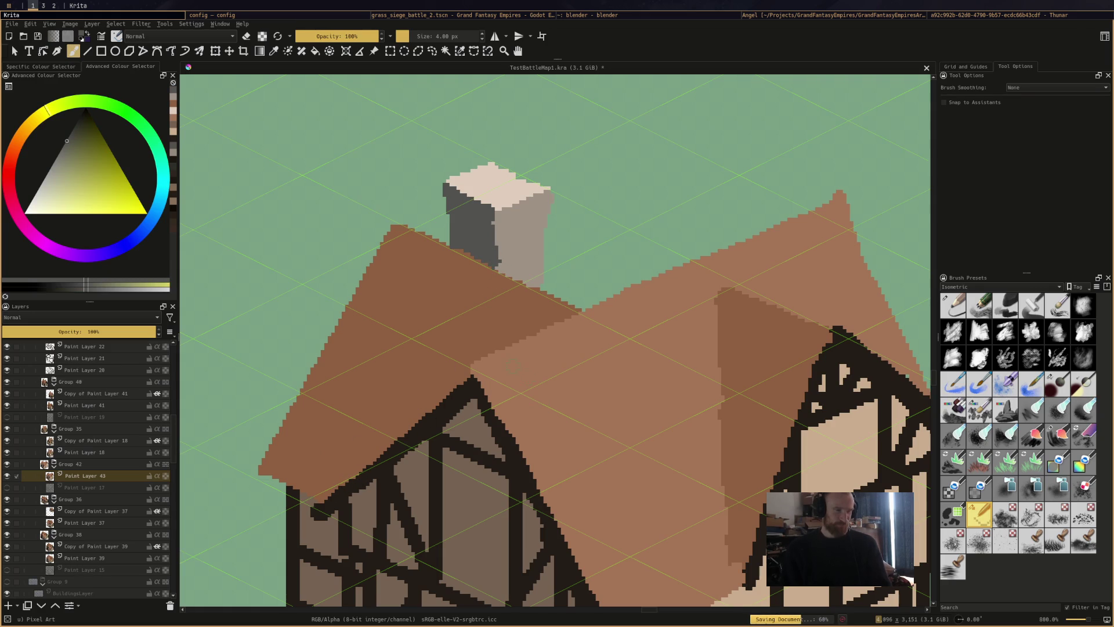
left_click(472, 374, "ctrl")
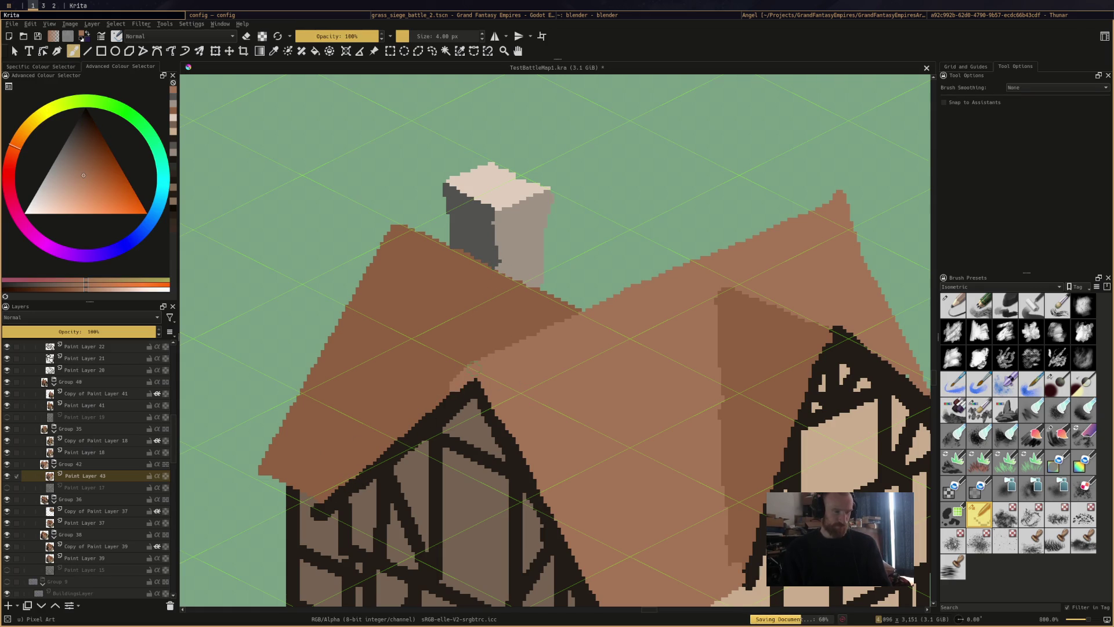
left_click(467, 365, "ctrl")
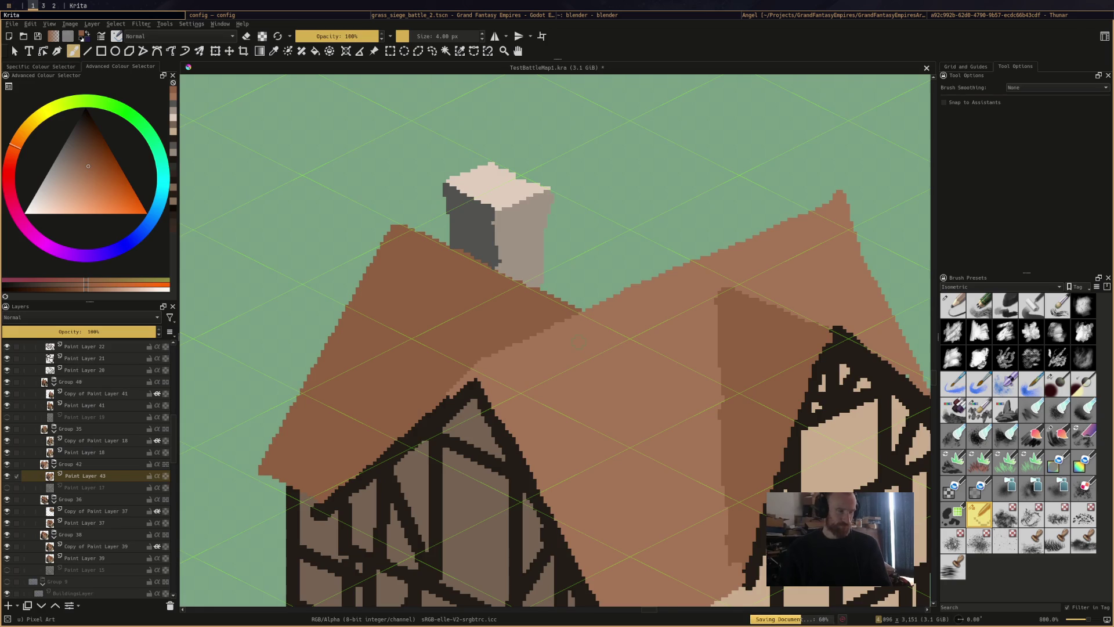
scroll(571, 308, "down", 2)
left_click_drag(609, 405, 615, 379)
scroll(730, 308, "up", 2)
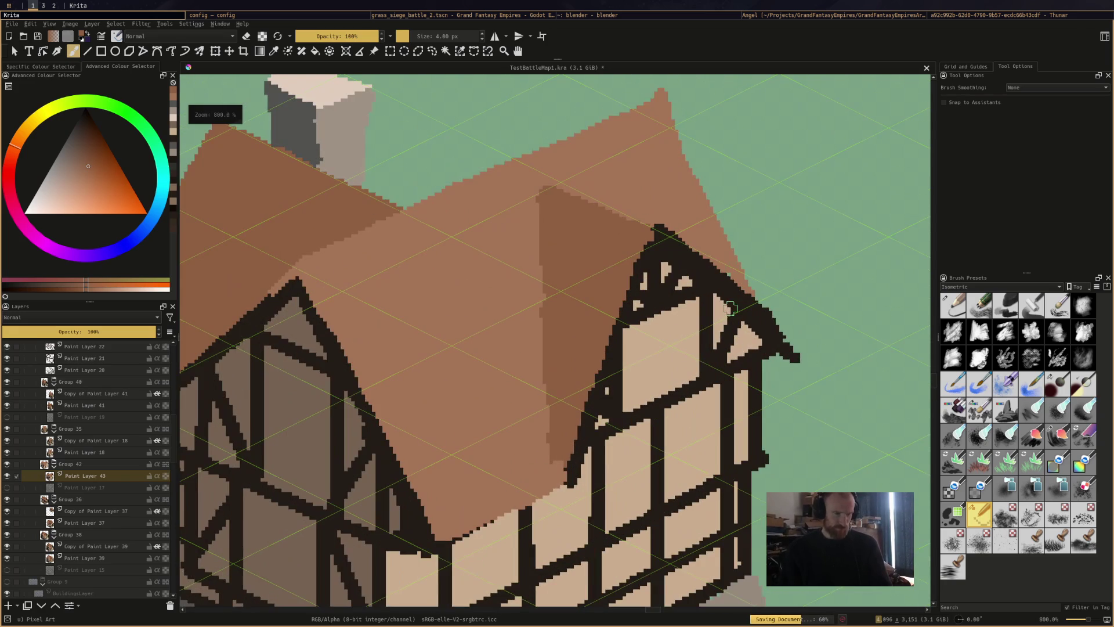
left_click(728, 261, "ctrl")
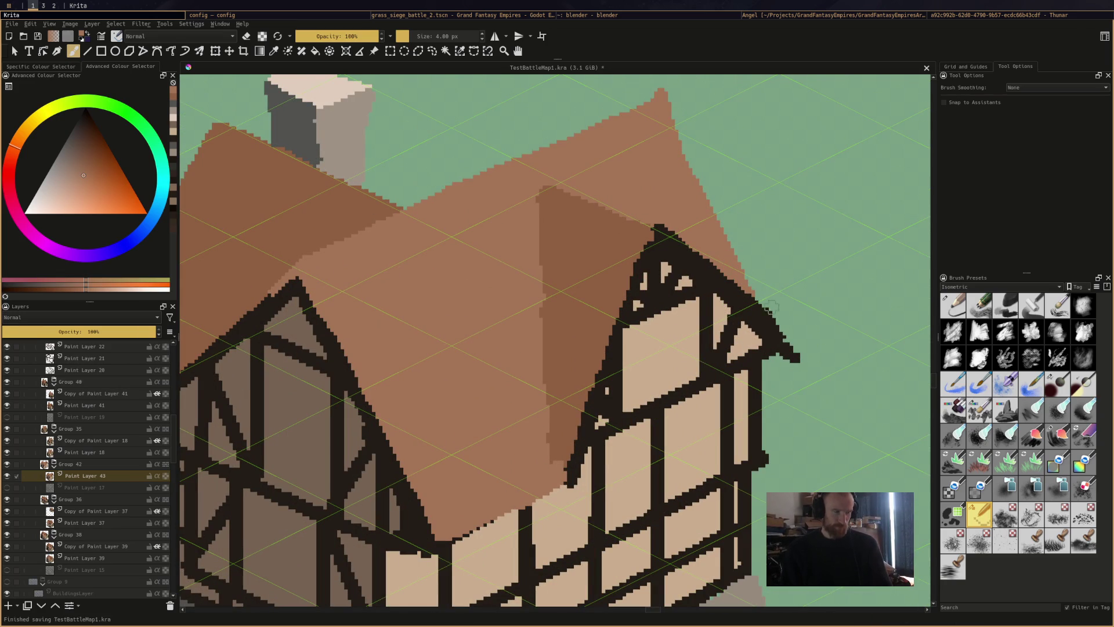
key("e")
left_click_drag(662, 88, 670, 102)
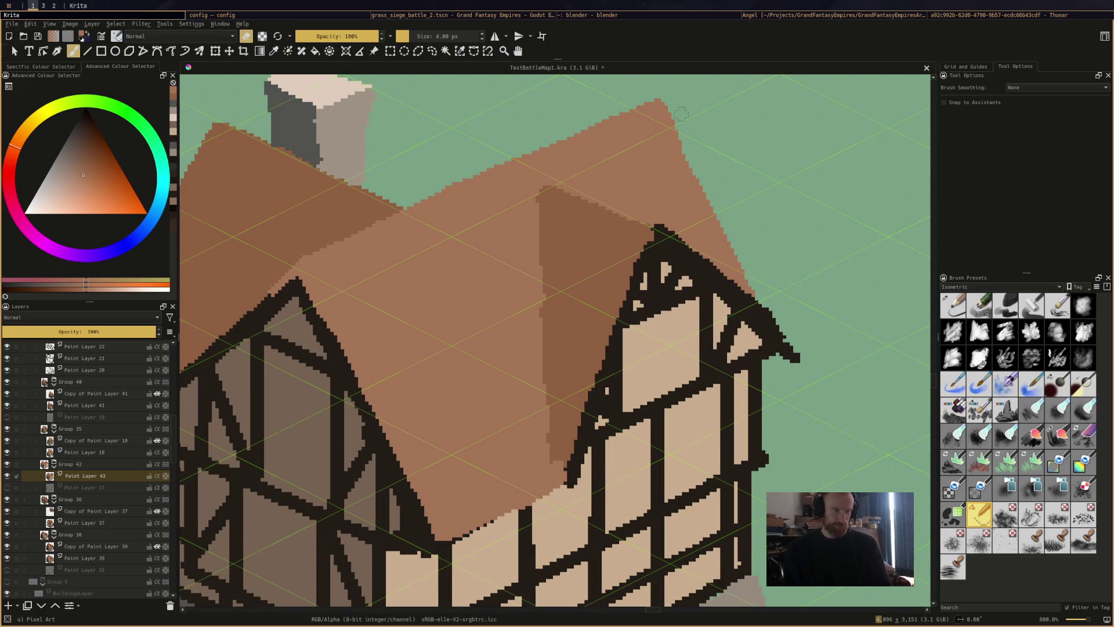
key("ctrl+s")
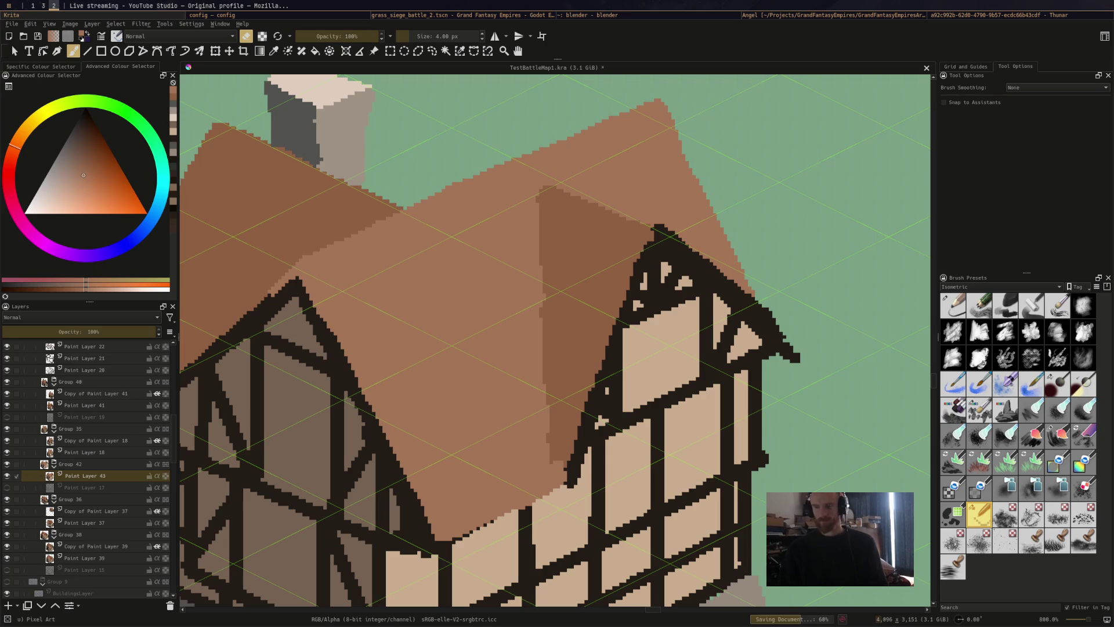
Pick the base grey and dab it onto the house's base
scroll(632, 251, "down", 2)
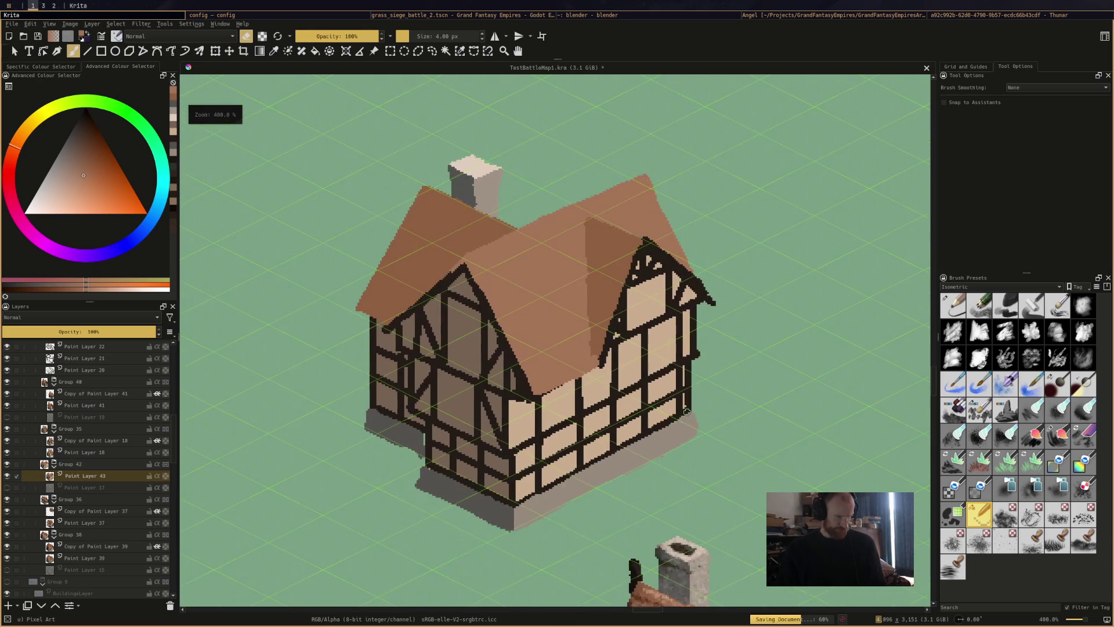
scroll(479, 423, "up", 2)
key("e")
left_click(366, 406, "ctrl")
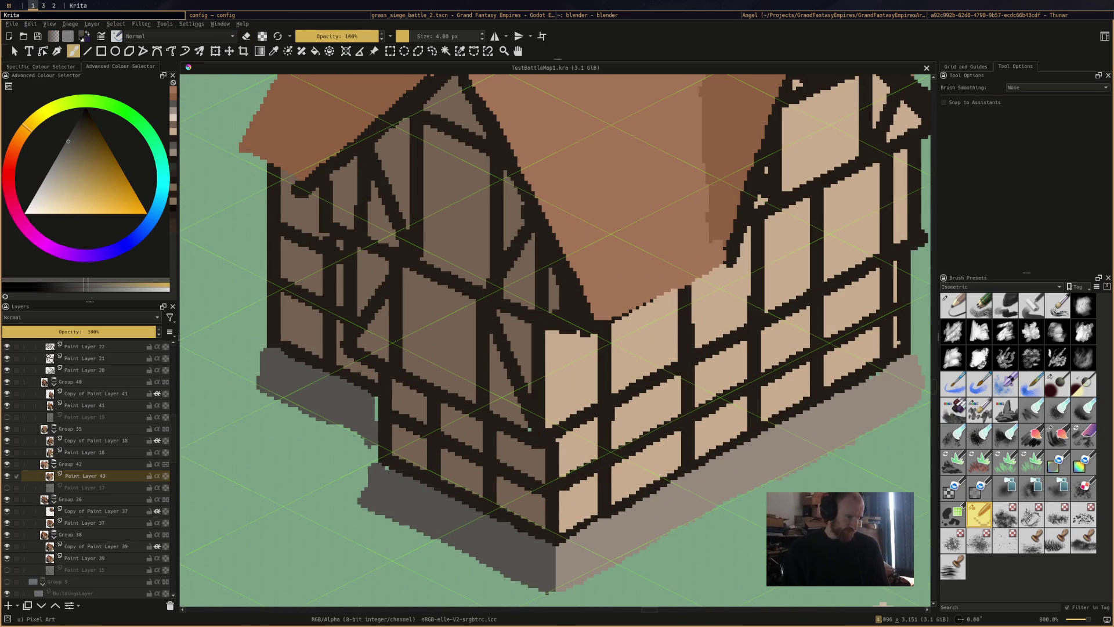
left_click(370, 404)
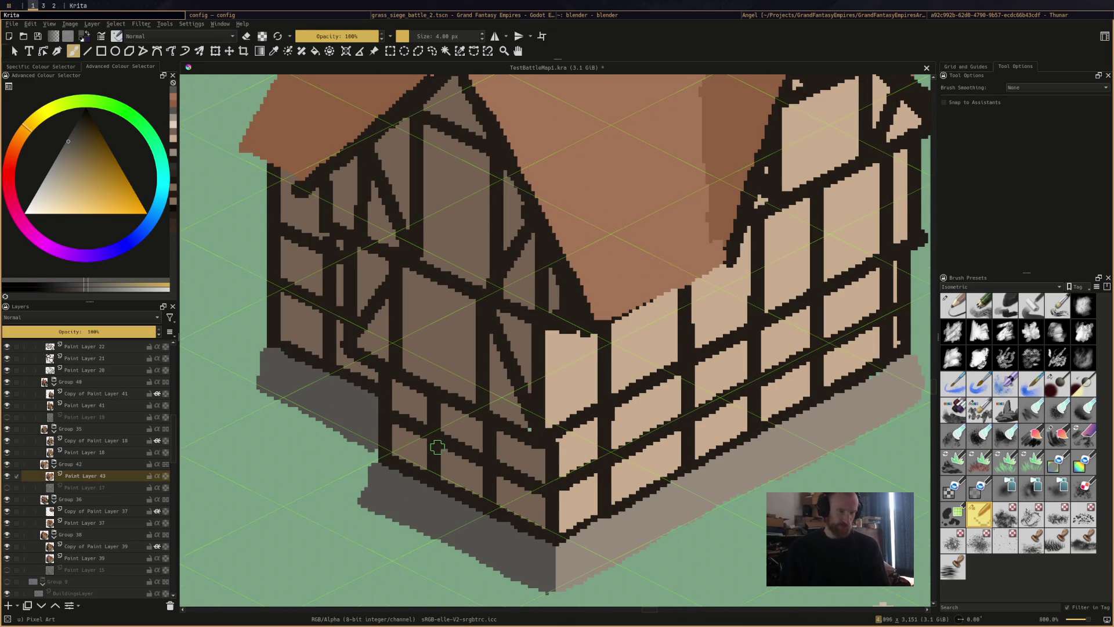
Zoom out to view the new house among the textured village houses
scroll(437, 447, "down", 4)
scroll(489, 436, "up", 2)
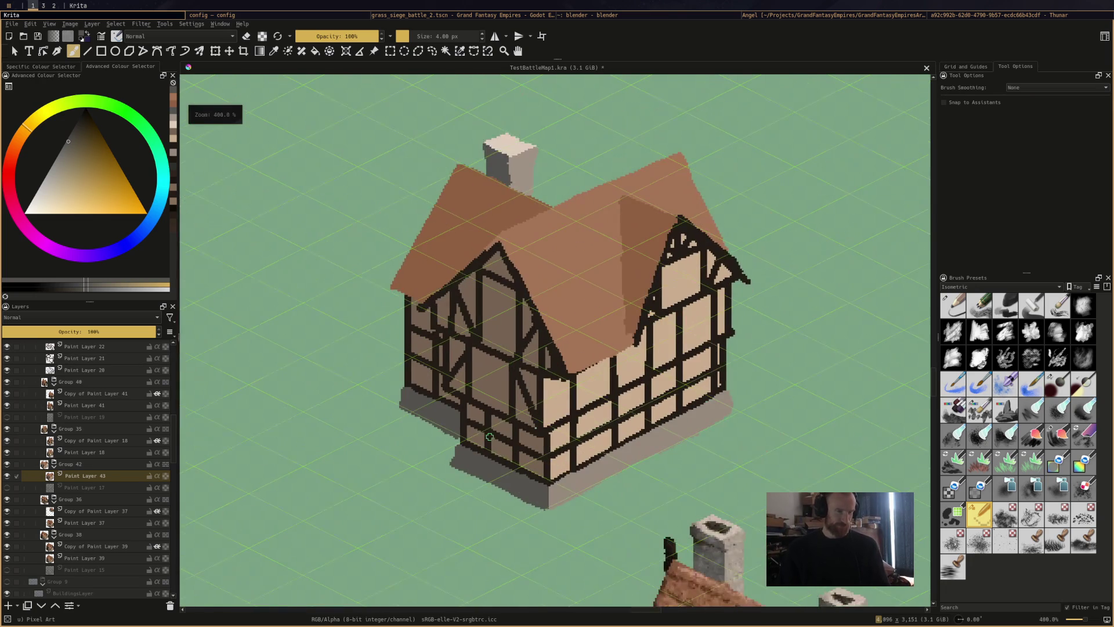
scroll(592, 313, "down", 2)
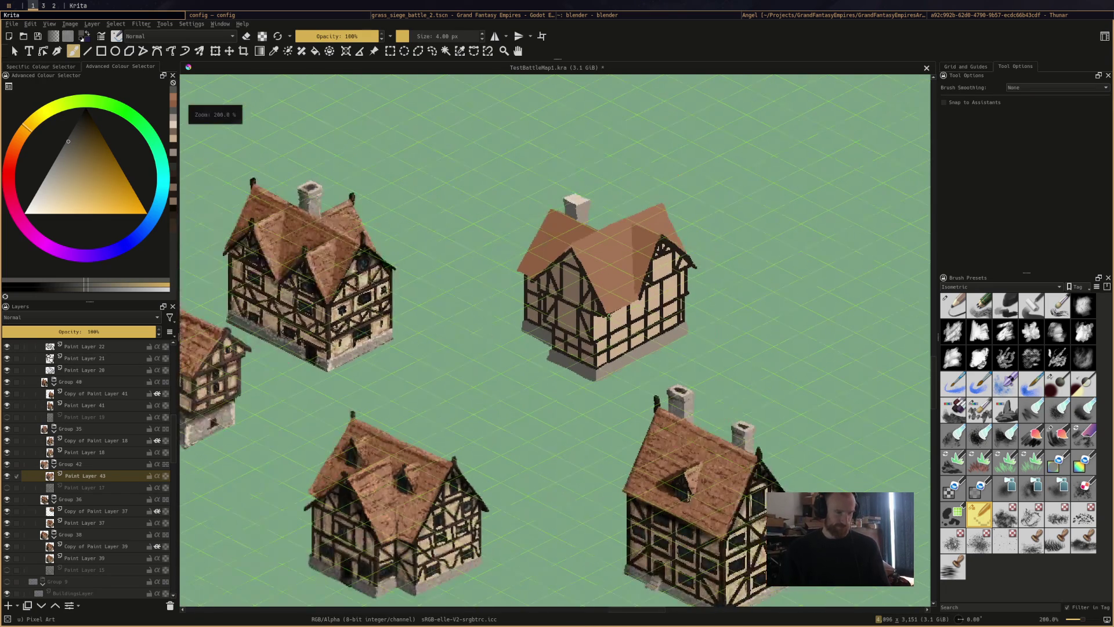
scroll(591, 313, "down", 4)
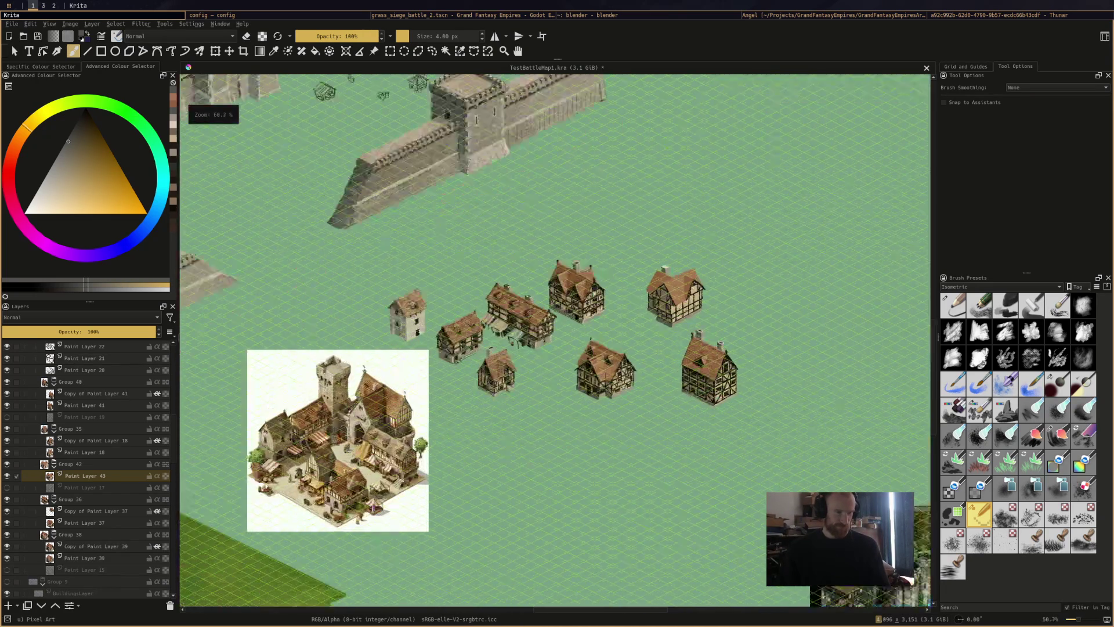
scroll(680, 314, "up", 3)
scroll(677, 311, "up", 4)
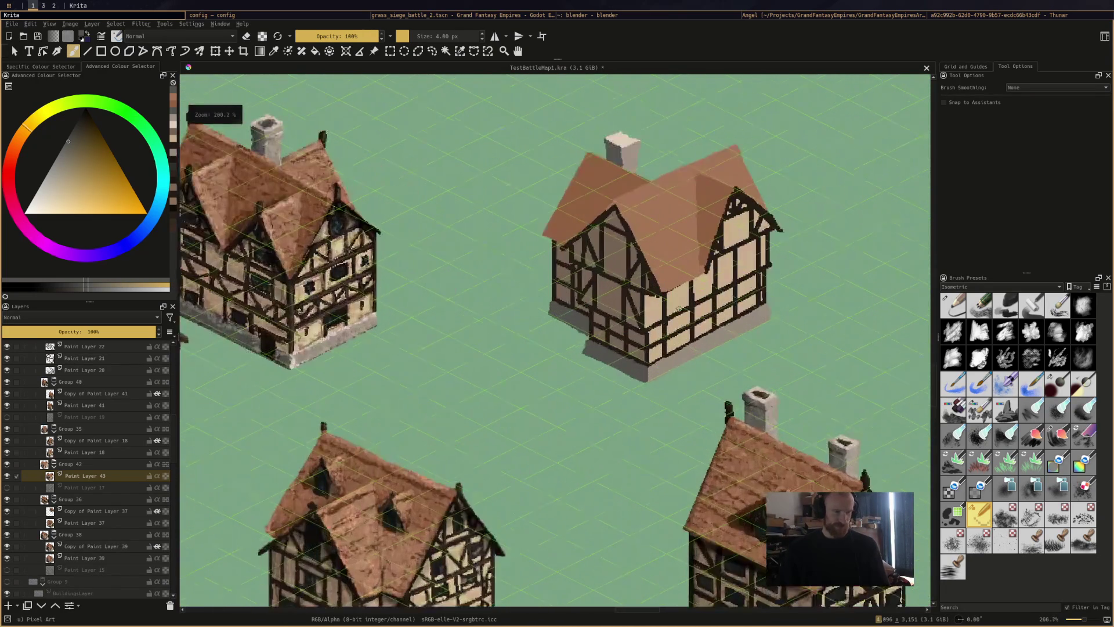
scroll(677, 311, "down", 4)
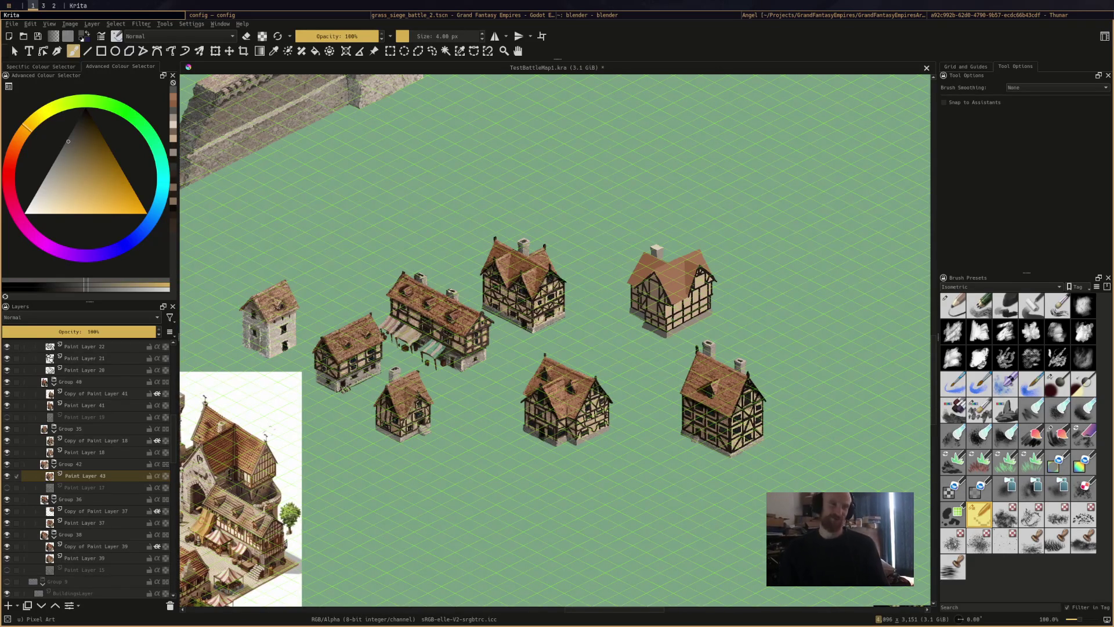
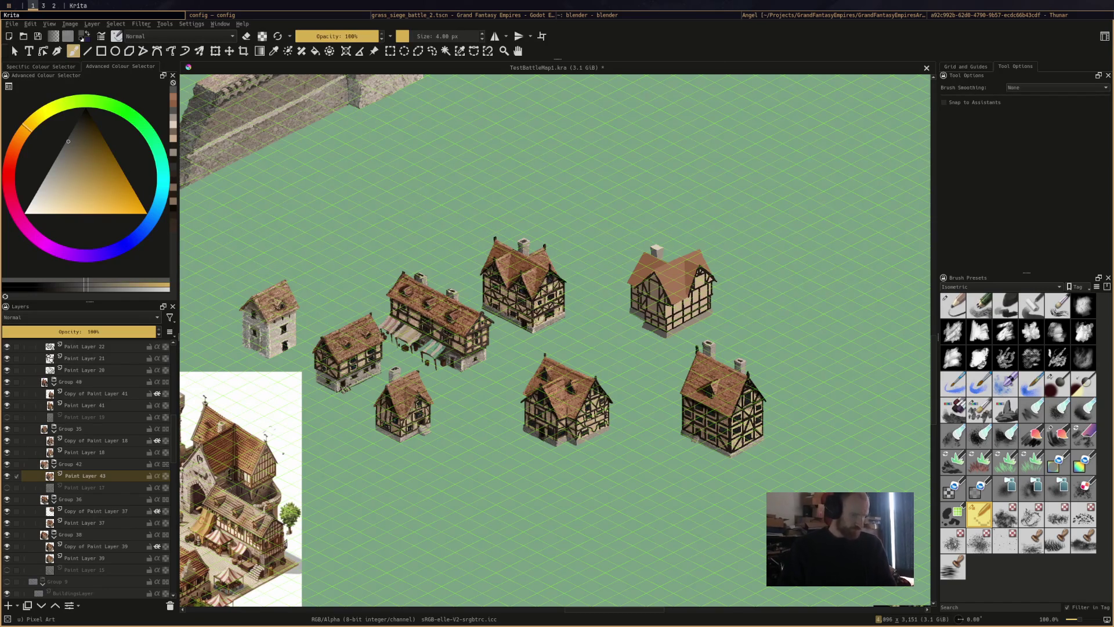
Duplicate Paint Layer 43 and switch to the Impasto-details brush
key("ctrl+j")
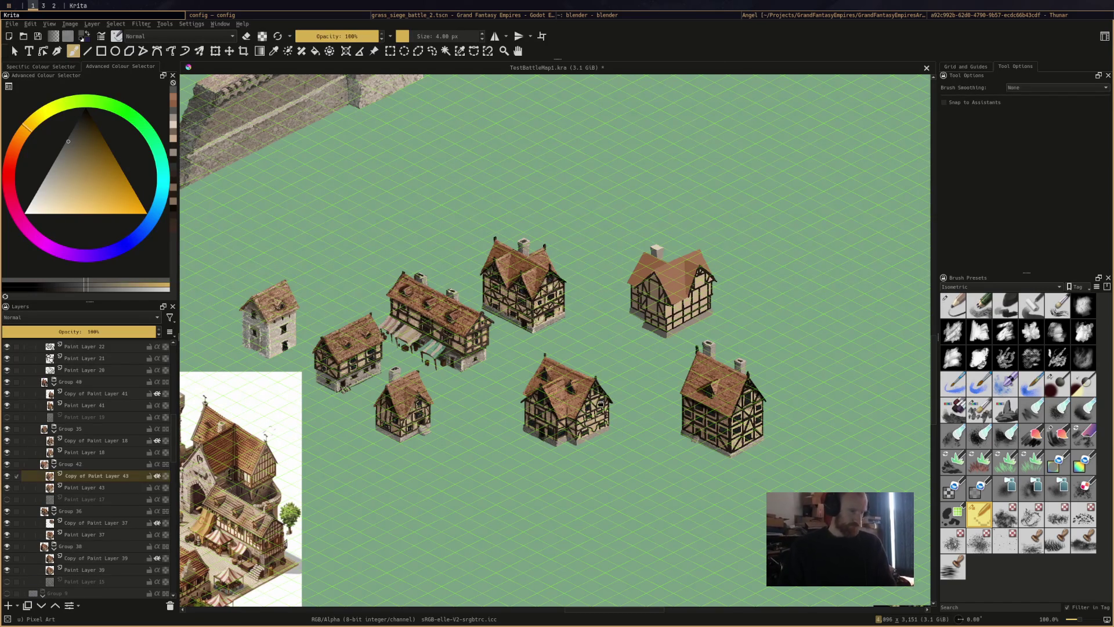
scroll(704, 319, "up", 4)
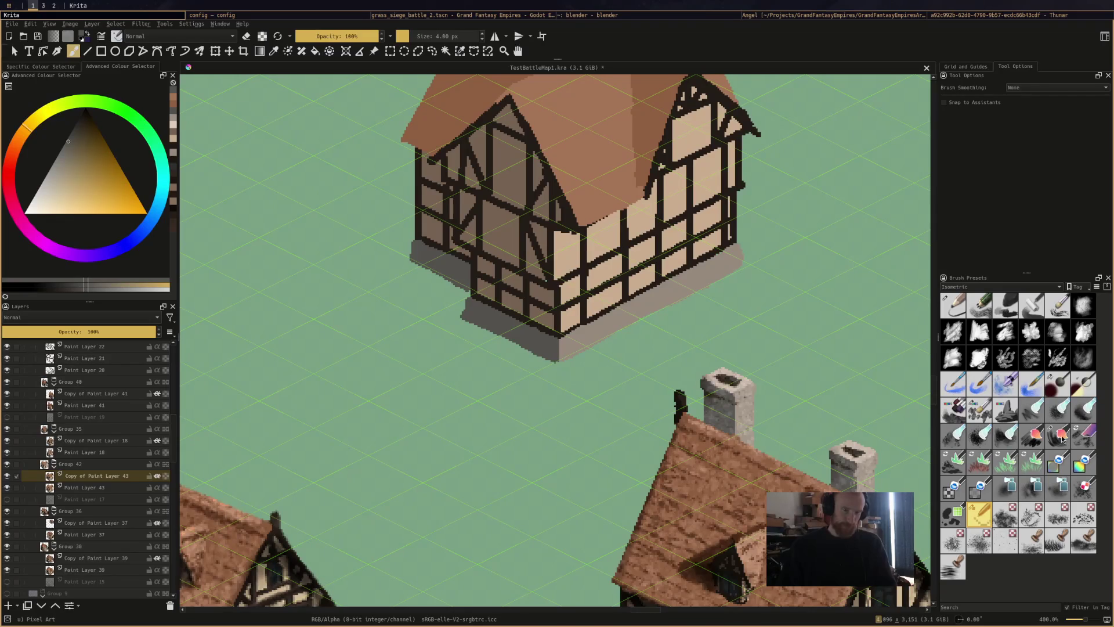
mouse_move(1072, 441)
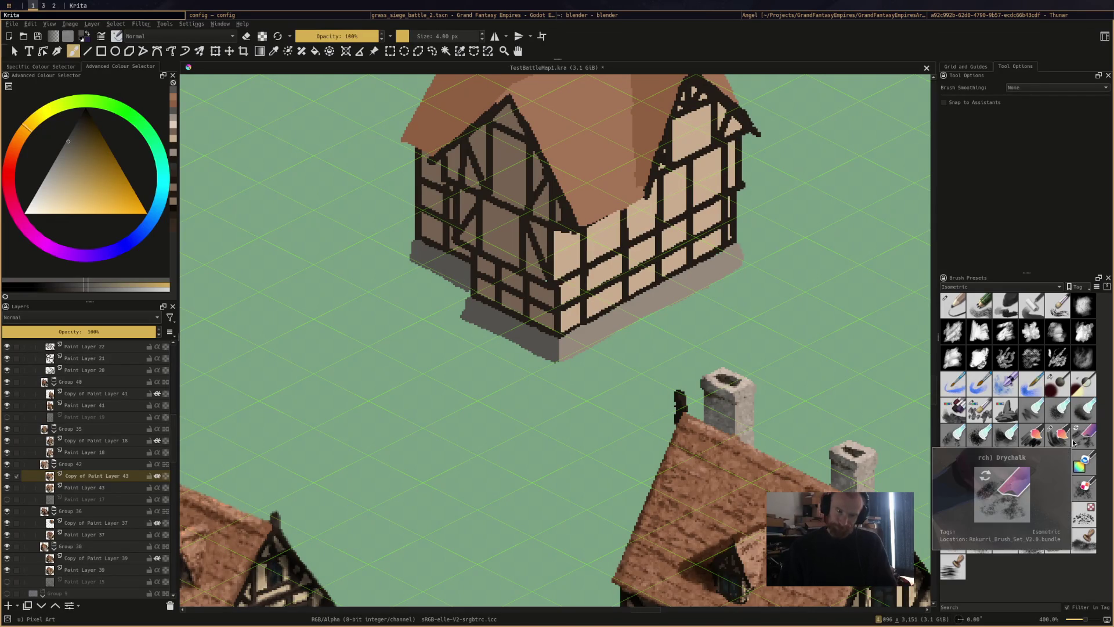
left_click(979, 409)
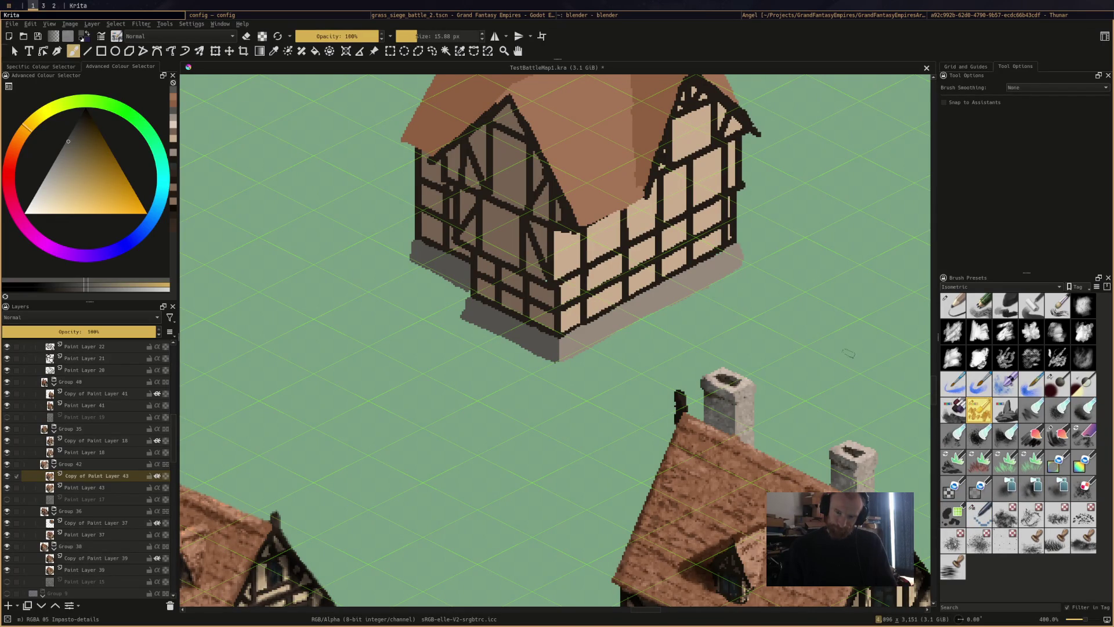
Paint orange-tan and yellowish-grey stone texture along the house foundation strips and save the map
scroll(647, 322, "up", 2)
left_click(647, 325, "ctrl")
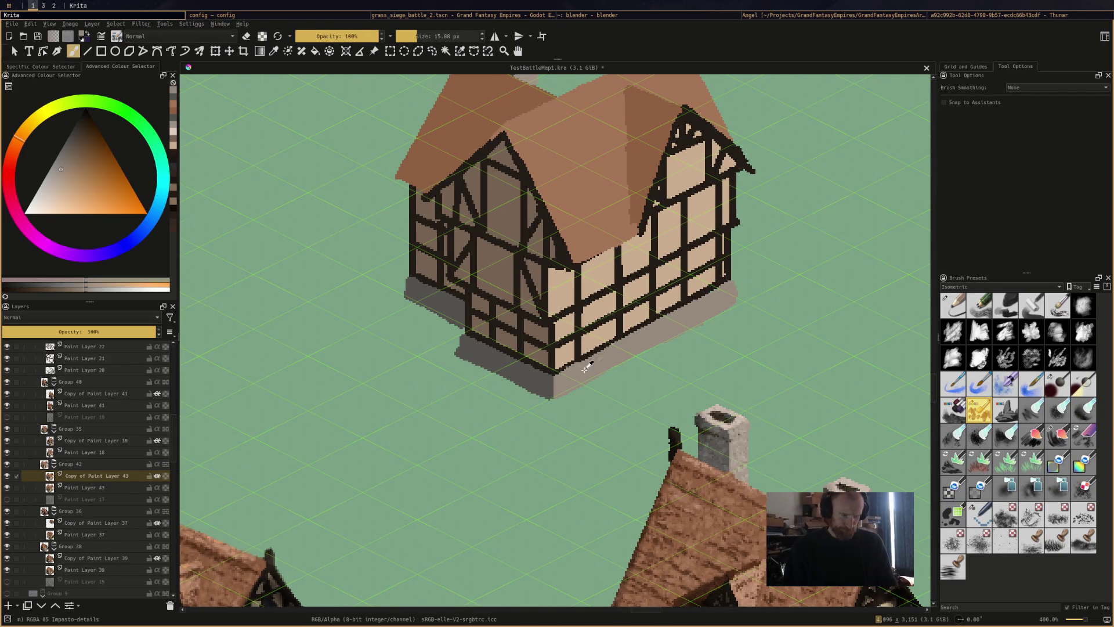
left_click_drag(588, 368, 586, 374)
mouse_move(615, 351)
left_mouse_down()
mouse_move(701, 303)
mouse_move(667, 331)
left_mouse_up()
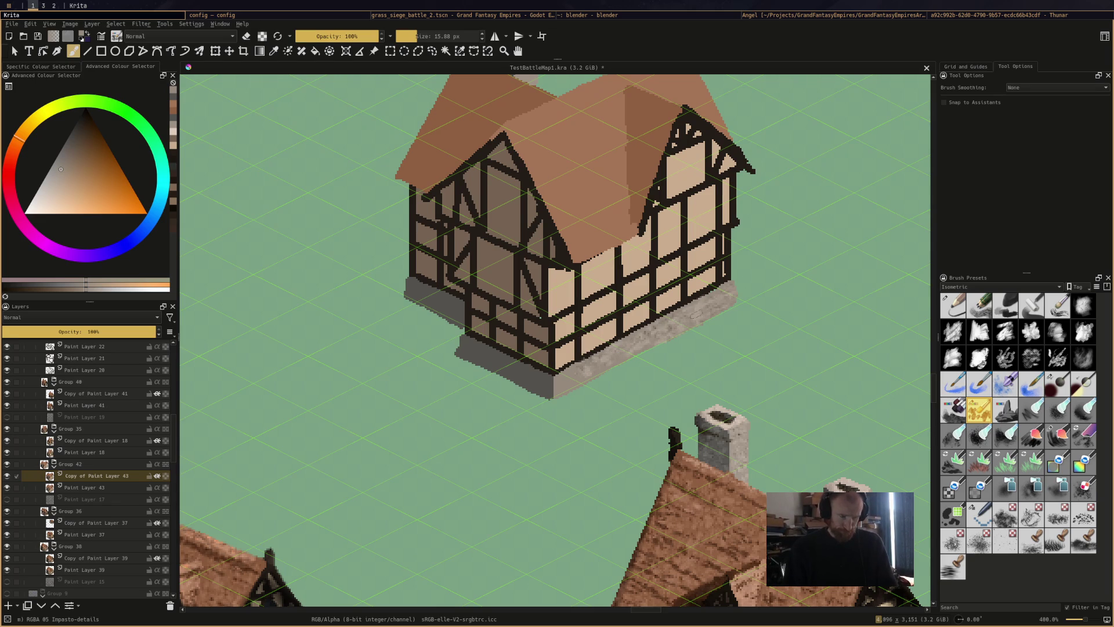
mouse_move(558, 382)
left_mouse_down()
mouse_move(579, 375)
mouse_move(568, 387)
mouse_move(696, 313)
left_mouse_up()
mouse_move(523, 343)
left_mouse_down()
mouse_move(539, 374)
mouse_move(493, 372)
mouse_move(513, 380)
mouse_move(464, 345)
mouse_move(538, 372)
left_mouse_up()
left_click(510, 371, "ctrl")
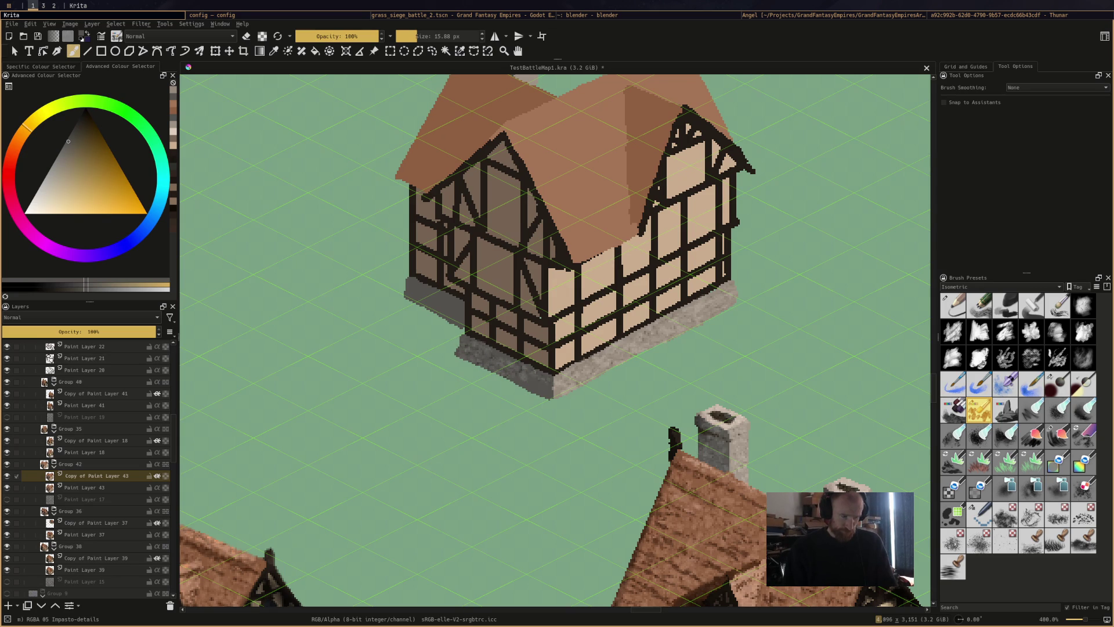
left_click_drag(406, 290, 447, 316)
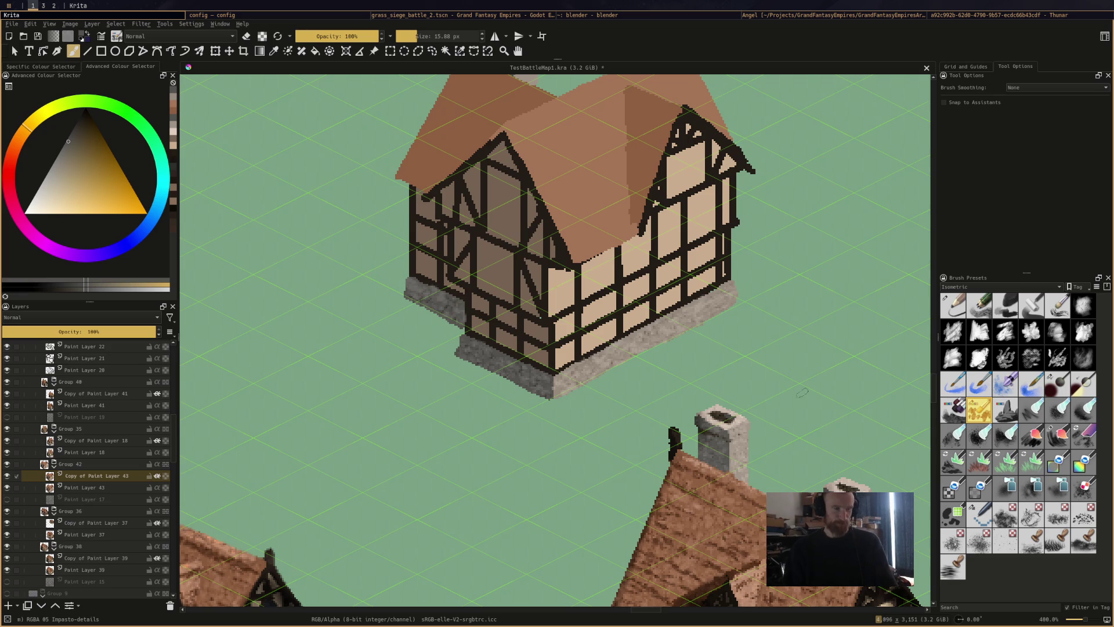
key("ctrl+s")
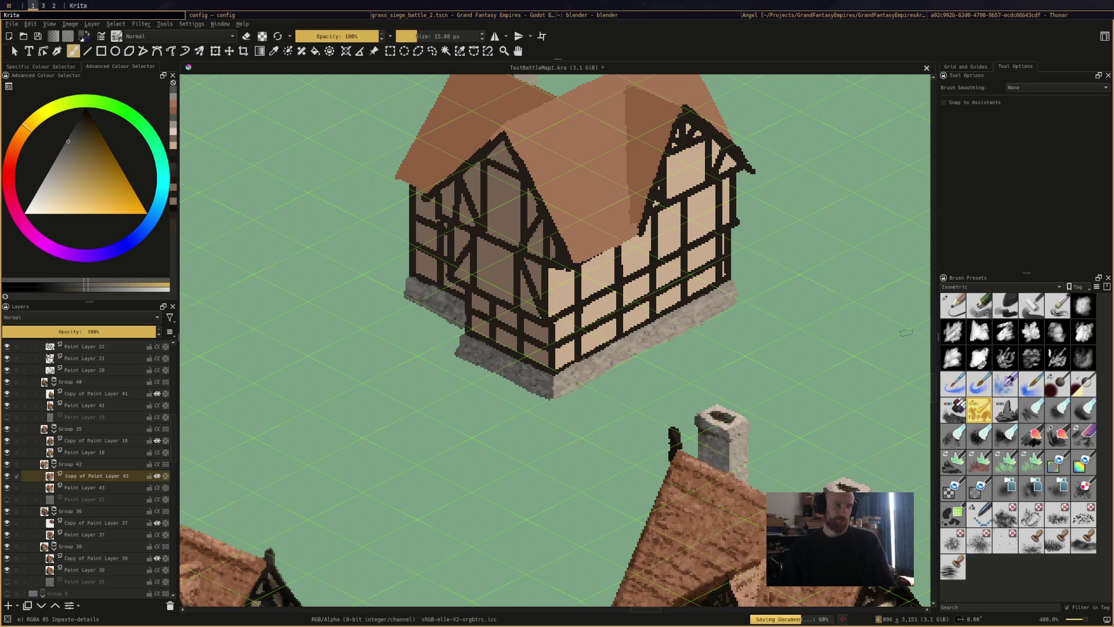
key("minus")
key("minus")
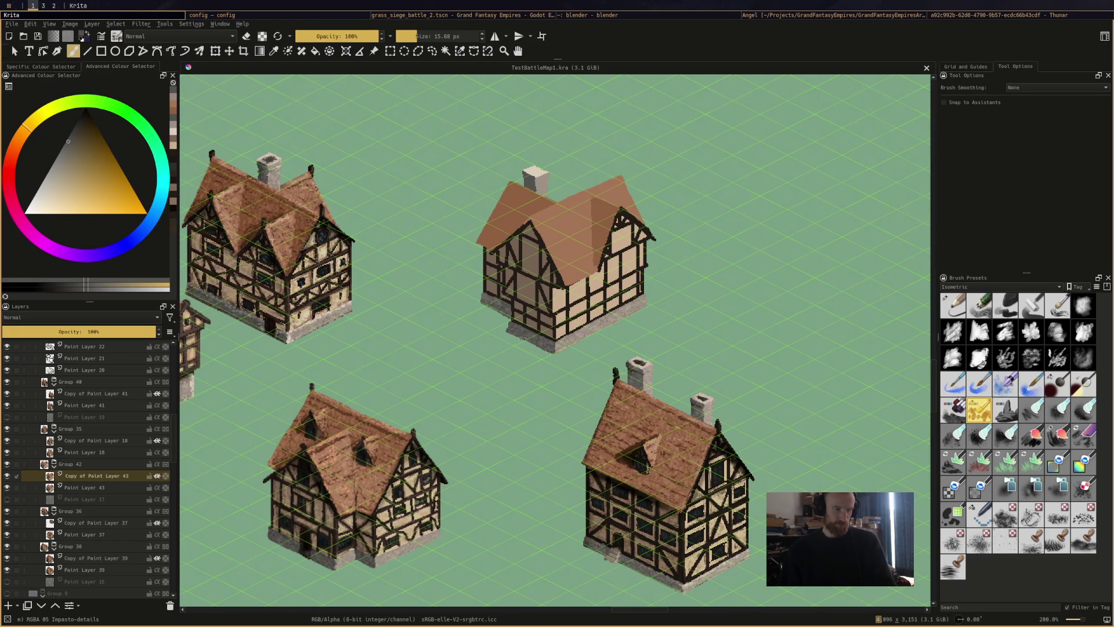
Sample reddish-brown roof tones and mottle the shaded gable, the area below the chimney, and the left slope
left_click(646, 372, "ctrl")
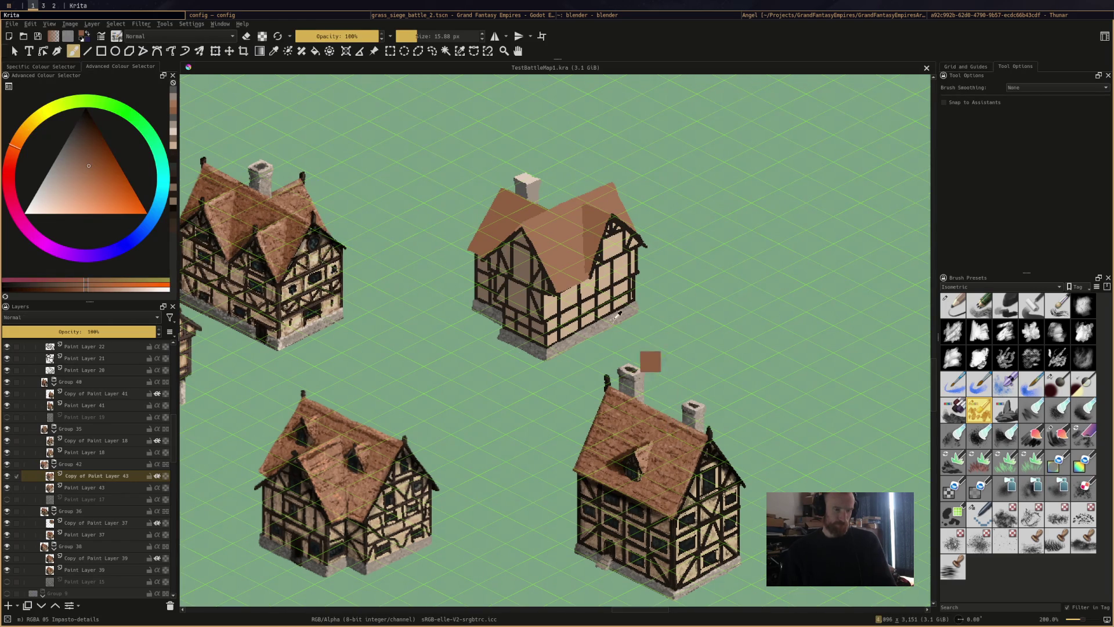
scroll(585, 223, "up", 2)
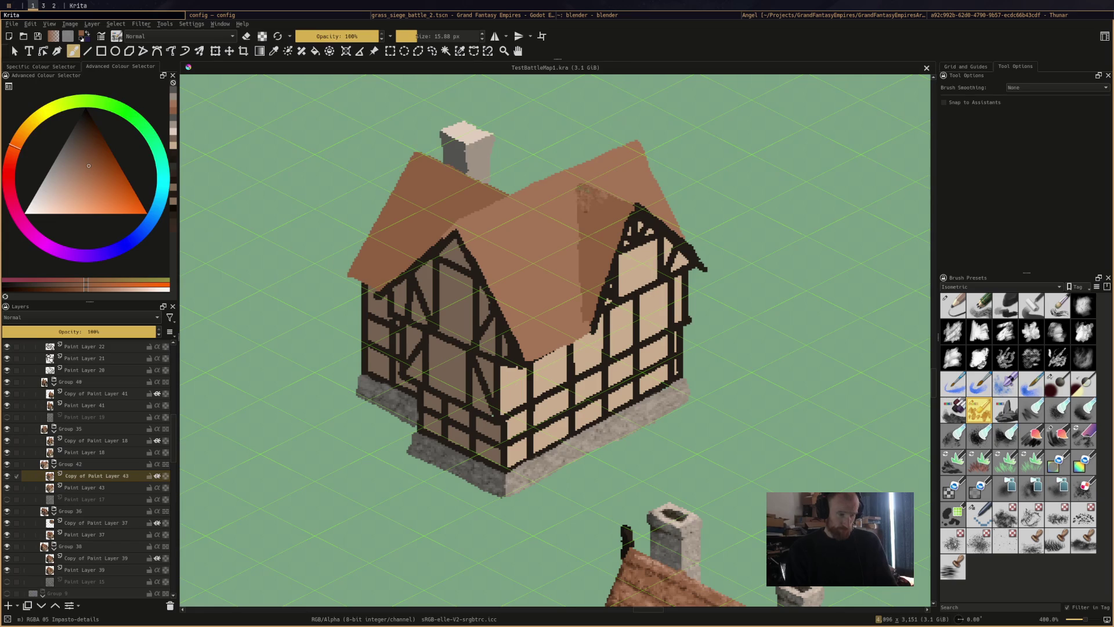
left_click_drag(609, 219, 593, 326)
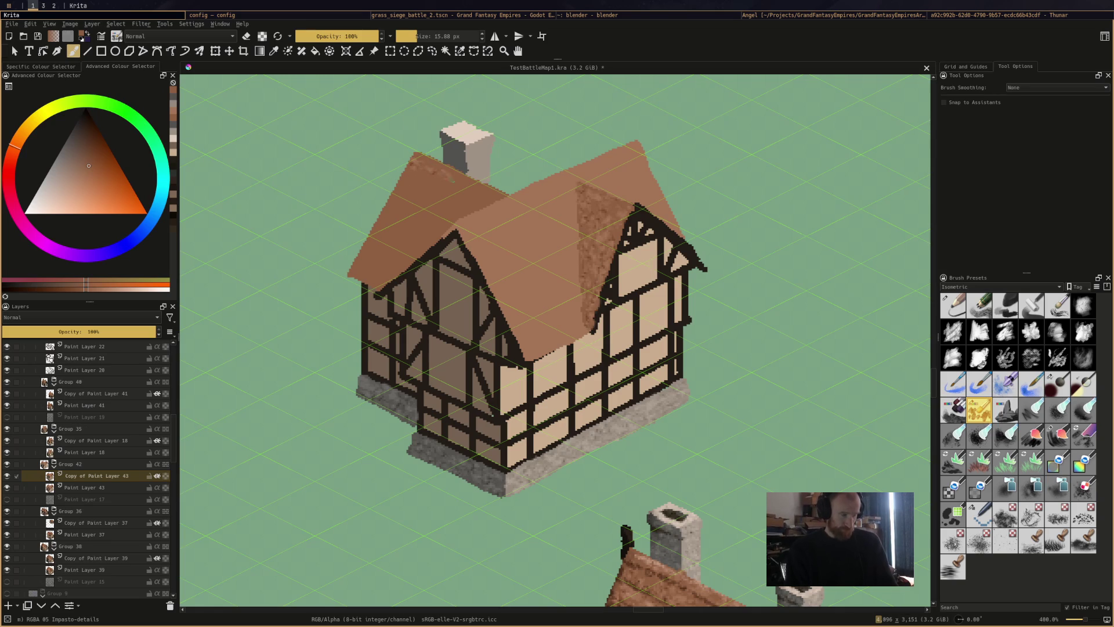
left_click(451, 174)
mouse_move(458, 177)
left_mouse_down()
mouse_move(481, 192)
mouse_move(434, 177)
mouse_move(406, 191)
mouse_move(418, 185)
mouse_move(401, 225)
left_mouse_up()
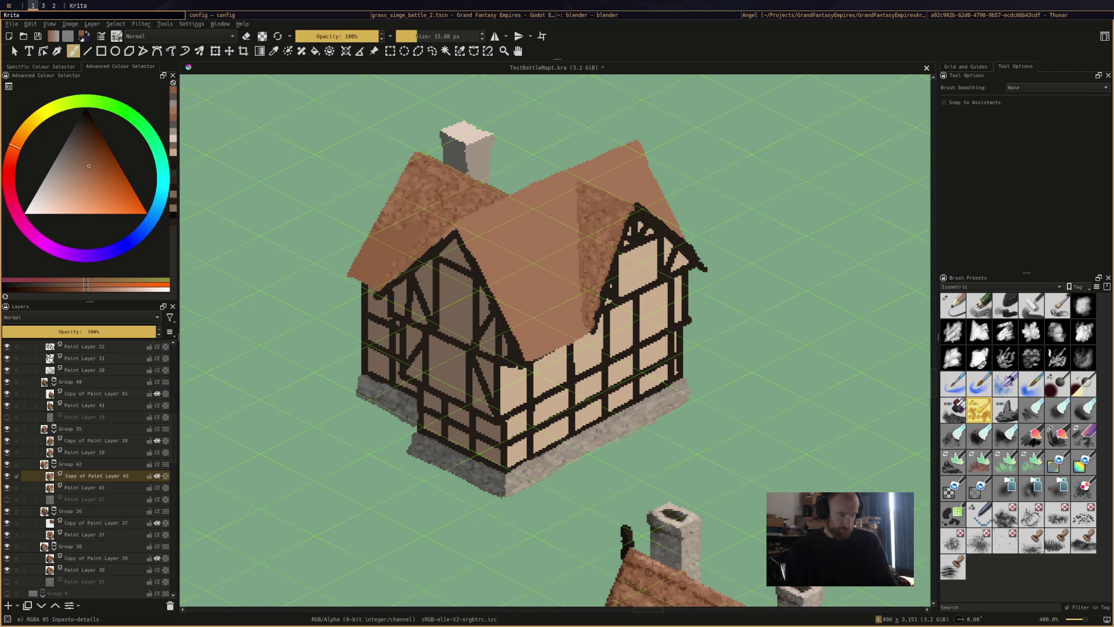
mouse_move(392, 256)
left_mouse_down()
mouse_move(376, 283)
mouse_move(373, 264)
mouse_move(357, 277)
left_mouse_up()
left_click_drag(374, 240, 362, 269)
mouse_move(389, 218)
left_mouse_down()
mouse_move(368, 267)
mouse_move(391, 258)
left_mouse_up()
left_click_drag(392, 212, 388, 221)
left_click_drag(380, 237, 361, 263)
left_click_drag(414, 227, 427, 220)
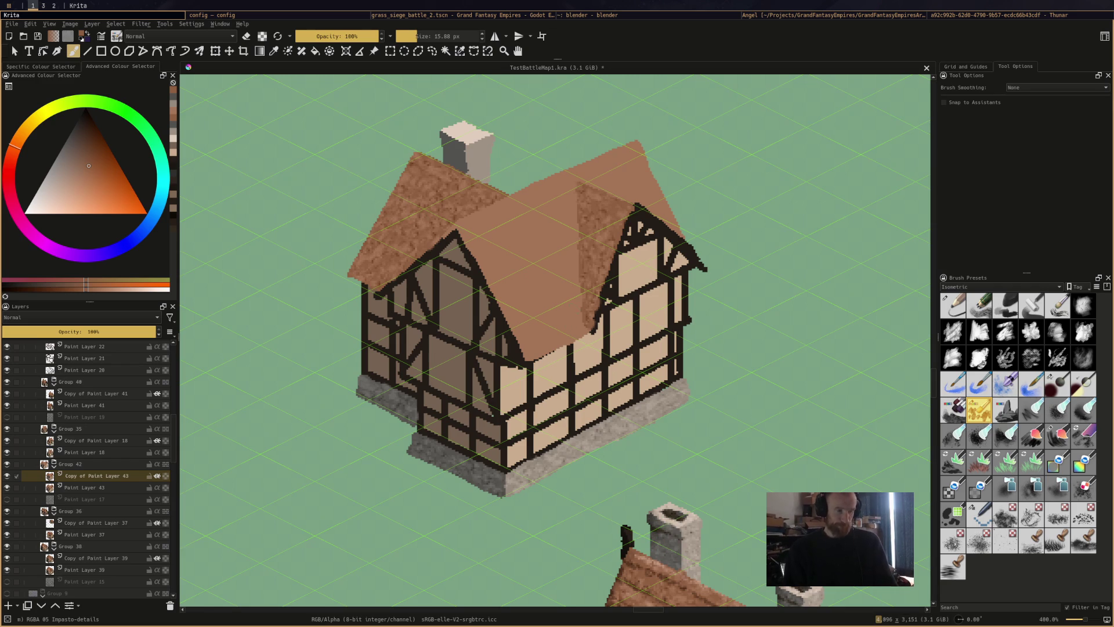
Dab lighter mottled texture across the central roof slope, touch up near the chimney, and save
left_click(524, 241, "ctrl")
left_click_drag(494, 225, 510, 264)
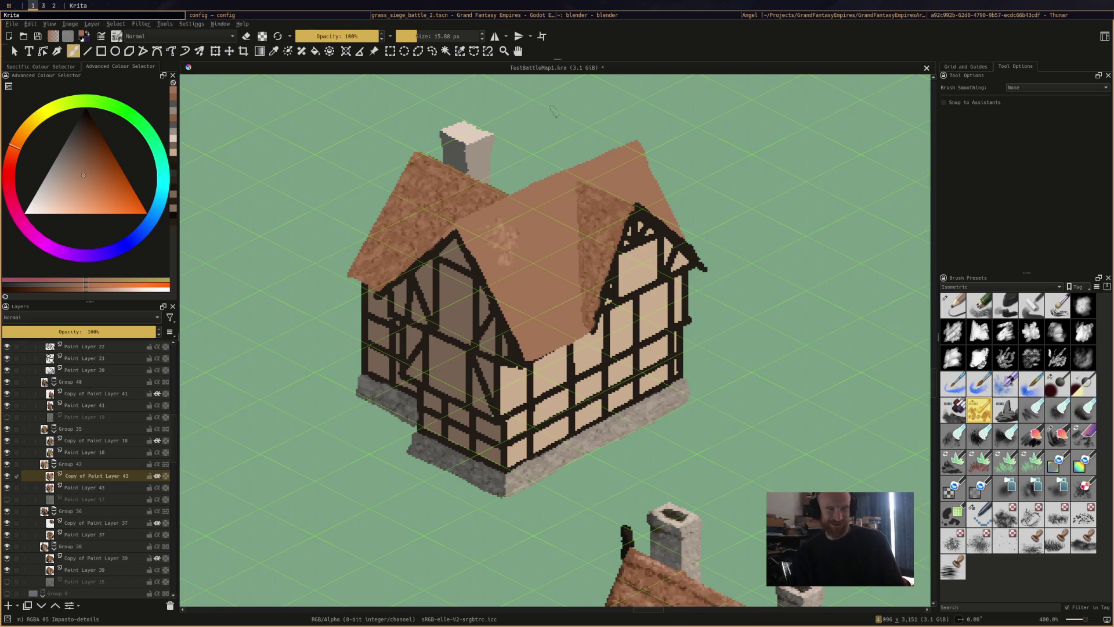
mouse_move(511, 255)
left_mouse_down()
mouse_move(546, 278)
mouse_move(560, 229)
left_mouse_up()
left_click(578, 261)
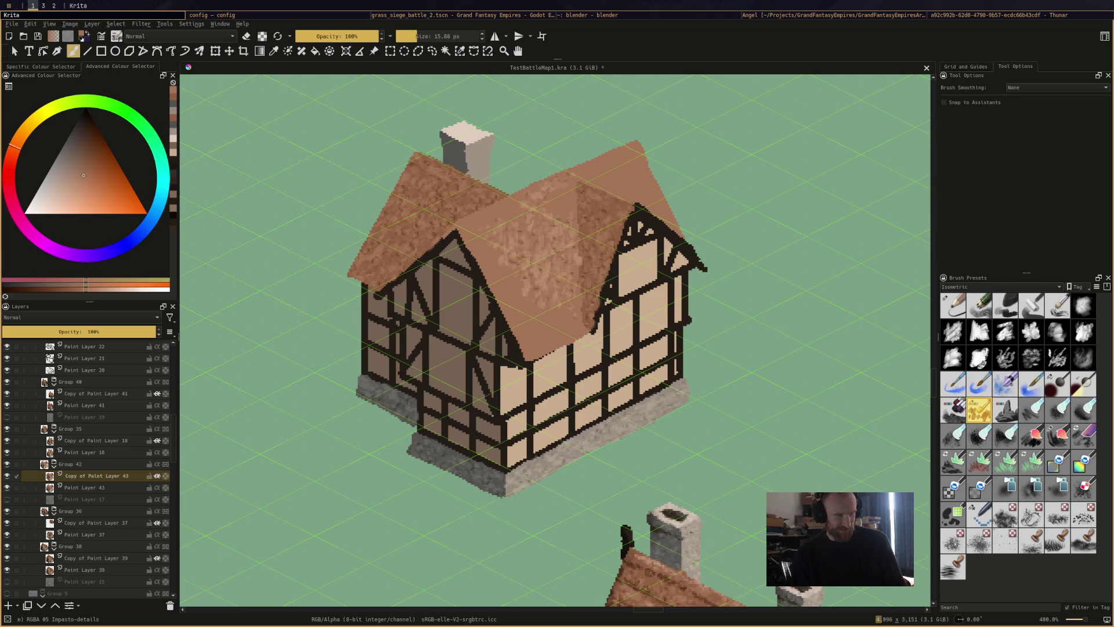
mouse_move(572, 200)
left_mouse_down()
mouse_move(573, 229)
mouse_move(552, 246)
left_mouse_up()
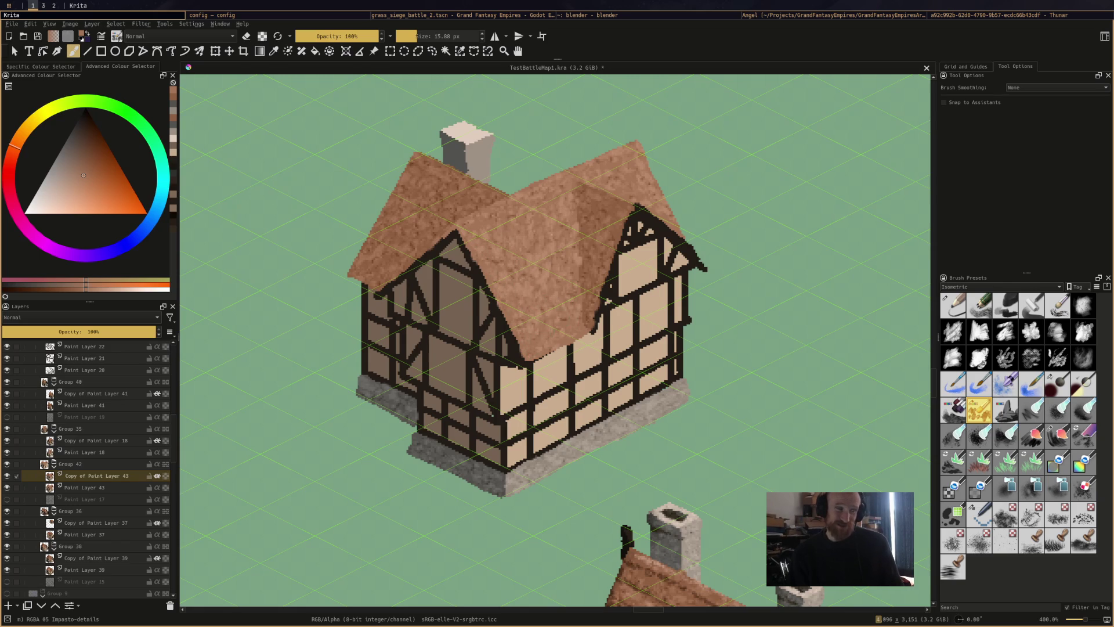
key("ctrl+s")
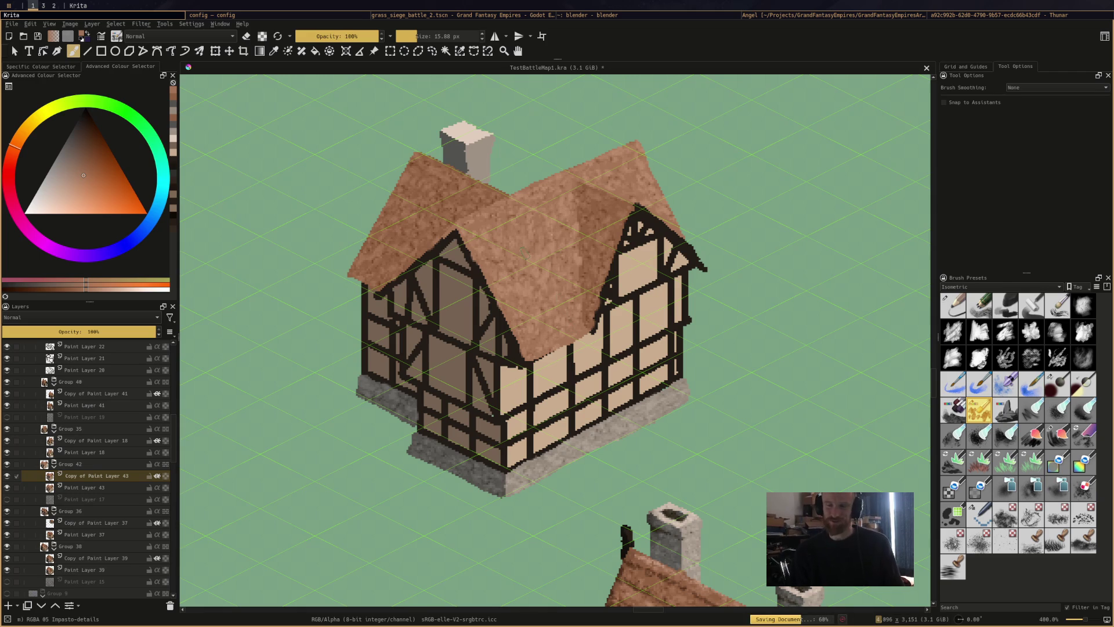
left_click(453, 187, "ctrl")
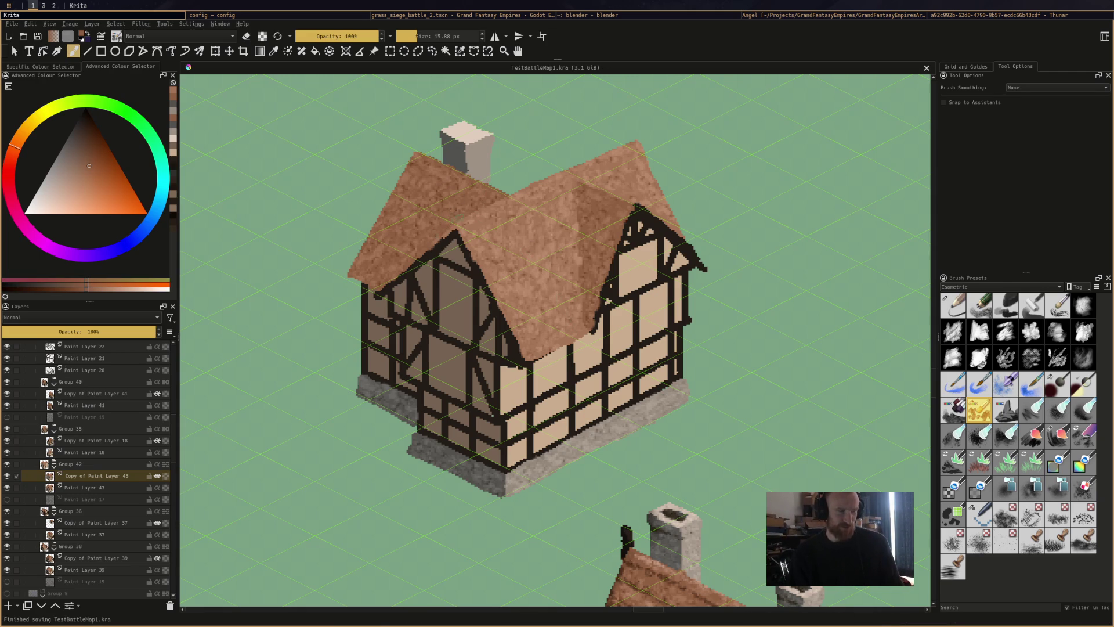
left_click(456, 216)
key("ctrl+s")
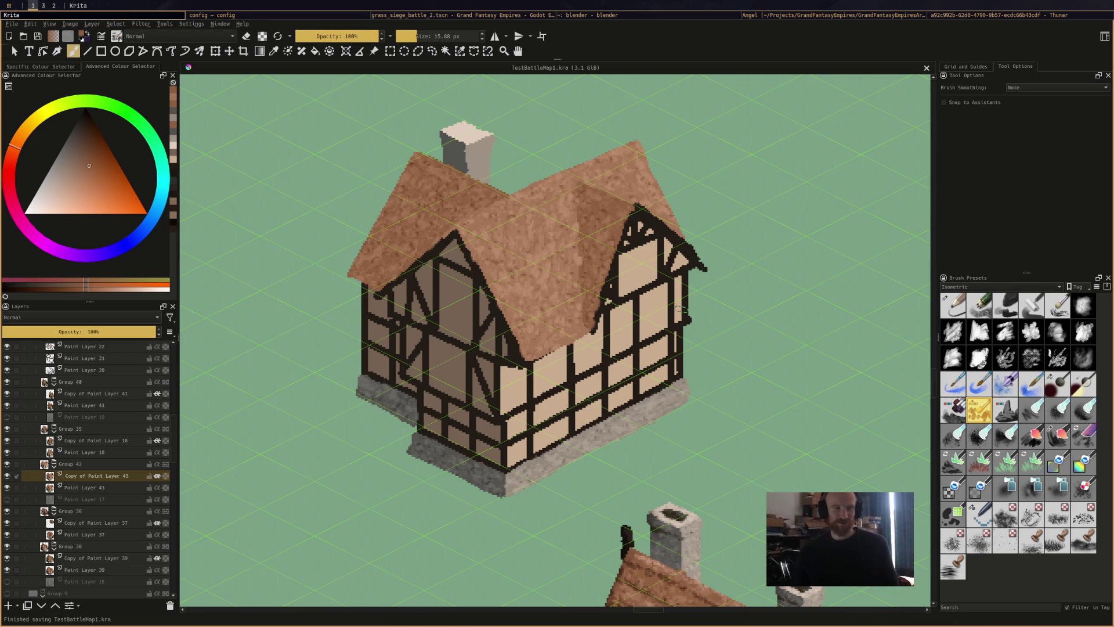
Paint rows of dark shingle strokes from the ridge across the right and middle roof down to the eave
scroll(680, 310, "down", 6)
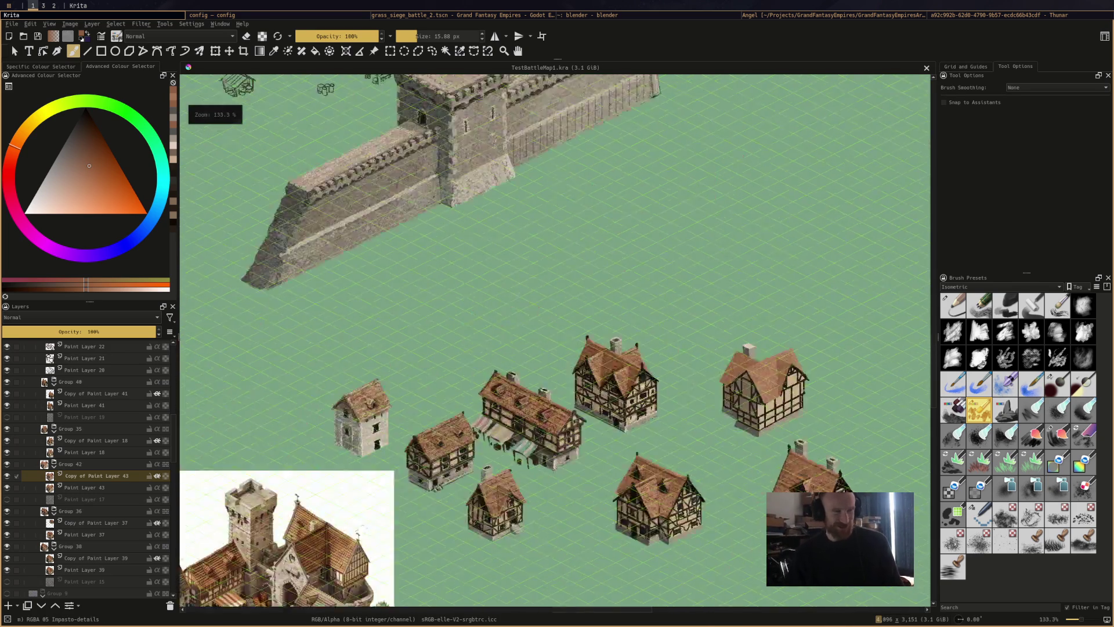
scroll(853, 406, "up", 5)
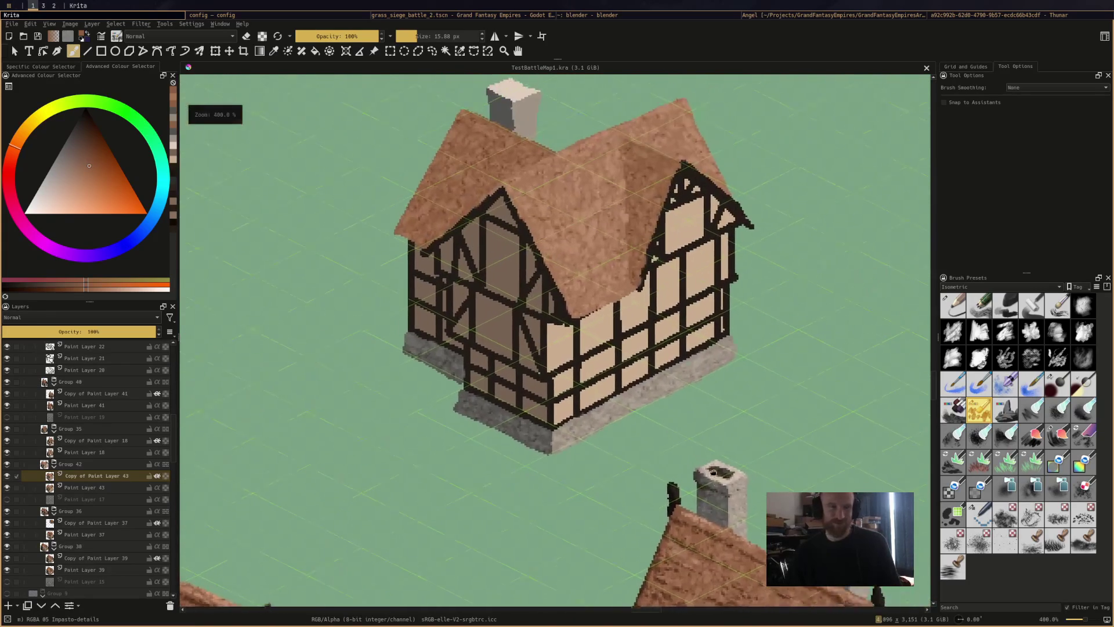
scroll(603, 384, "up", 3)
scroll(604, 385, "down", 5)
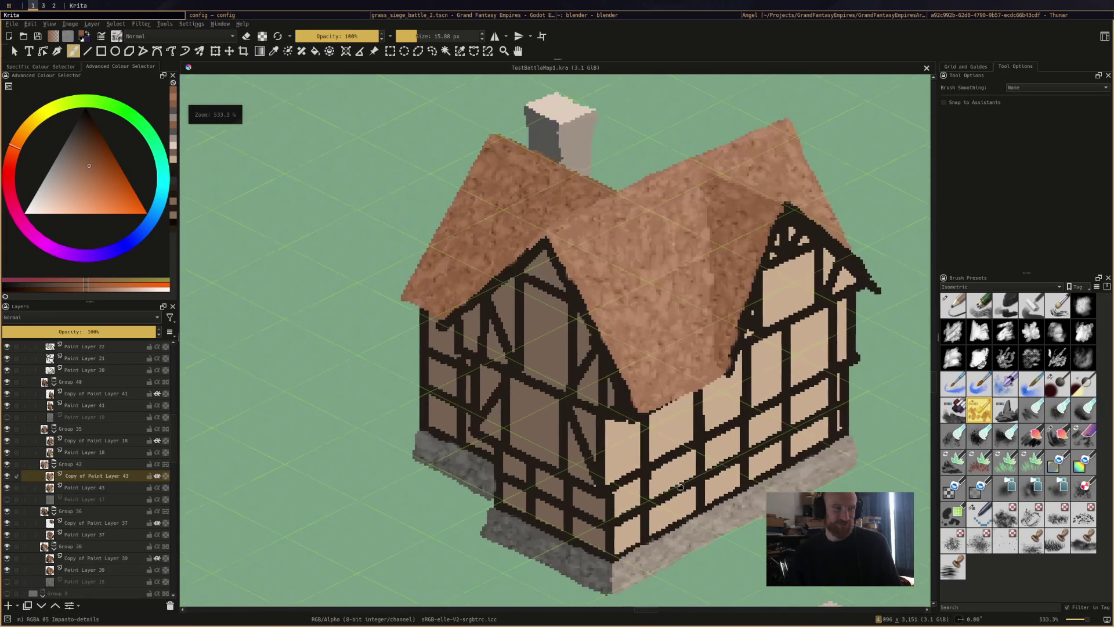
scroll(518, 273, "up", 5)
scroll(518, 273, "down", 5)
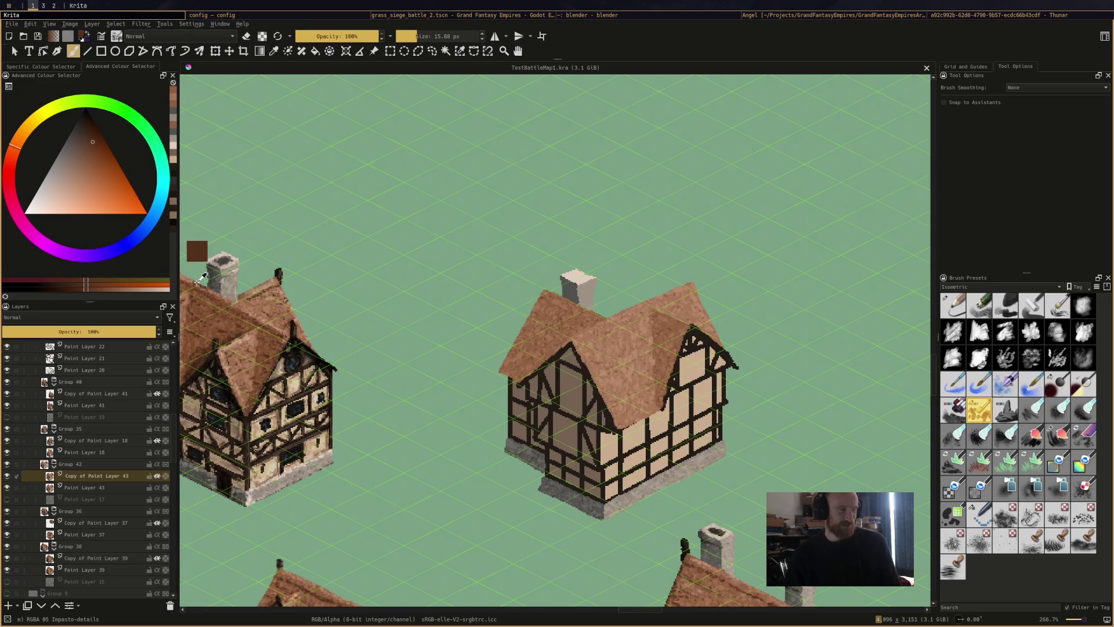
scroll(661, 336, "up", 2)
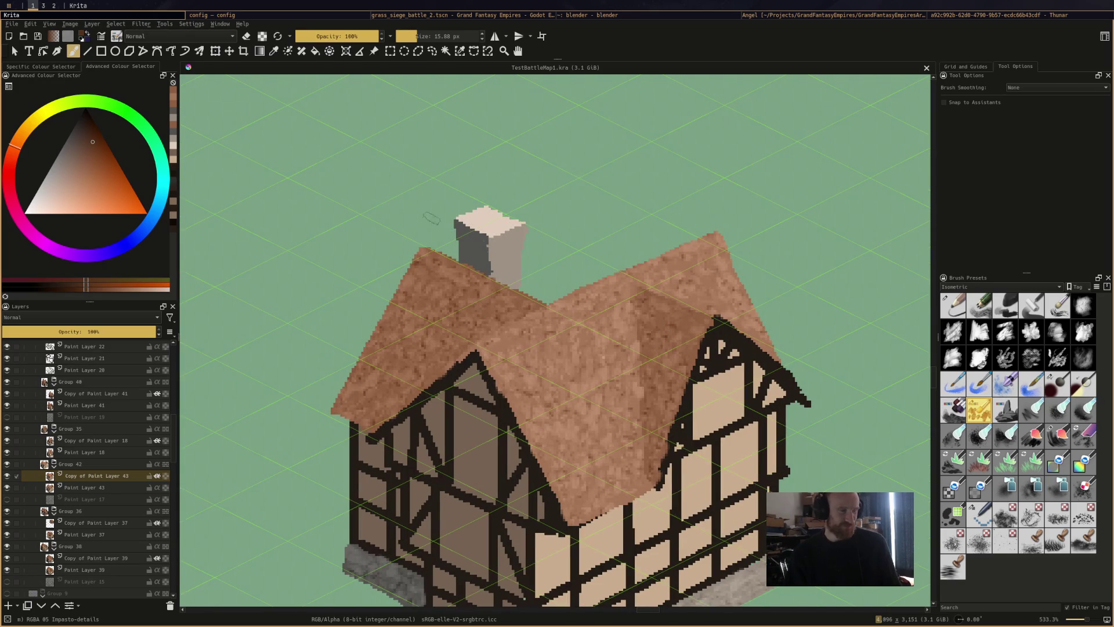
mouse_move(444, 284)
left_mouse_down()
mouse_move(406, 256)
mouse_move(511, 312)
mouse_move(468, 295)
left_mouse_up()
mouse_move(419, 266)
left_mouse_down()
mouse_move(483, 334)
mouse_move(574, 313)
left_mouse_up()
left_click_drag(506, 351, 522, 342)
mouse_move(606, 299)
left_mouse_down()
mouse_move(722, 249)
mouse_move(702, 256)
mouse_move(729, 254)
mouse_move(743, 284)
mouse_move(718, 287)
mouse_move(725, 272)
mouse_move(751, 284)
mouse_move(754, 304)
left_mouse_up()
mouse_move(746, 322)
left_mouse_down()
mouse_move(758, 315)
mouse_move(775, 350)
left_mouse_up()
left_click_drag(506, 374, 530, 362)
left_click_drag(554, 351, 560, 347)
mouse_move(589, 341)
left_mouse_down()
mouse_move(613, 328)
mouse_move(586, 361)
left_mouse_up()
mouse_move(535, 385)
left_mouse_down()
mouse_move(553, 375)
mouse_move(593, 389)
mouse_move(605, 381)
left_mouse_up()
left_click_drag(605, 382, 624, 369)
mouse_move(537, 415)
left_mouse_down()
mouse_move(578, 398)
mouse_move(619, 402)
left_mouse_up()
left_click_drag(564, 429, 586, 419)
left_click_drag(542, 443, 615, 438)
left_click_drag(560, 467, 575, 458)
left_click_drag(635, 432, 640, 425)
left_click_drag(612, 469, 629, 457)
left_click_drag(582, 489, 587, 483)
left_click_drag(494, 357, 504, 350)
Add dark shingle rows over the left roof slope from bottom to top
mouse_move(419, 344)
left_mouse_down()
mouse_move(435, 335)
mouse_move(461, 344)
left_mouse_up()
mouse_move(385, 354)
left_mouse_down()
mouse_move(401, 342)
mouse_move(431, 360)
mouse_move(380, 363)
left_mouse_up()
mouse_move(377, 380)
left_mouse_down()
mouse_move(392, 369)
mouse_move(374, 390)
left_mouse_up()
left_click_drag(346, 410, 359, 398)
left_click_drag(478, 333, 500, 321)
mouse_move(456, 321)
left_mouse_down()
mouse_move(474, 311)
mouse_move(425, 286)
left_mouse_up()
mouse_move(406, 294)
left_mouse_down()
mouse_move(419, 282)
mouse_move(420, 291)
left_mouse_up()
Sample a lighter roof tone and paint highlights along the upper-left ridge and left slope
left_click(438, 256, "ctrl")
mouse_move(416, 306)
left_mouse_down()
mouse_move(441, 295)
mouse_move(441, 277)
mouse_move(525, 299)
left_mouse_up()
left_click_drag(465, 273, 484, 282)
left_click_drag(418, 251, 442, 262)
mouse_move(458, 269)
left_mouse_down()
mouse_move(497, 289)
mouse_move(475, 326)
left_mouse_up()
left_click_drag(395, 336, 417, 316)
mouse_move(445, 352)
left_mouse_down()
mouse_move(460, 340)
mouse_move(450, 345)
left_mouse_up()
mouse_move(379, 351)
left_mouse_down()
mouse_move(411, 333)
mouse_move(404, 342)
left_mouse_up()
left_click_drag(408, 361, 425, 372)
left_click_drag(355, 371, 388, 358)
mouse_move(366, 364)
left_mouse_down()
mouse_move(381, 353)
mouse_move(391, 384)
left_mouse_up()
mouse_move(349, 408)
left_mouse_down()
mouse_move(364, 403)
mouse_move(354, 402)
mouse_move(381, 354)
left_mouse_up()
left_click_drag(366, 352, 373, 347)
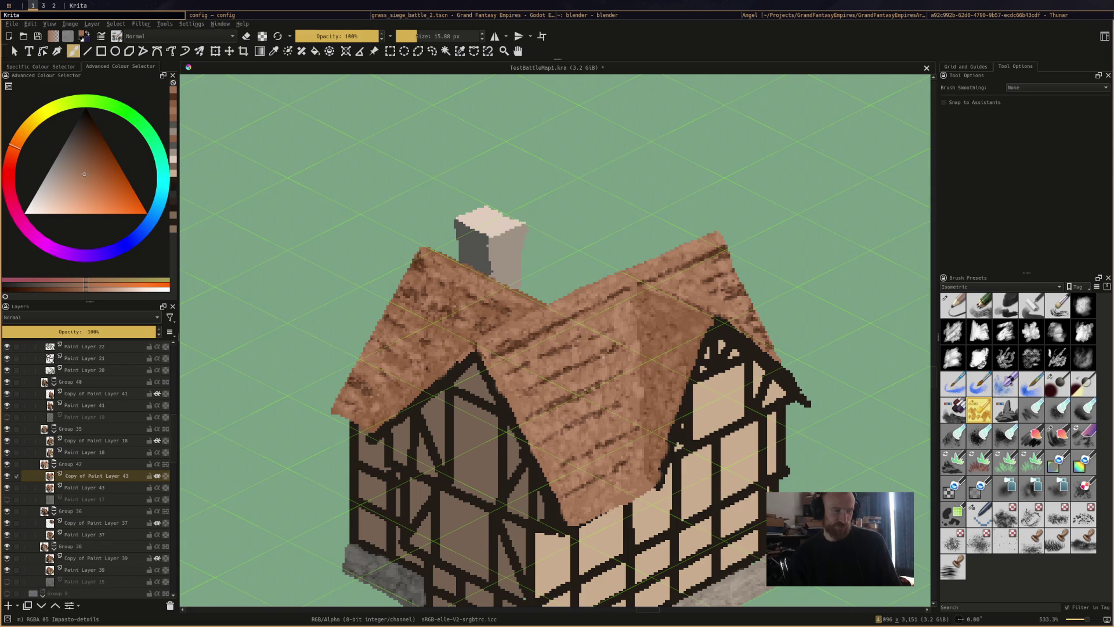
left_click_drag(418, 262, 451, 261)
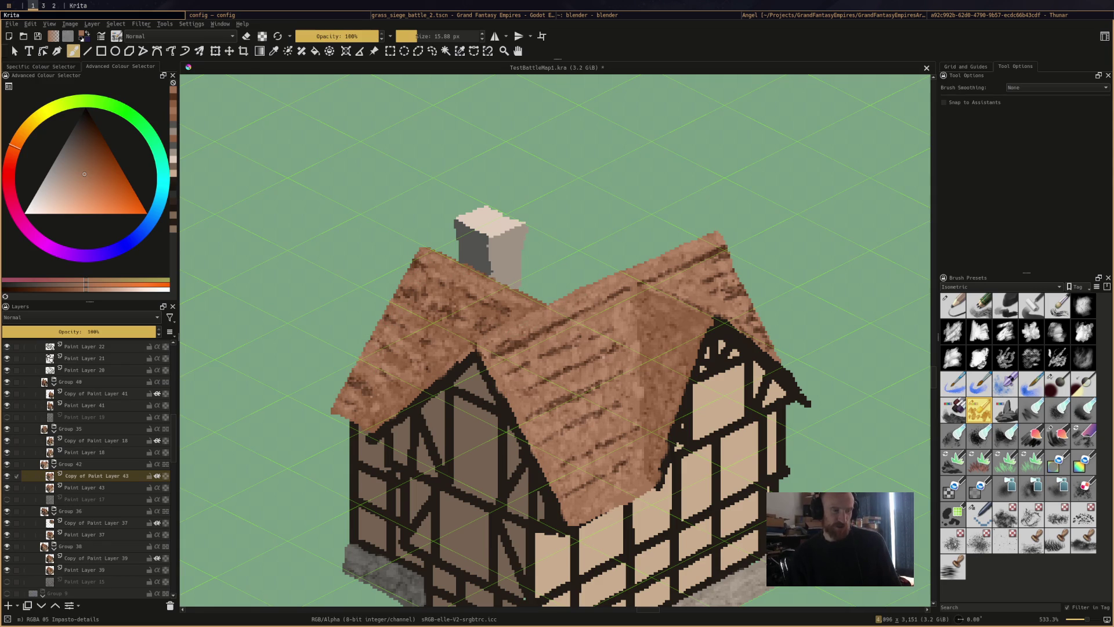
Darken the roof valley and its edge with brown strokes and a grain streak
left_click(422, 260, "ctrl")
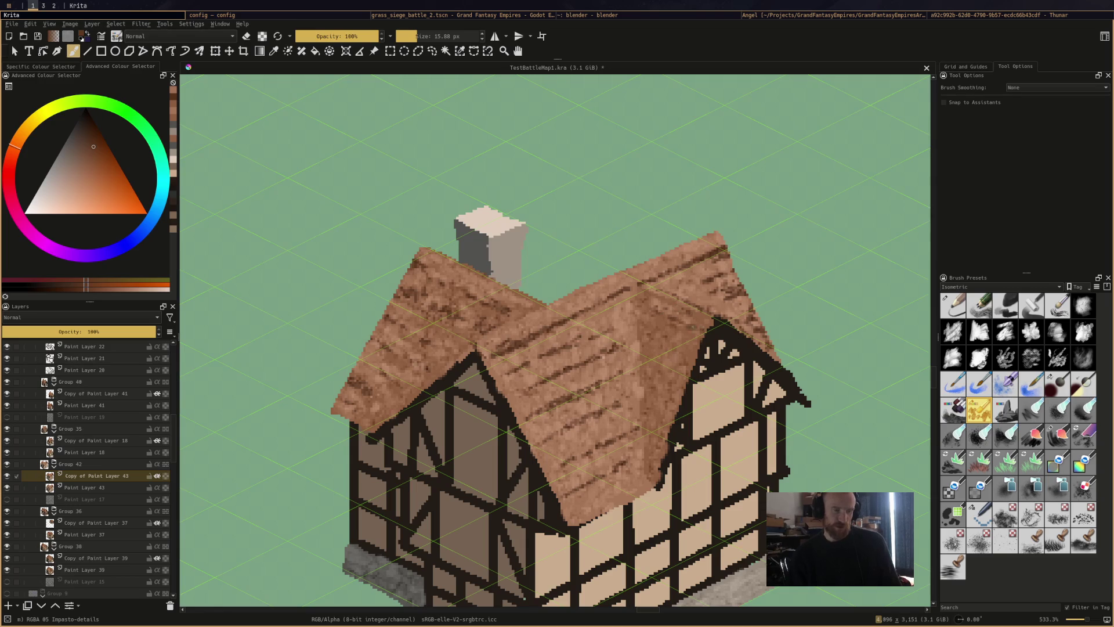
left_click(696, 334)
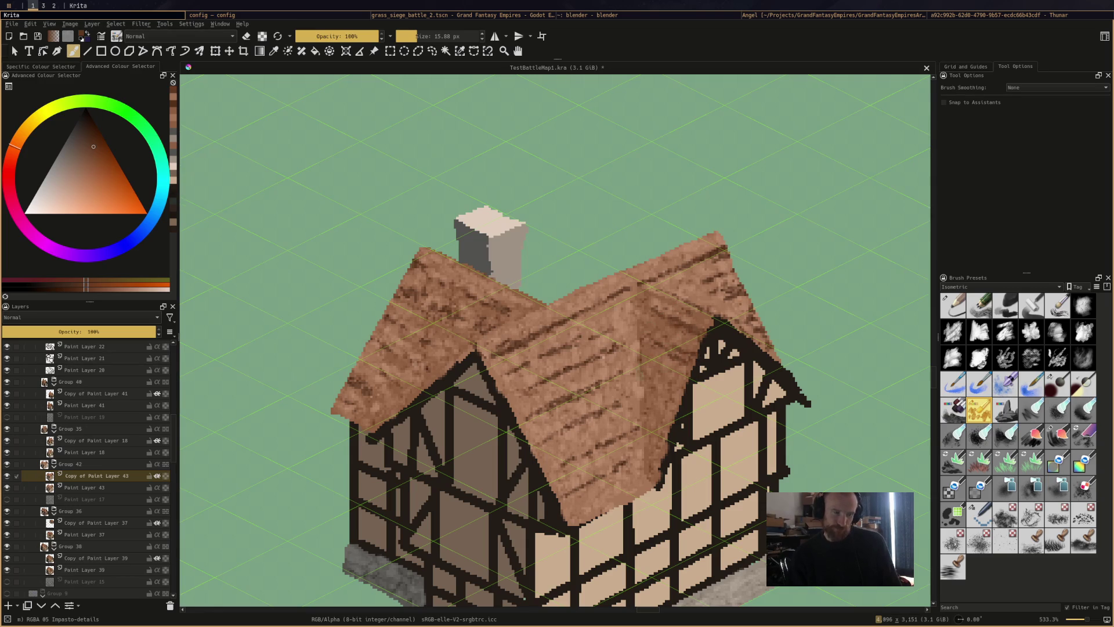
mouse_move(632, 338)
left_mouse_down()
mouse_move(633, 351)
mouse_move(648, 348)
mouse_move(638, 398)
mouse_move(648, 481)
left_mouse_up()
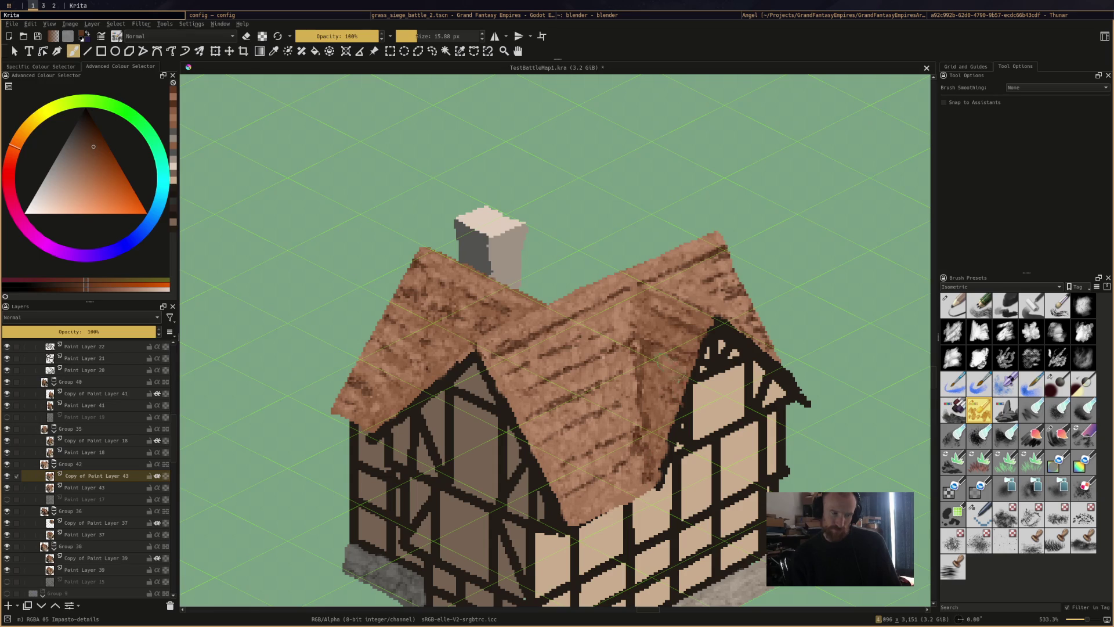
left_click_drag(635, 297, 630, 285)
left_click_drag(674, 403, 666, 436)
left_click(612, 328, "ctrl")
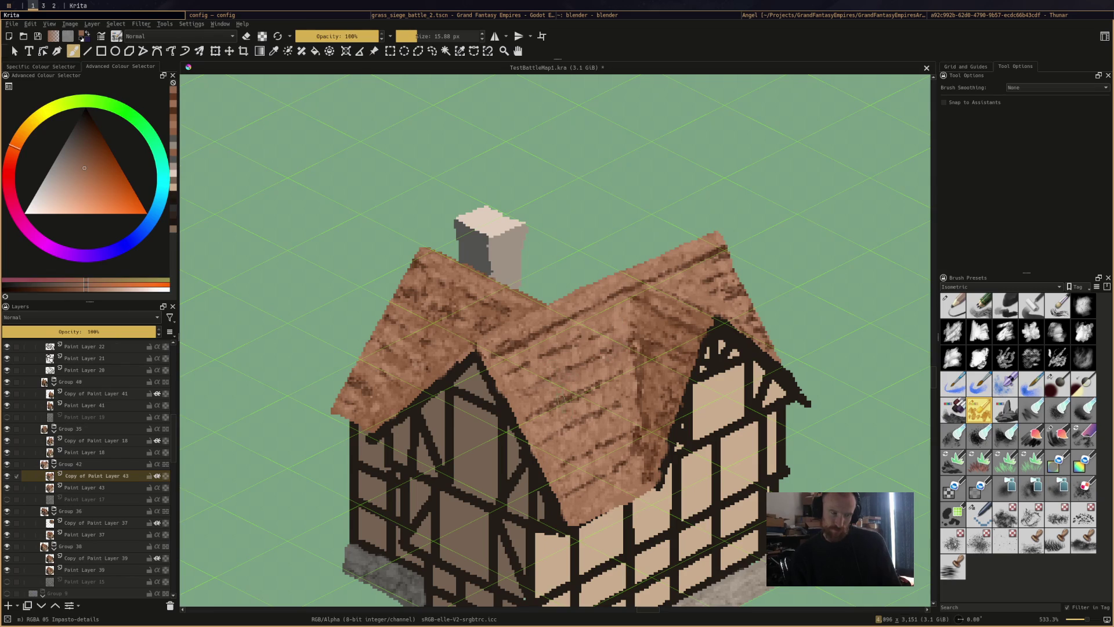
left_click_drag(525, 380, 577, 354)
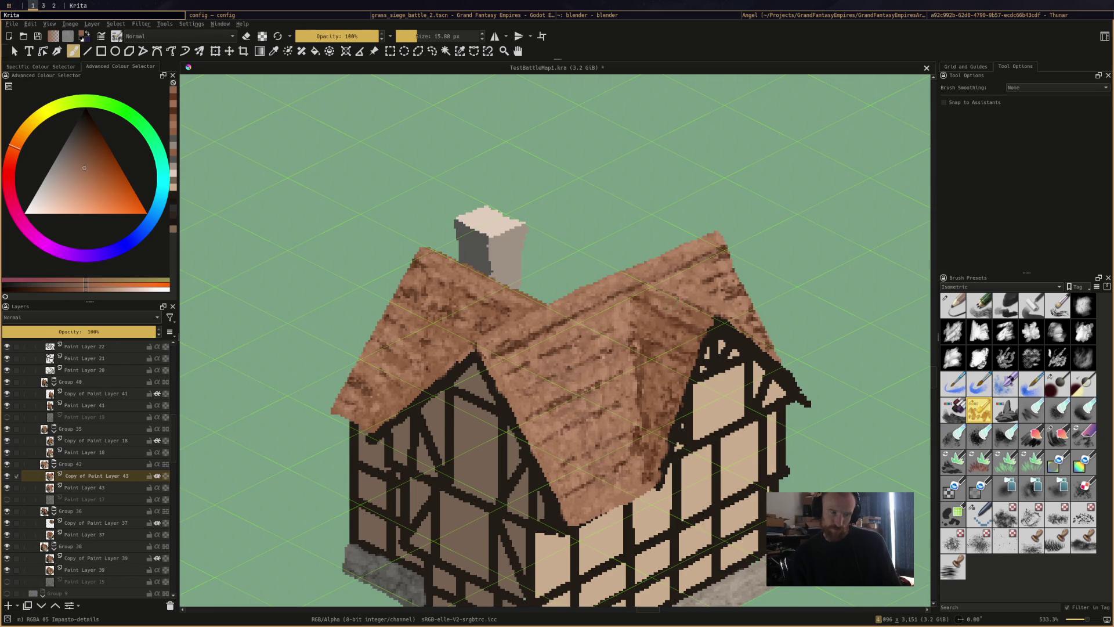
Pick a pale chimney-based shade and brush light highlights along the roof ridge
left_click(499, 261, "ctrl")
left_click(80, 196)
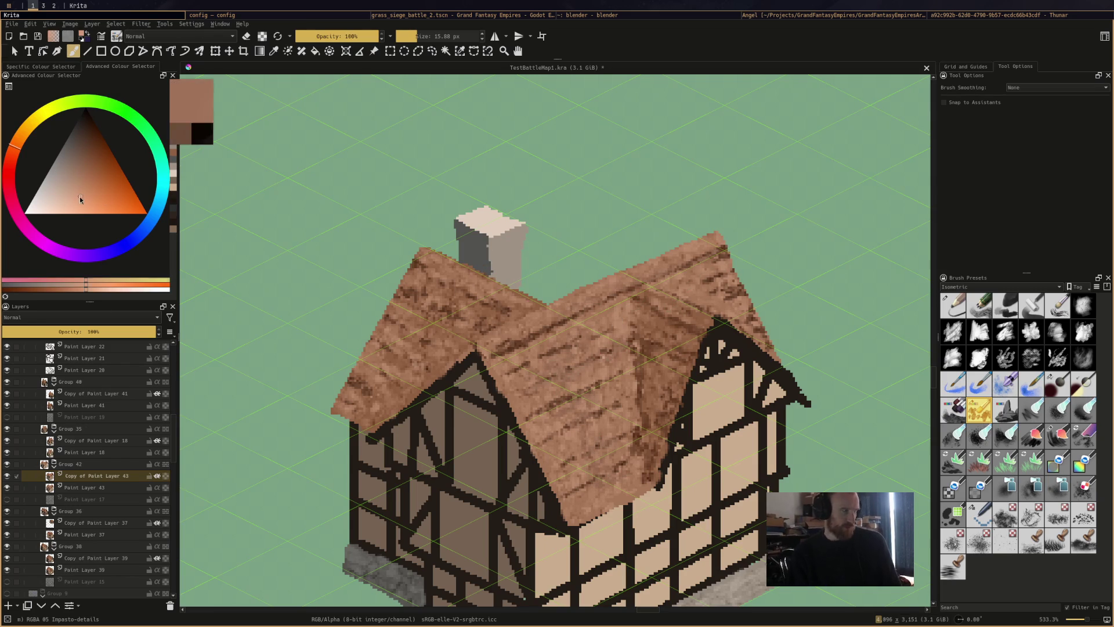
left_click_drag(647, 294, 698, 308)
mouse_move(591, 284)
left_mouse_down()
mouse_move(690, 243)
mouse_move(540, 313)
left_mouse_up()
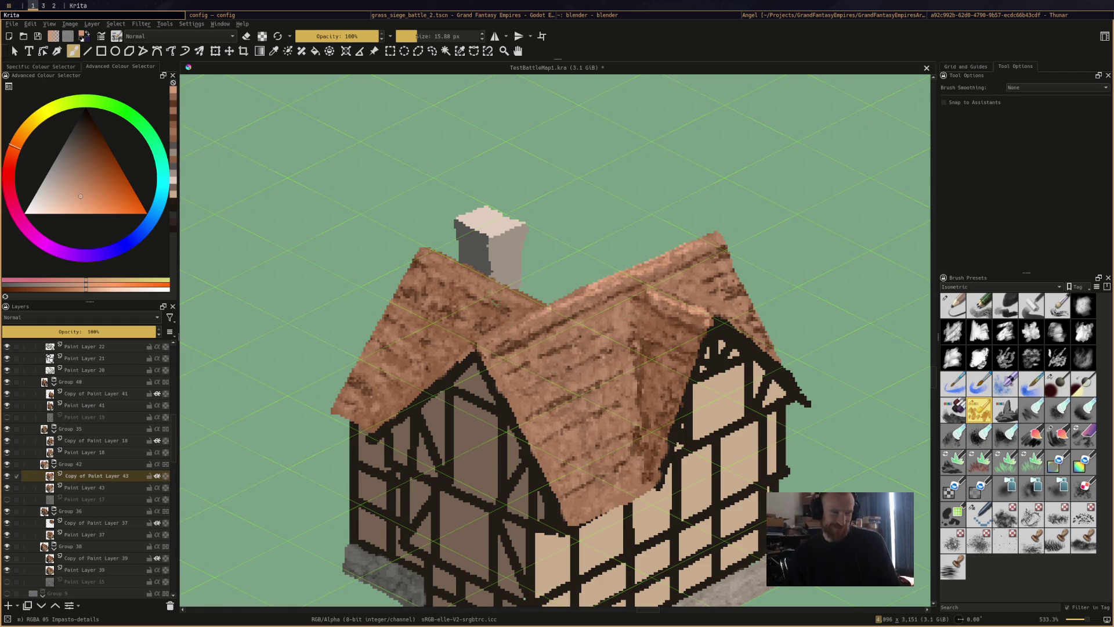
left_click_drag(461, 261, 528, 303)
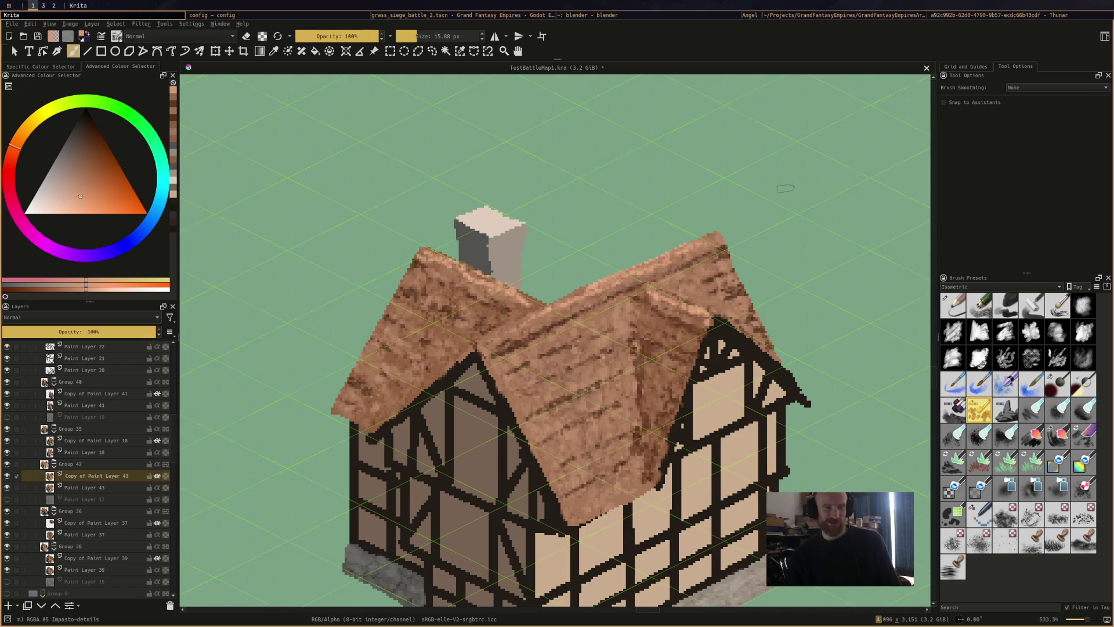
scroll(713, 284, "down", 4)
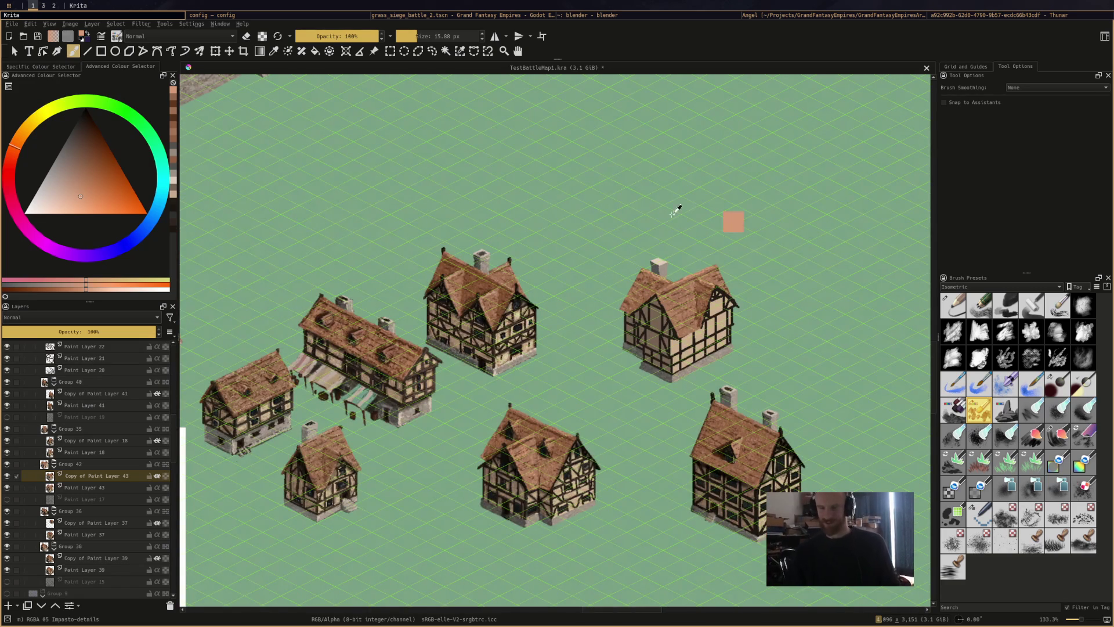
Darken the top of the right house's chimney with a grey tone and save the map
scroll(668, 243, "up", 2)
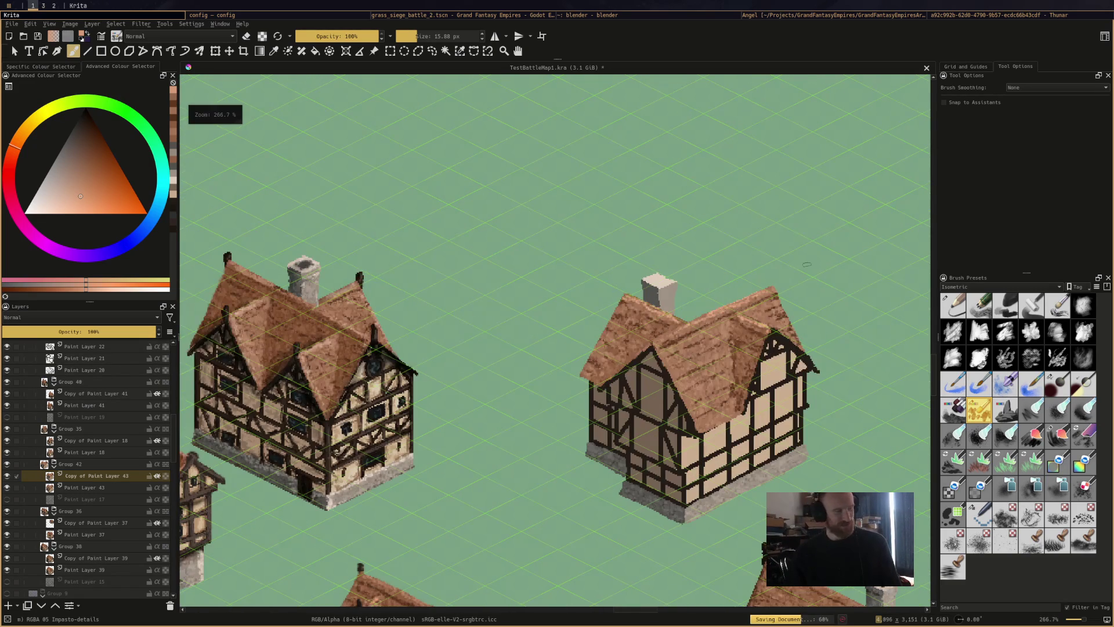
left_click(653, 275, "ctrl")
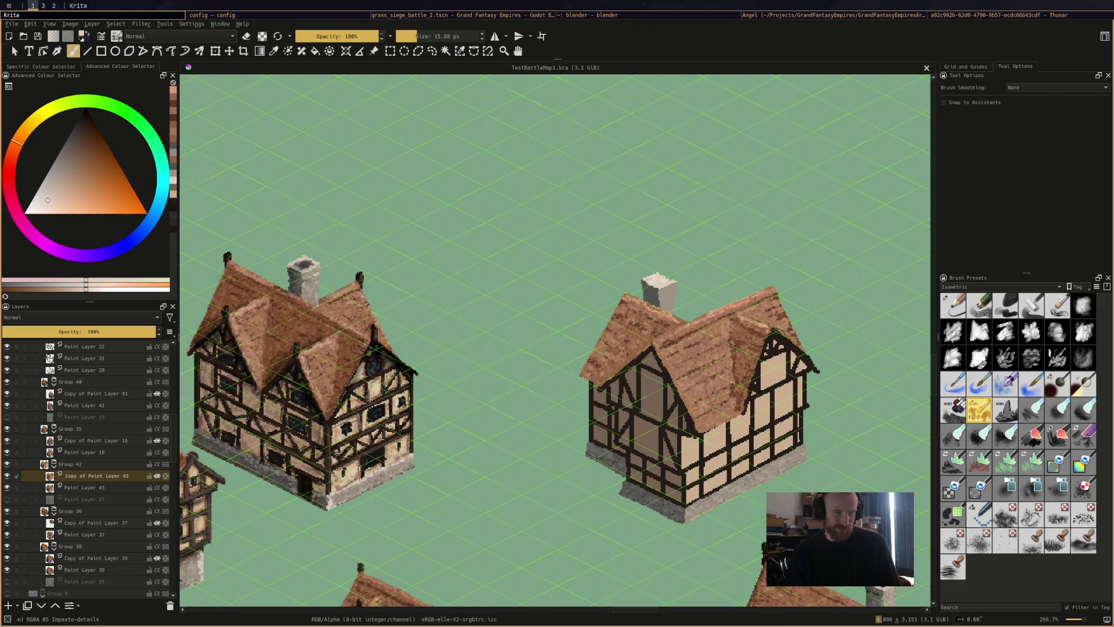
left_click(654, 278)
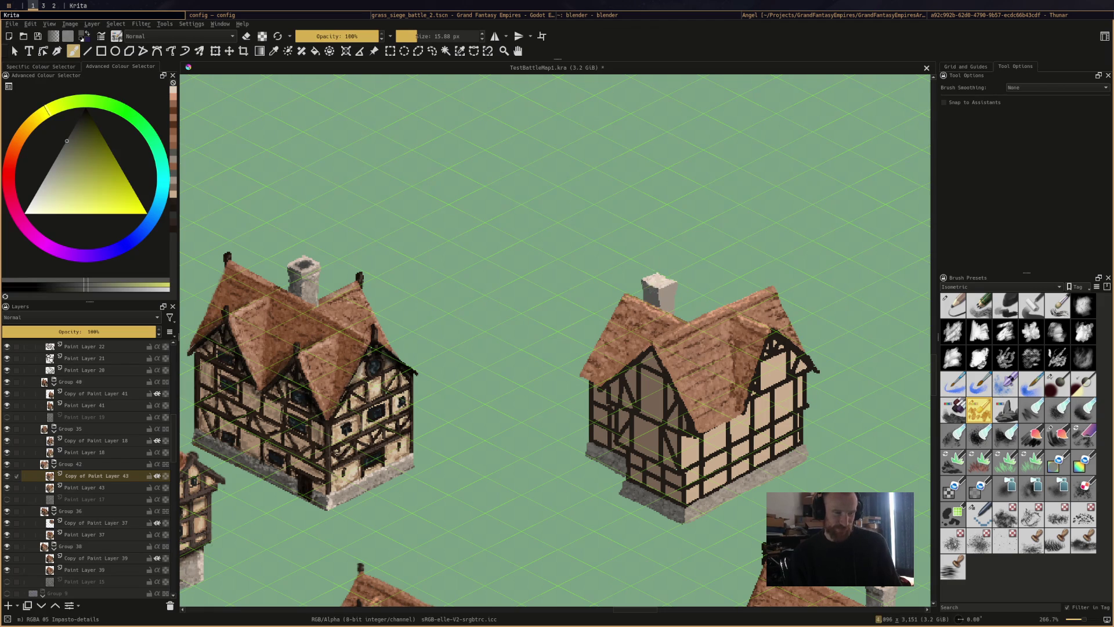
left_click(654, 277, "ctrl")
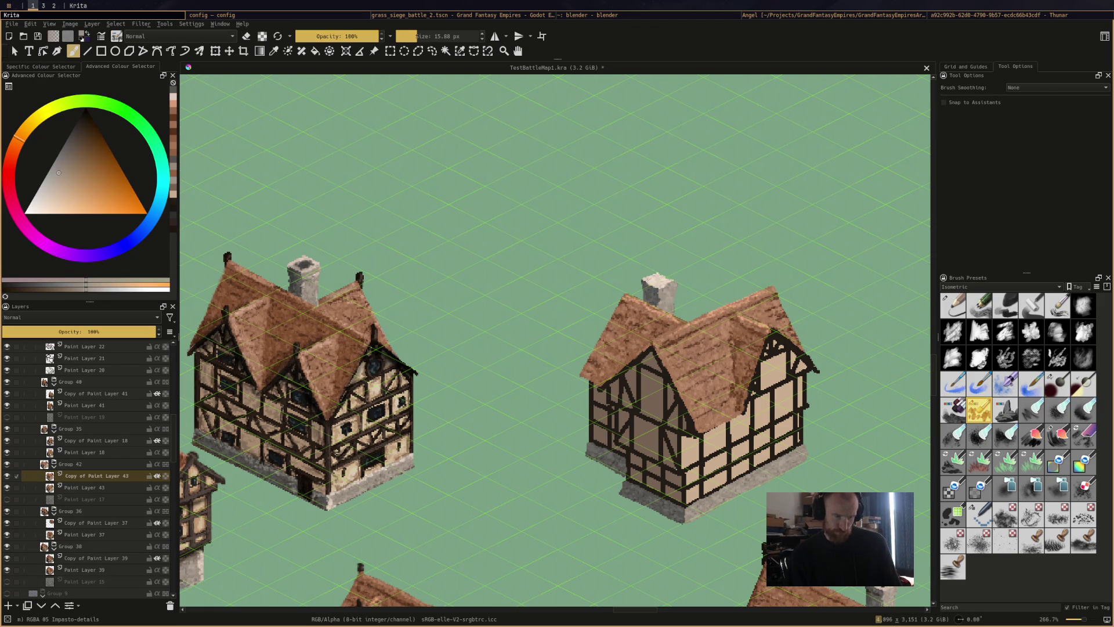
left_click(655, 290, "ctrl")
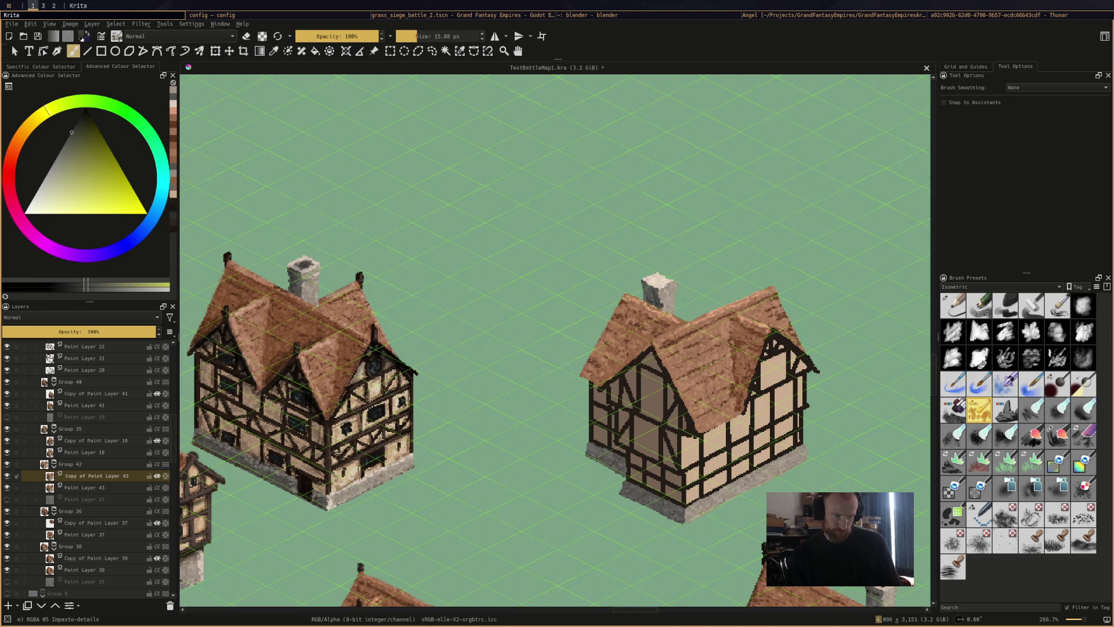
left_click(654, 293, "ctrl")
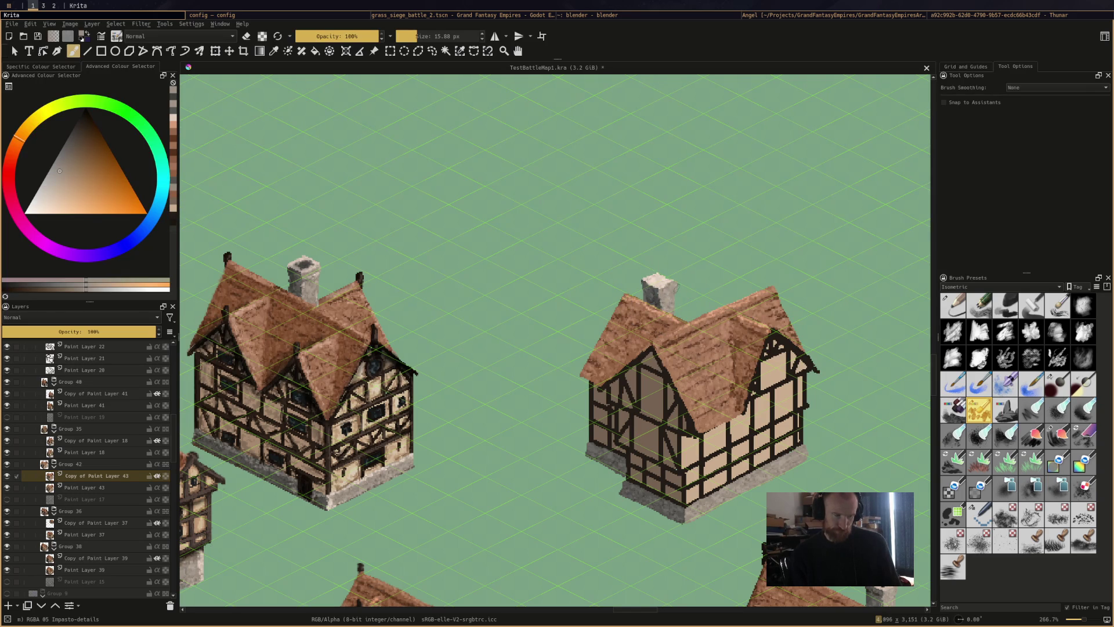
left_click(306, 264, "ctrl")
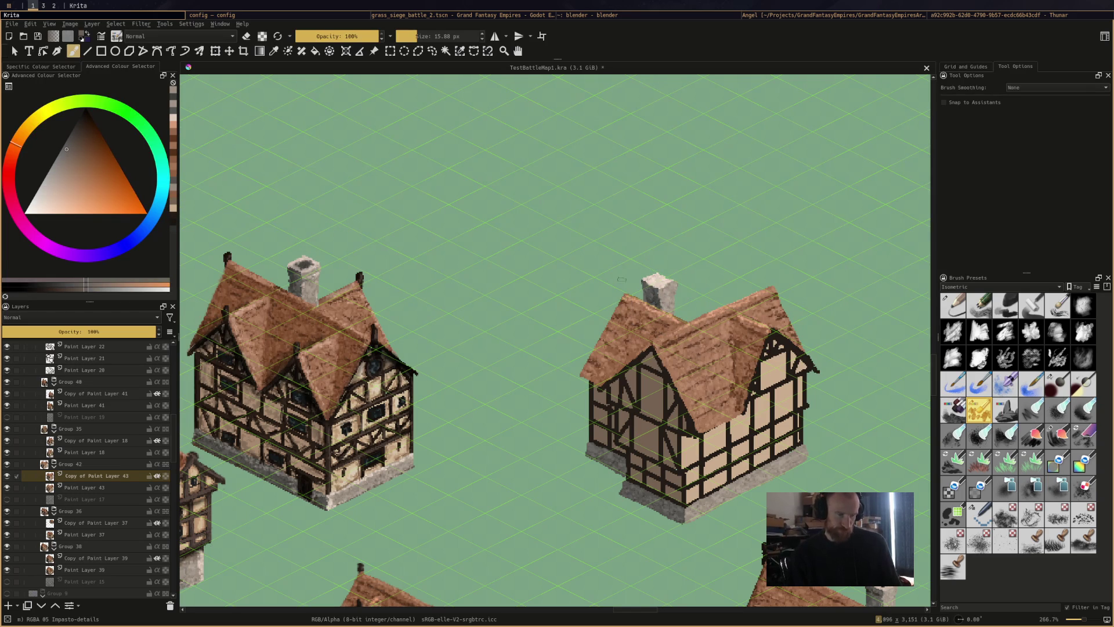
left_click_drag(651, 282, 659, 282)
key("ctrl+s")
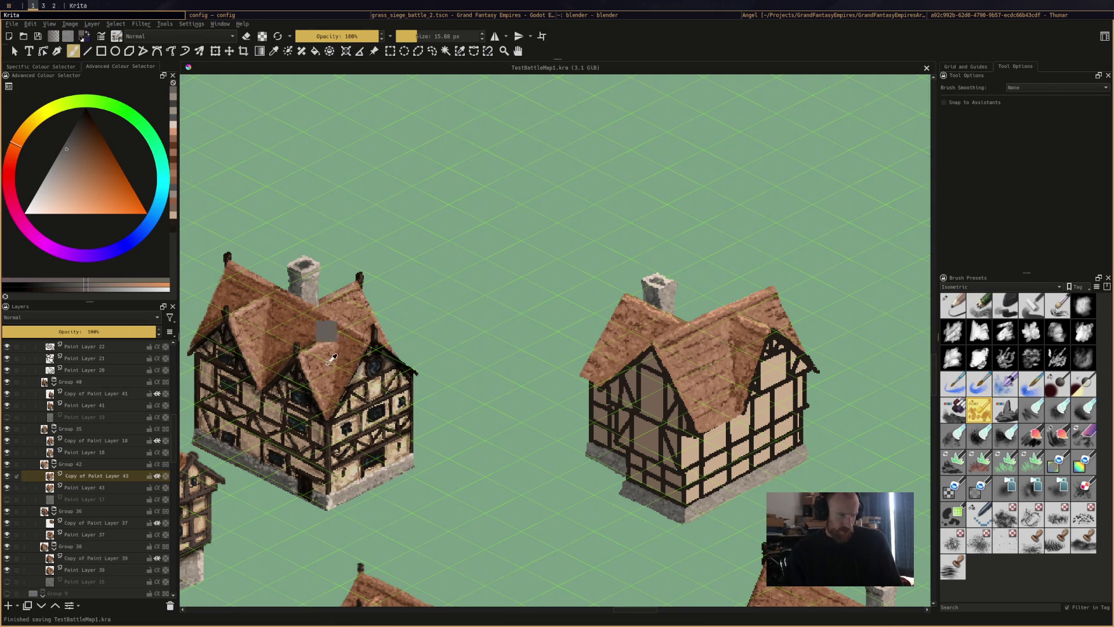
Shade the right house's roof edge with darker brown and save again
left_click(326, 330, "ctrl")
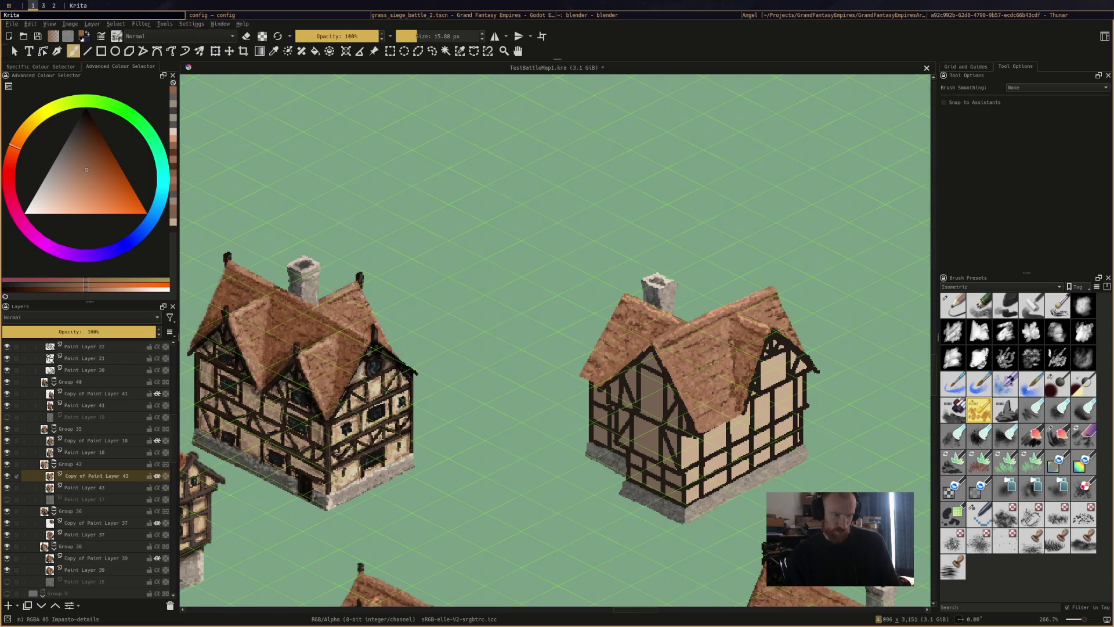
left_click(702, 293, "ctrl")
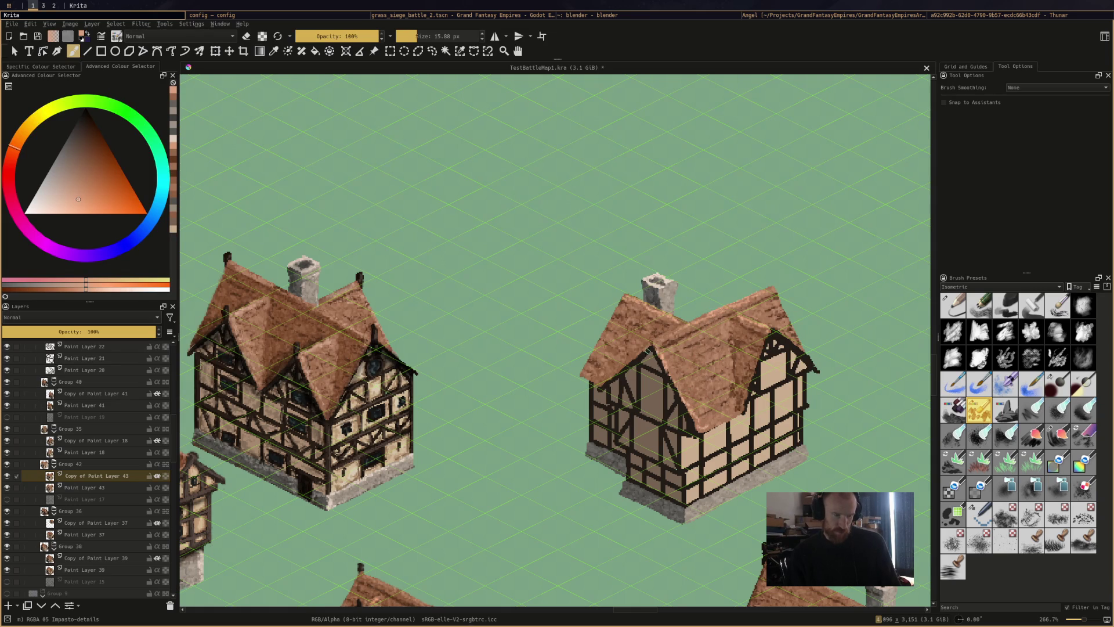
left_click_drag(655, 348, 639, 353)
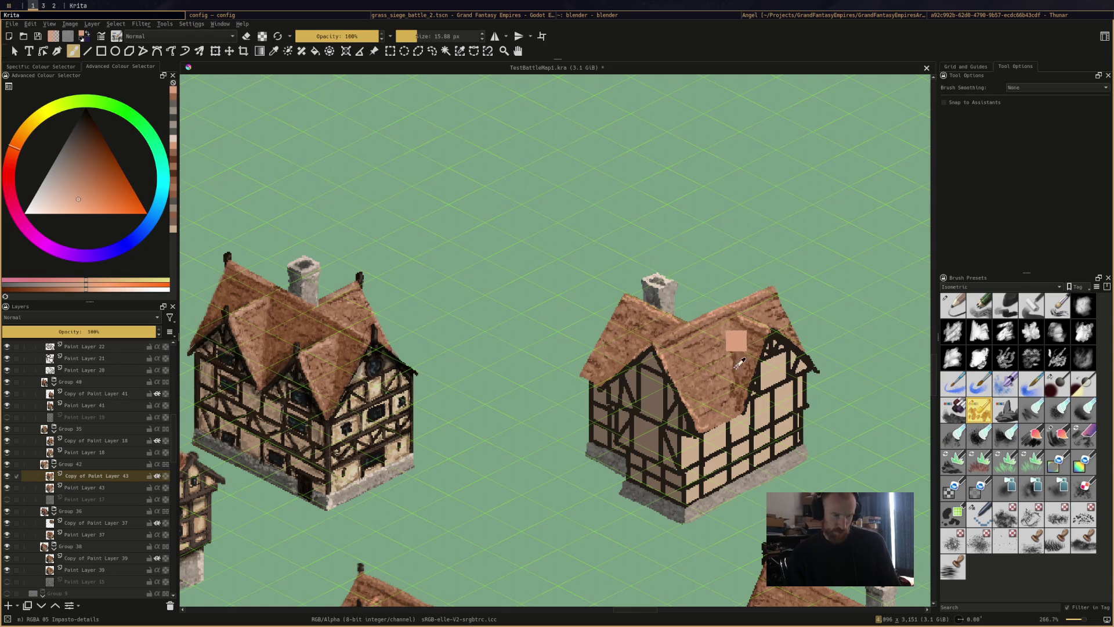
left_click(735, 316, "ctrl")
left_click(644, 353)
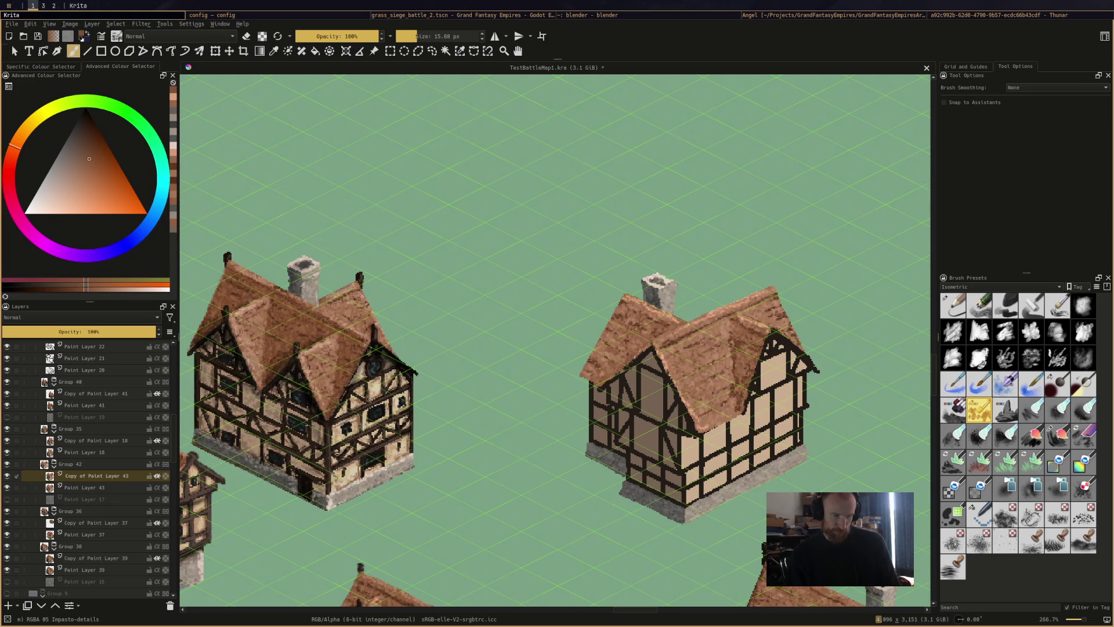
key("ctrl+s")
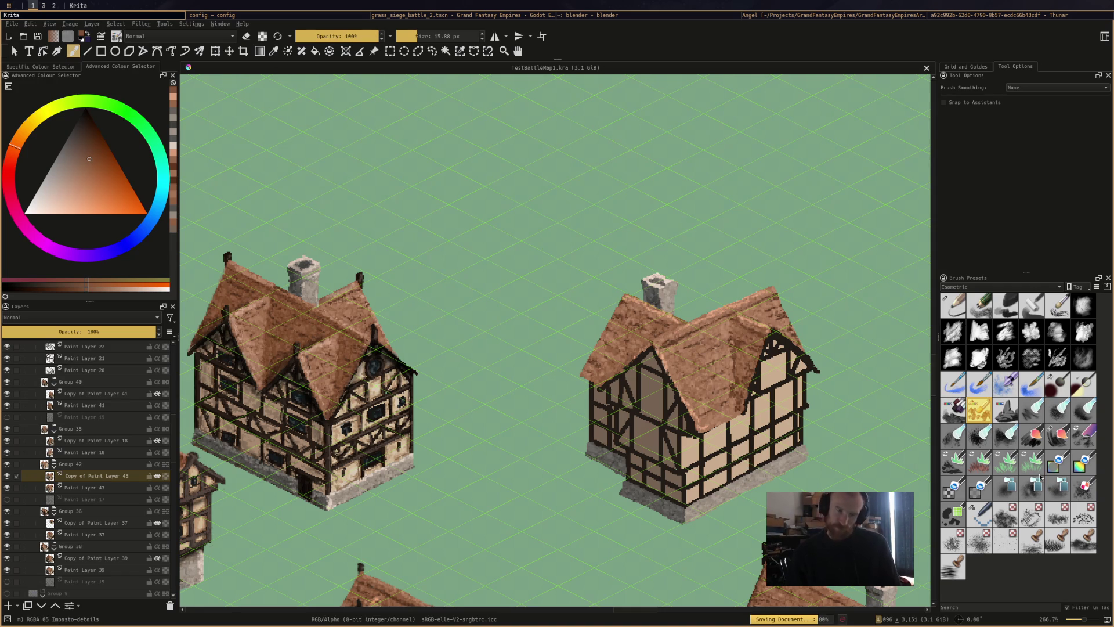
Switch to the 4 px Pixel Art pencil brush preset
left_click(979, 513)
mouse_move(1014, 486)
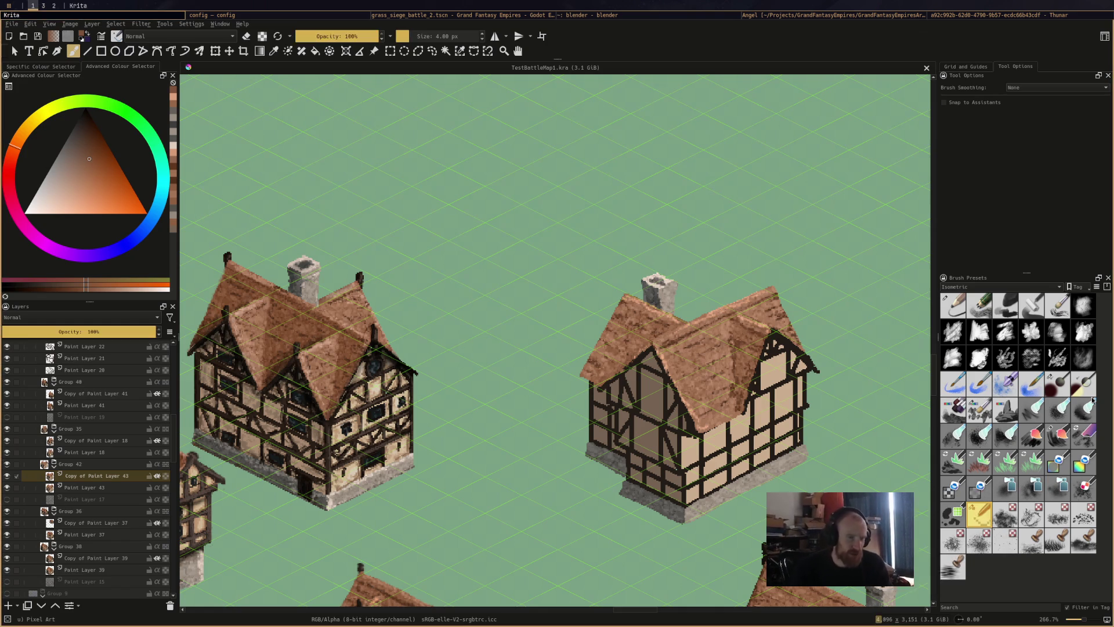
scroll(776, 522, "up", 2)
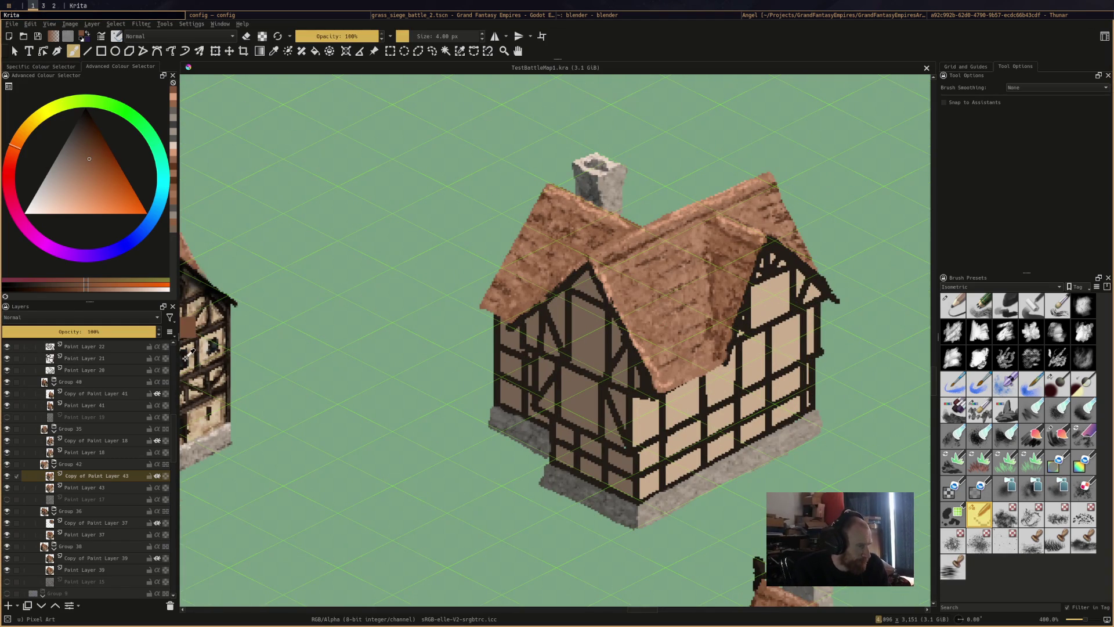
Try near-black and dark brown test marks on the house, undoing both
left_click(190, 329, "ctrl")
left_click(229, 322)
key("ctrl+z")
left_click(577, 350, "ctrl")
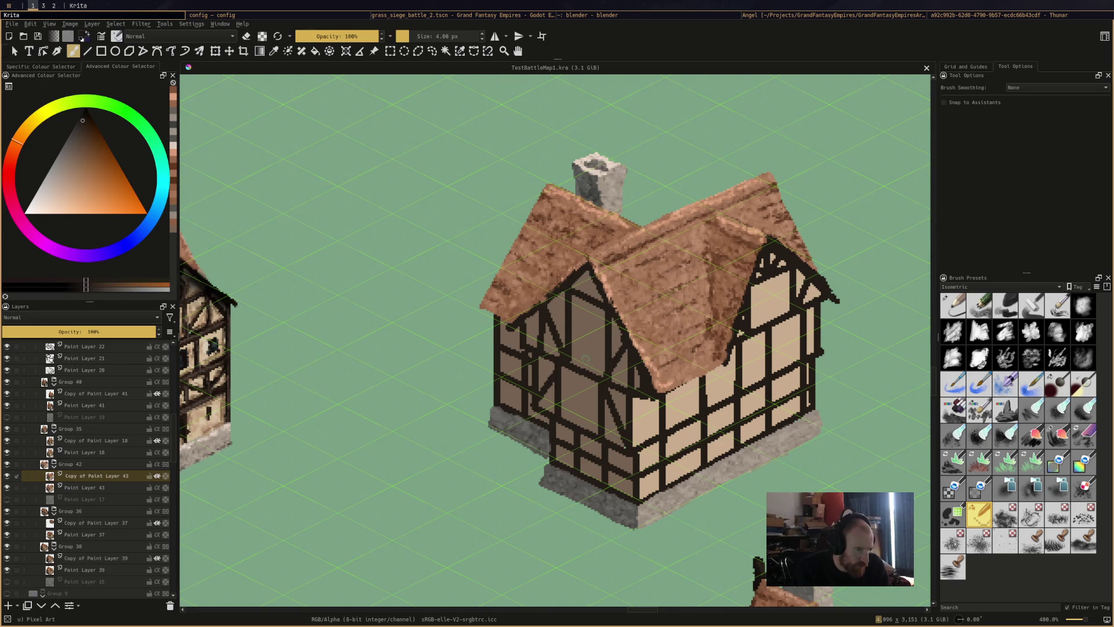
left_click_drag(568, 383, 568, 416)
key("ctrl+z")
Enter 1 px as brush size, zoom to the centre house, and paint a short gable timber
left_click(442, 36)
type("1")
key("Return")
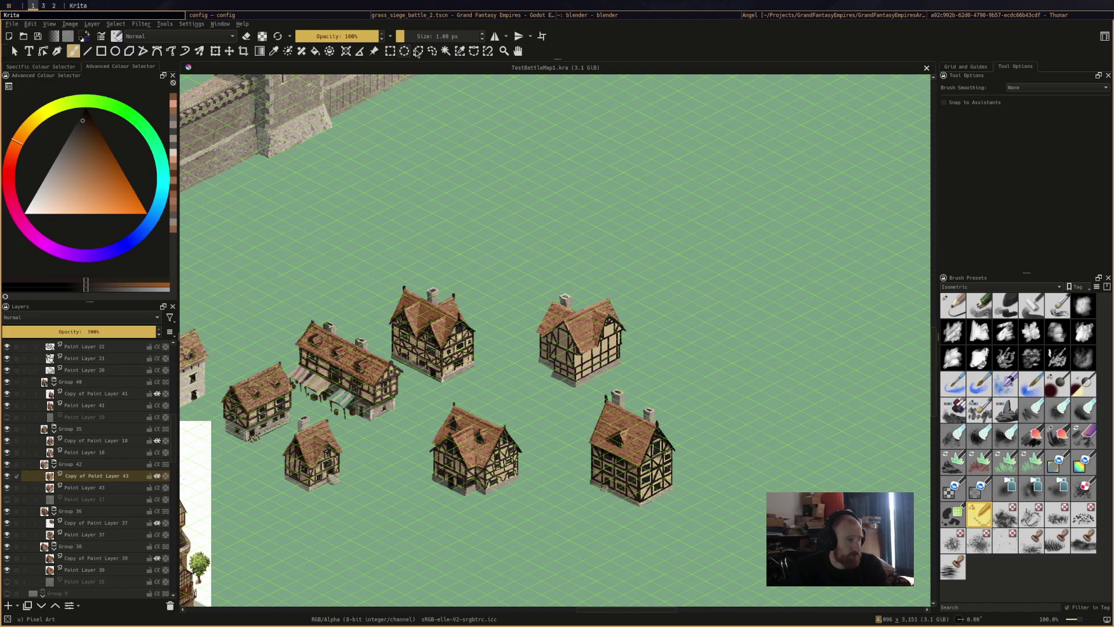
scroll(433, 38, "up", 1)
scroll(599, 356, "up", 4)
mouse_move(415, 350)
left_mouse_down()
mouse_move(427, 338)
mouse_move(616, 335)
left_mouse_up()
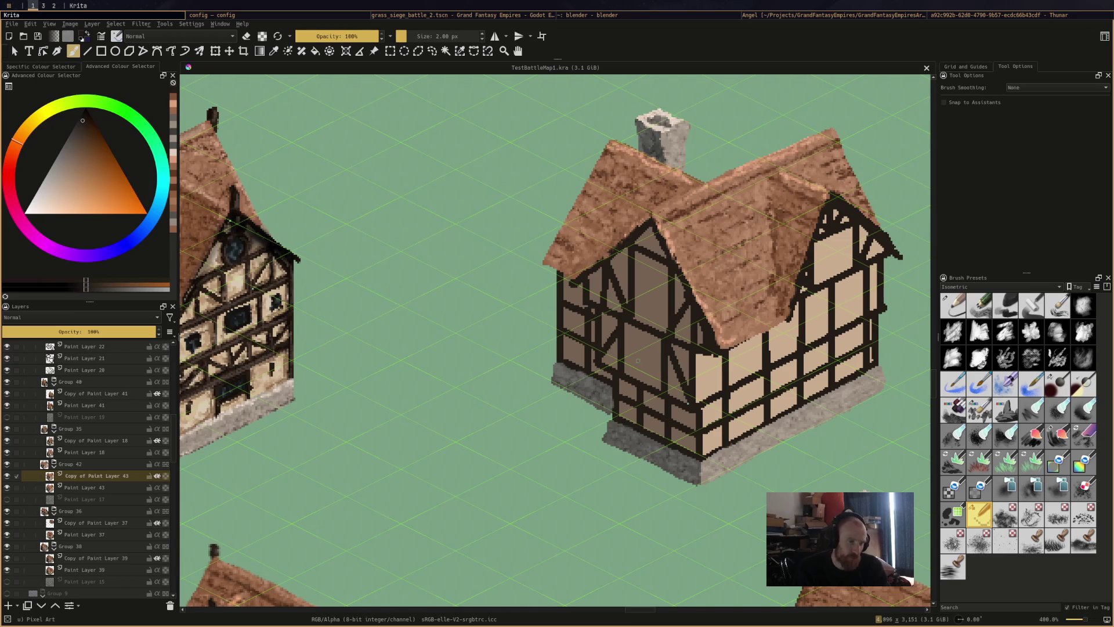
mouse_move(629, 350)
left_mouse_down()
mouse_move(652, 374)
mouse_move(654, 352)
mouse_move(656, 374)
mouse_move(634, 347)
left_mouse_up()
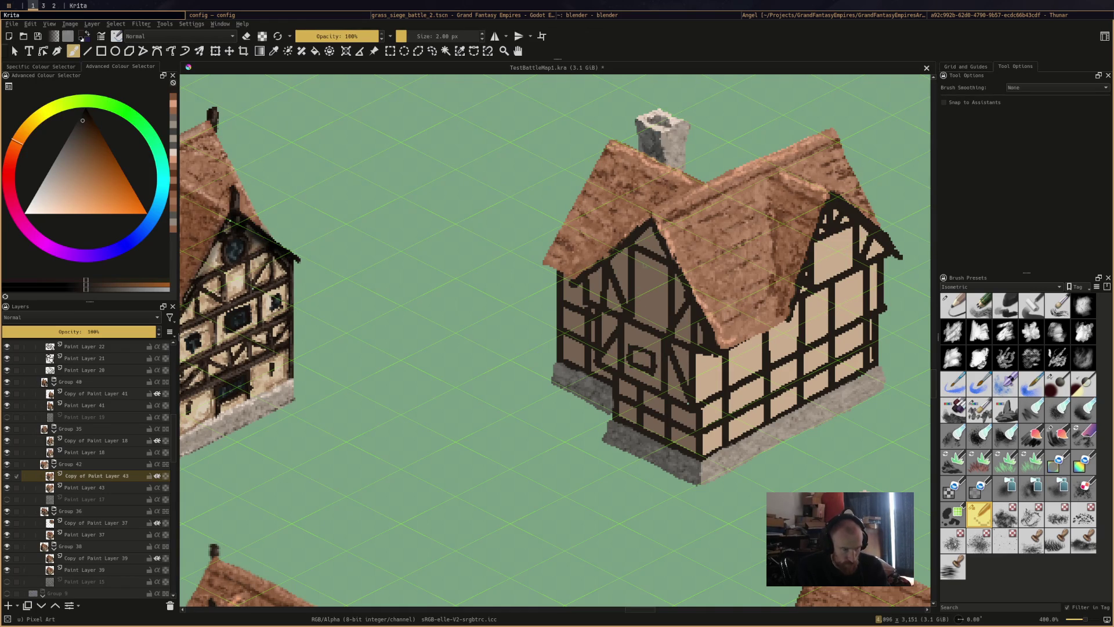
Paint a dark oval window on the right gable, rework the strokes around it, and add timber details
mouse_move(648, 279)
left_mouse_down()
mouse_move(638, 297)
mouse_move(655, 308)
mouse_move(661, 281)
mouse_move(641, 280)
mouse_move(651, 308)
left_mouse_up()
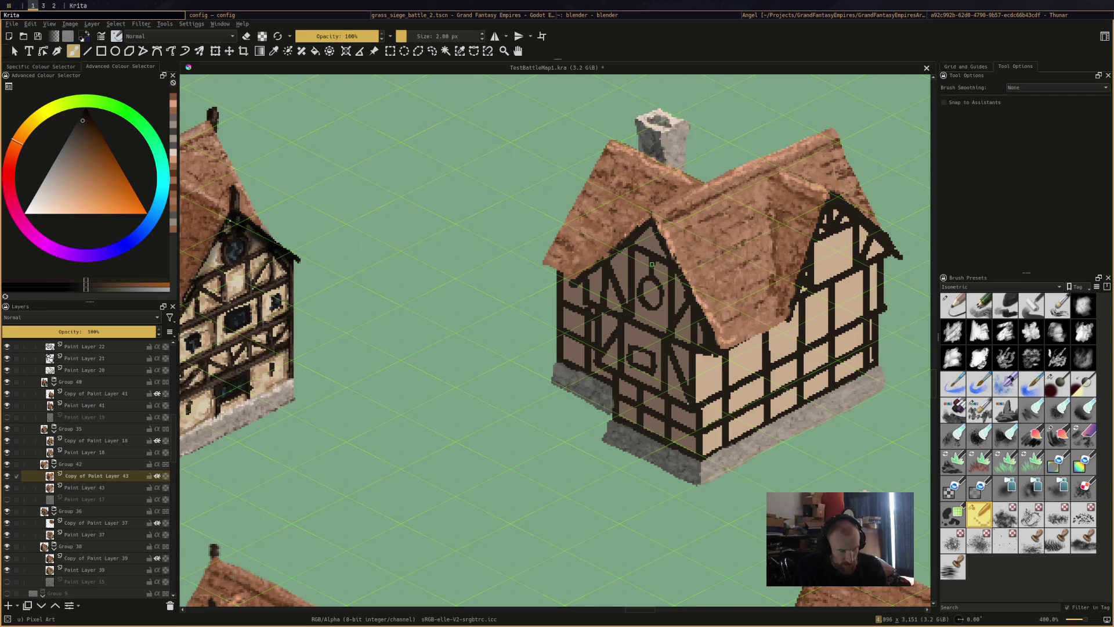
key("ctrl+z")
left_click_drag(650, 310, 654, 318)
left_click_drag(637, 254, 644, 277)
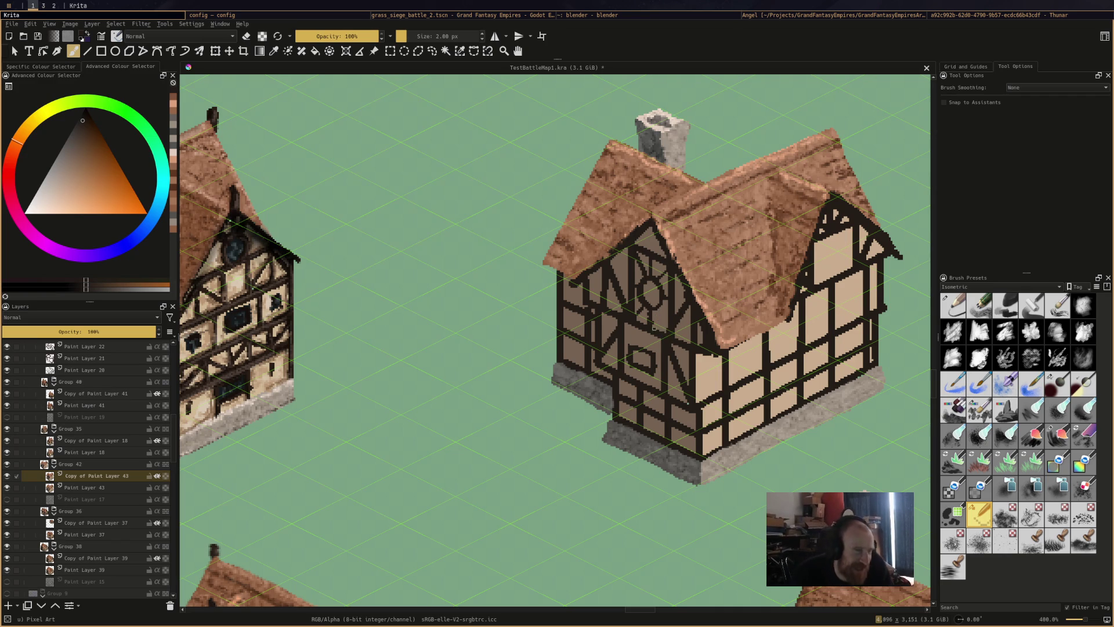
left_click_drag(653, 264, 644, 302)
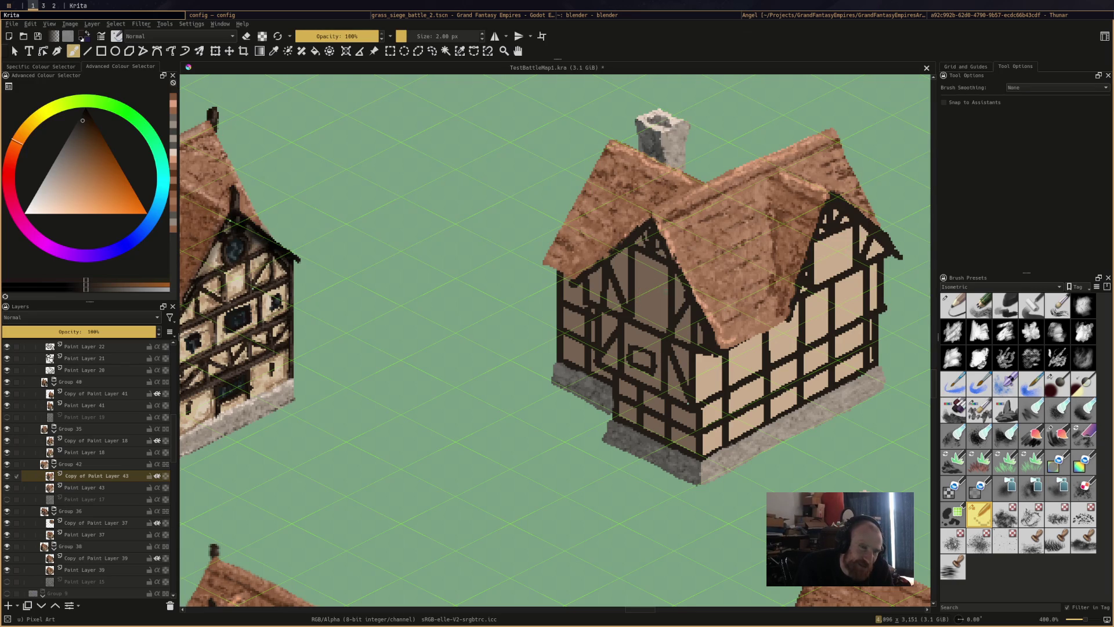
mouse_move(826, 254)
left_mouse_down()
mouse_move(844, 241)
mouse_move(846, 264)
mouse_move(823, 266)
left_mouse_up()
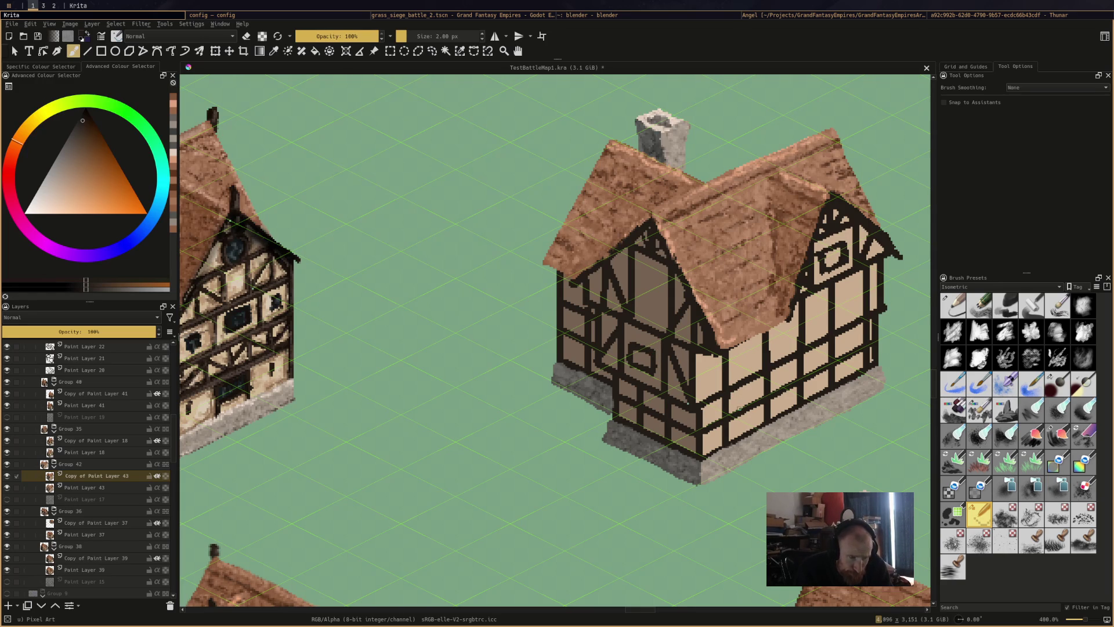
Paint check-shaped and vertical timbers and a small window frame on the wall, undoing one bad stroke
mouse_move(731, 352)
left_mouse_down()
mouse_move(731, 372)
mouse_move(754, 361)
mouse_move(756, 343)
mouse_move(730, 352)
left_mouse_up()
mouse_move(840, 302)
left_mouse_down()
mouse_move(840, 314)
mouse_move(861, 306)
mouse_move(857, 292)
mouse_move(839, 300)
left_mouse_up()
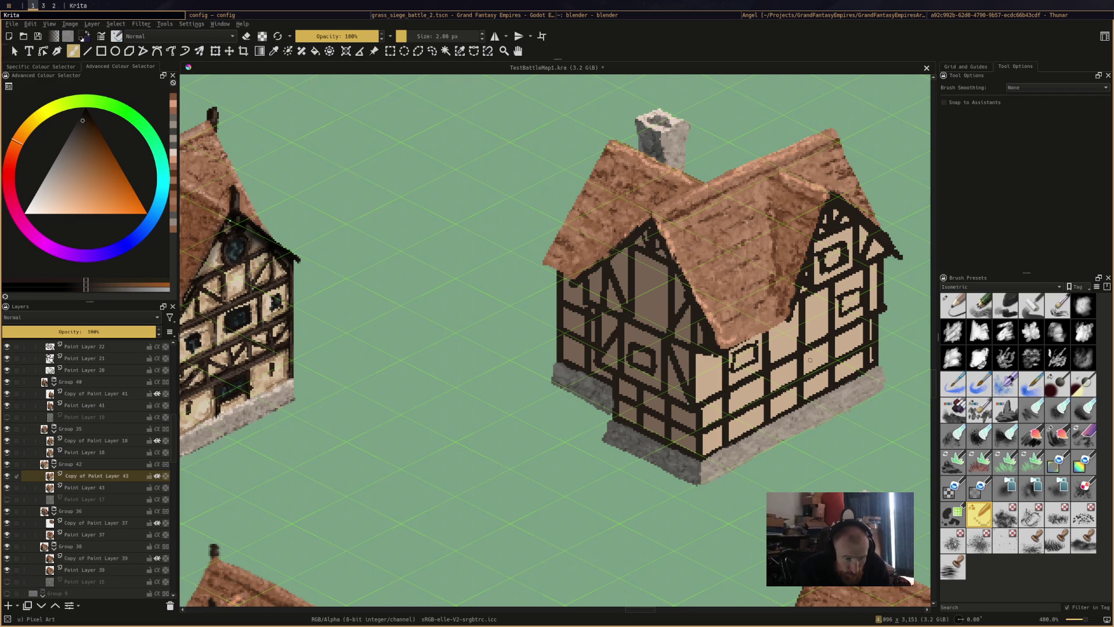
mouse_move(806, 356)
left_mouse_down()
mouse_move(808, 371)
mouse_move(827, 364)
mouse_move(827, 347)
mouse_move(773, 392)
mouse_move(795, 387)
mouse_move(794, 366)
left_mouse_up()
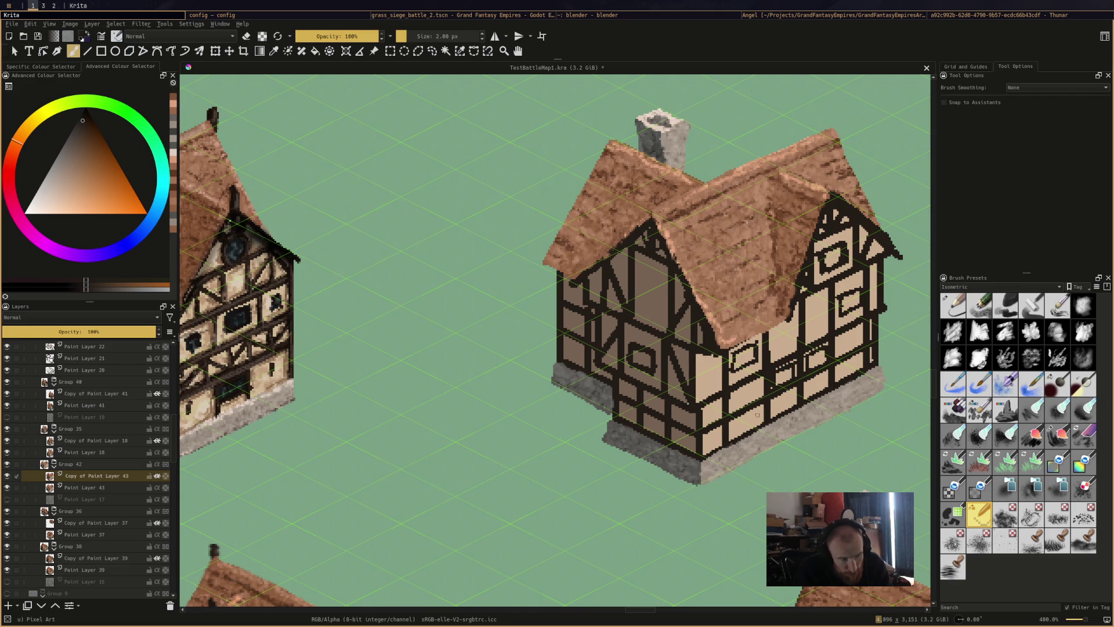
key("ctrl+z")
key("ctrl+z")
key("ctrl+z")
left_click_drag(746, 418, 758, 416)
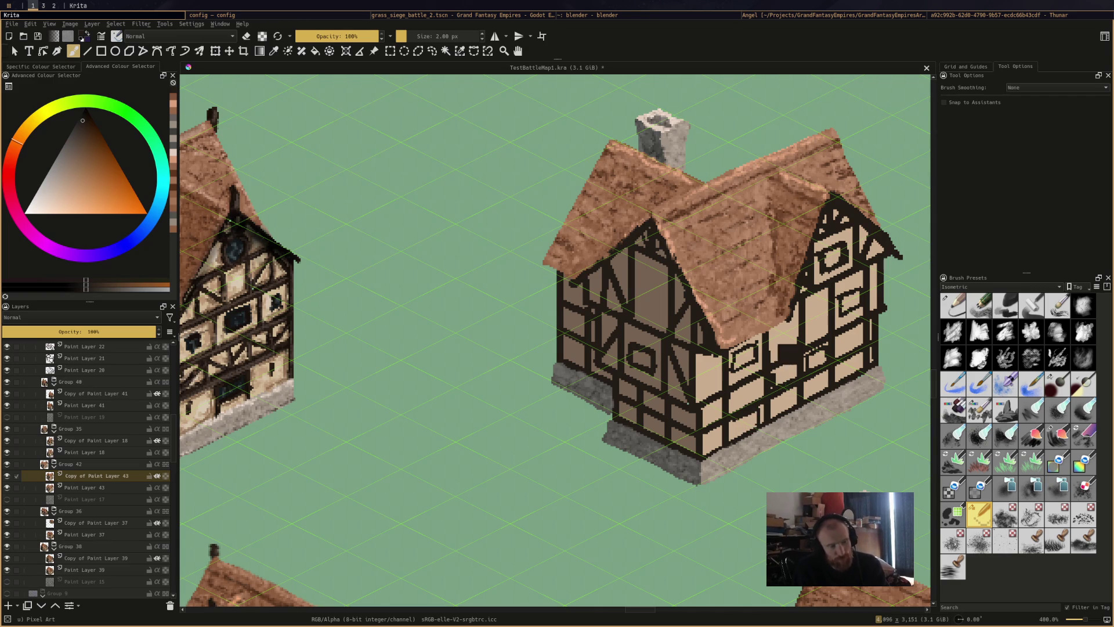
mouse_move(733, 413)
left_mouse_down()
mouse_move(732, 398)
mouse_move(755, 389)
left_mouse_up()
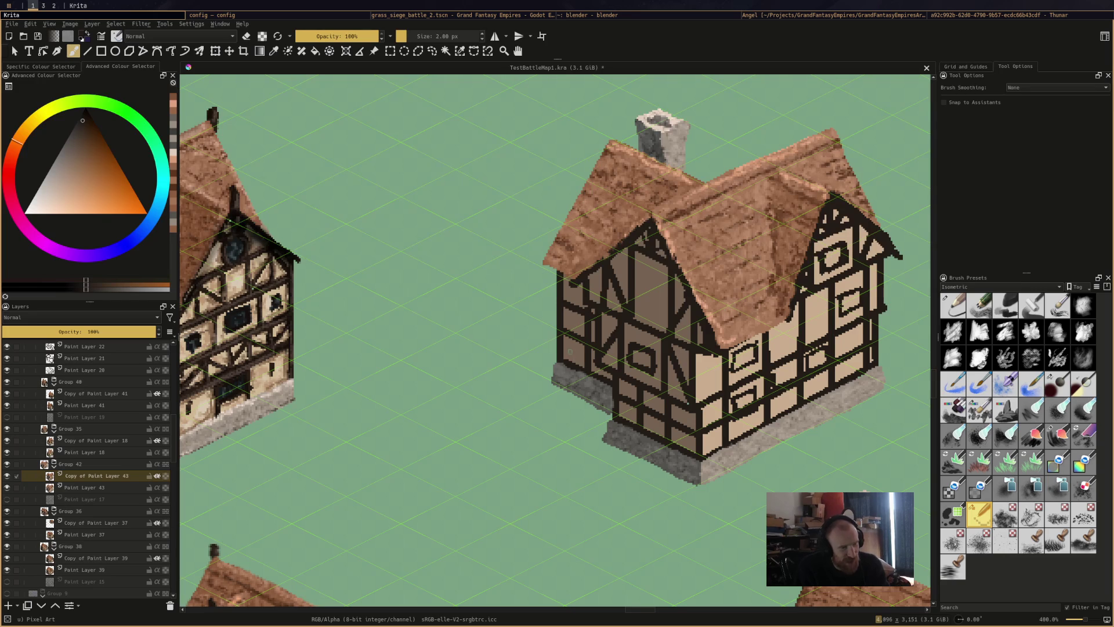
Add a window frame on the left wall and vertical and diagonal timbers on the left gable
mouse_move(568, 345)
left_mouse_down()
mouse_move(570, 362)
mouse_move(582, 351)
left_mouse_up()
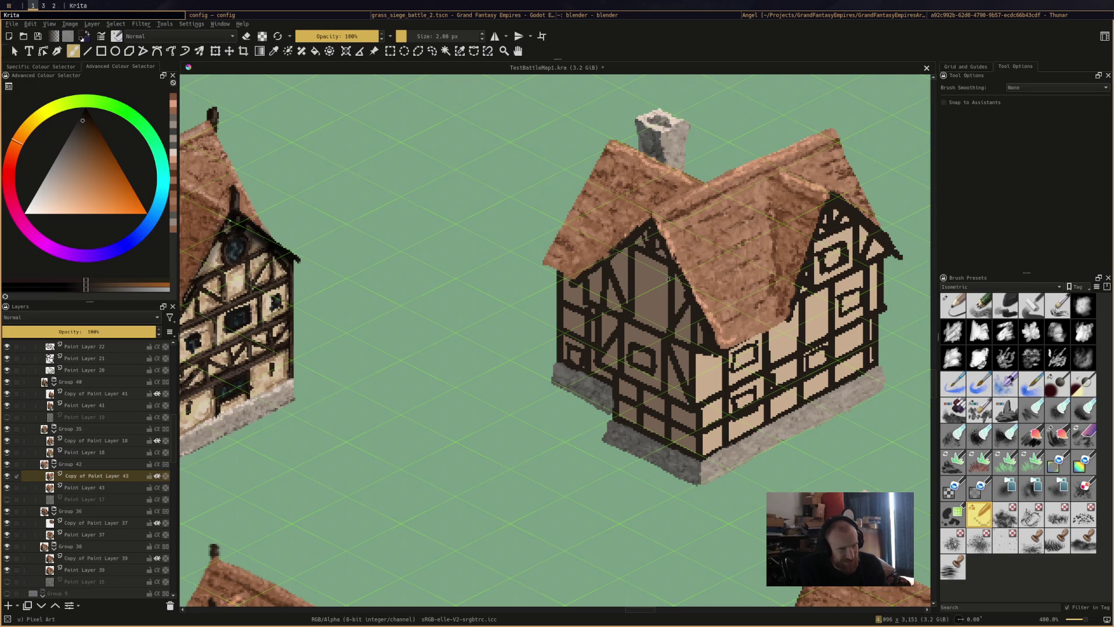
left_click_drag(643, 266, 652, 318)
left_click_drag(661, 268, 659, 320)
left_click_drag(633, 260, 667, 281)
left_click_drag(635, 314, 663, 325)
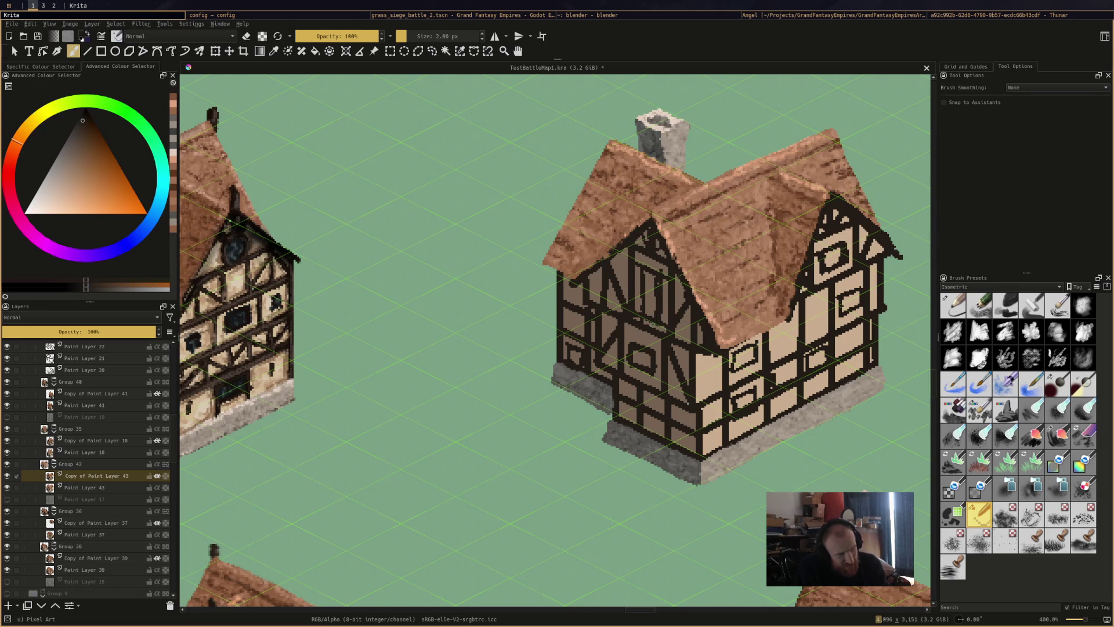
Paint a light tan plaster strip on the gable and save TestBattleMap1.kra
left_click(661, 265, "ctrl")
left_click_drag(661, 282, 662, 314)
key("ctrl+s")
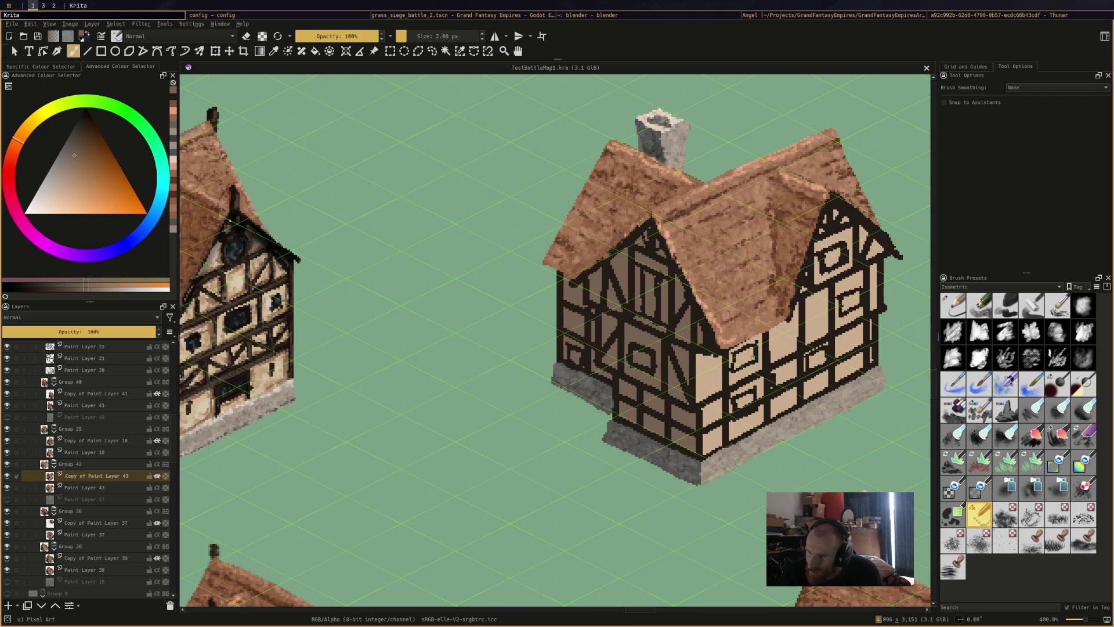
key("super+2")
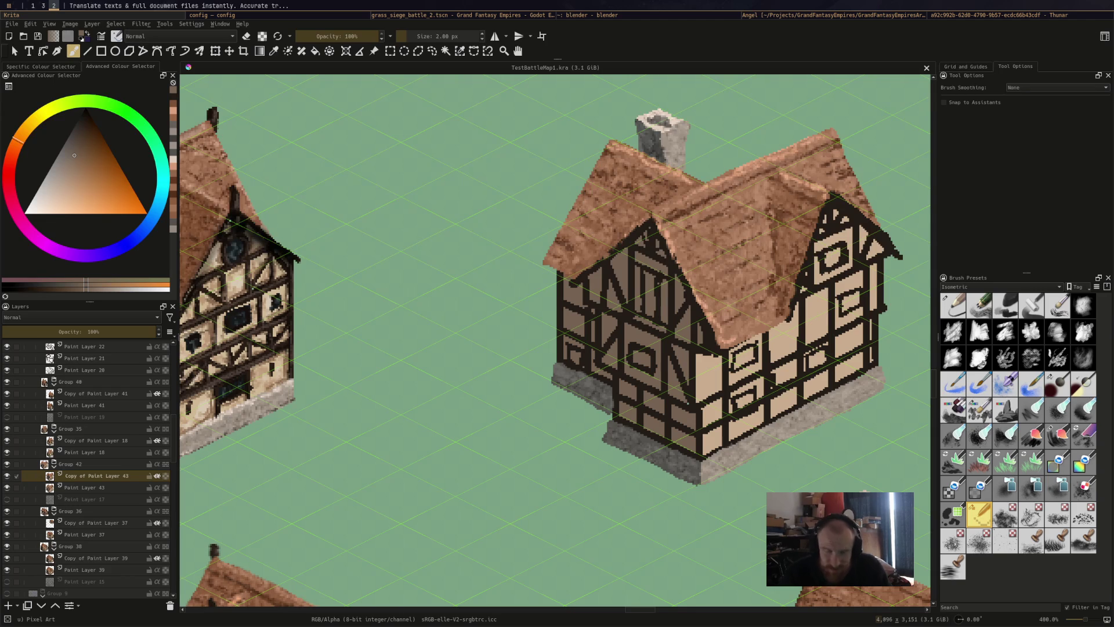
key("super+1")
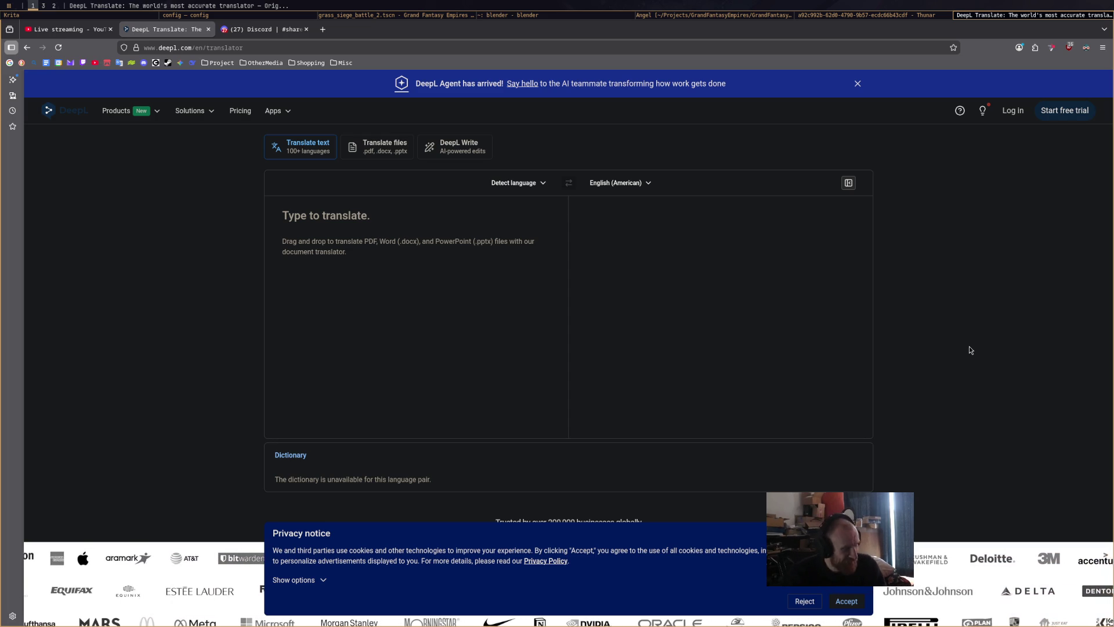
key("super+2")
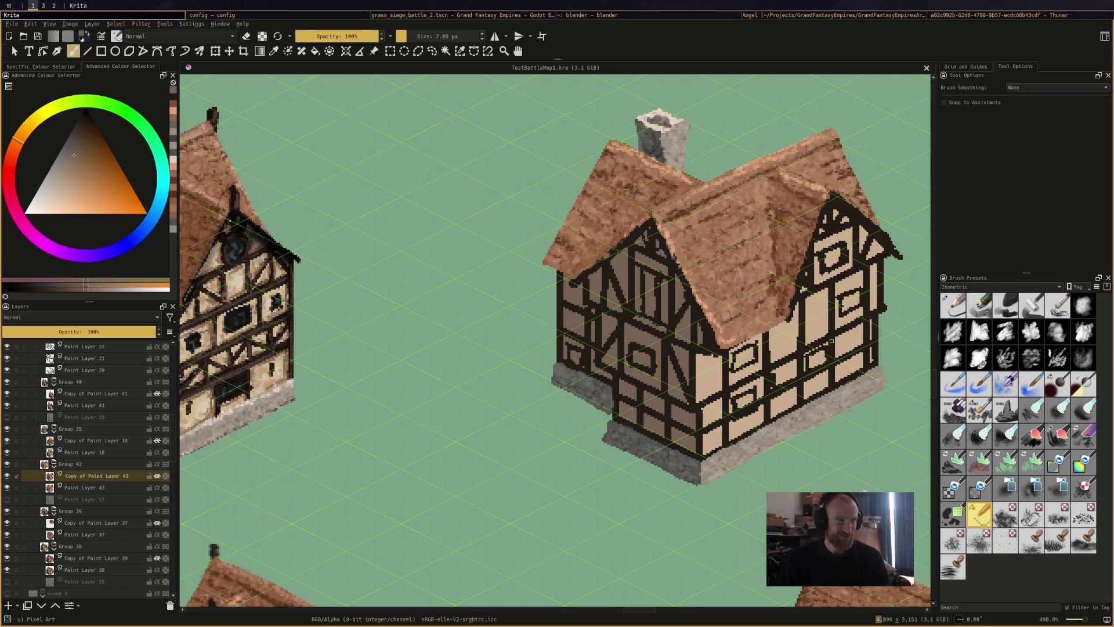
Open the grass_open_battle_1 scene in Godot and run it as the current scene
left_click_drag(815, 356, 762, 343)
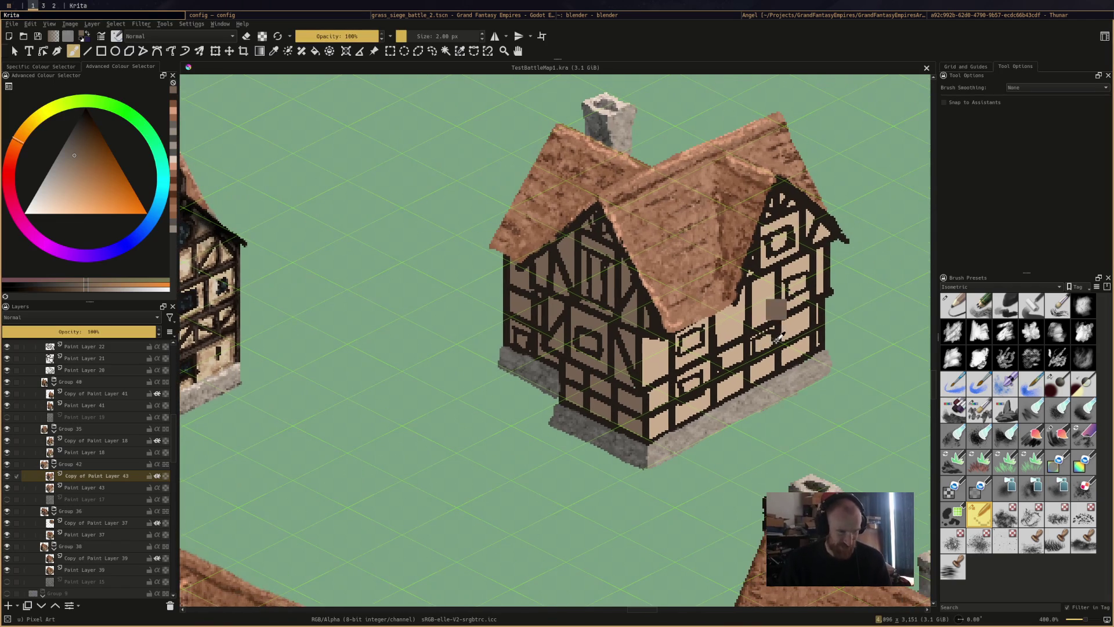
left_click(523, 18)
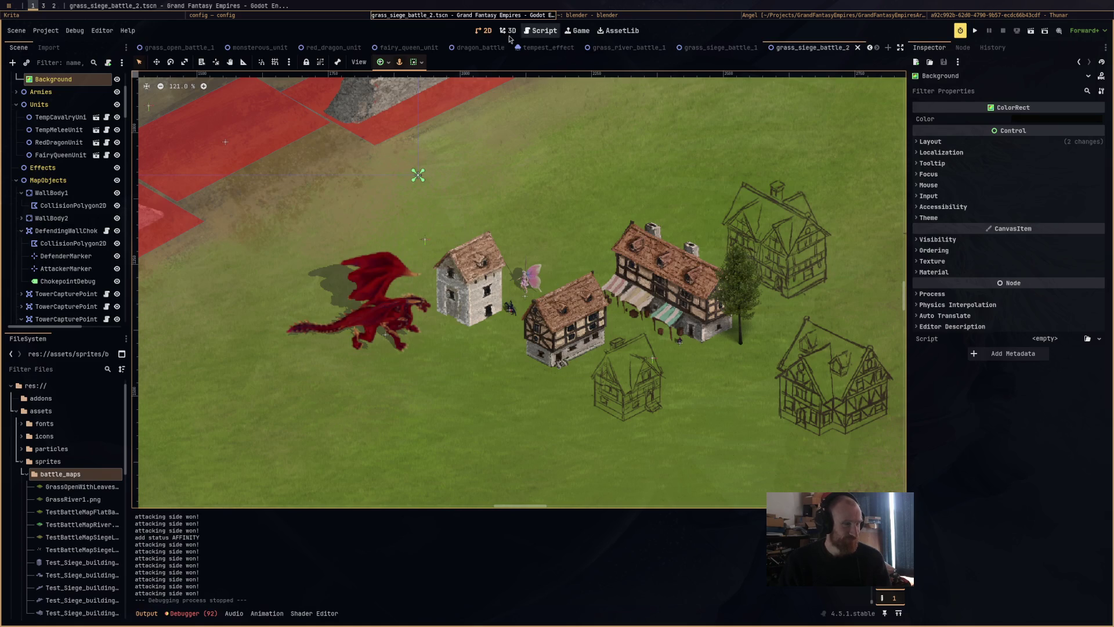
left_click(180, 48)
left_click_drag(588, 296, 731, 293)
left_click(1030, 31)
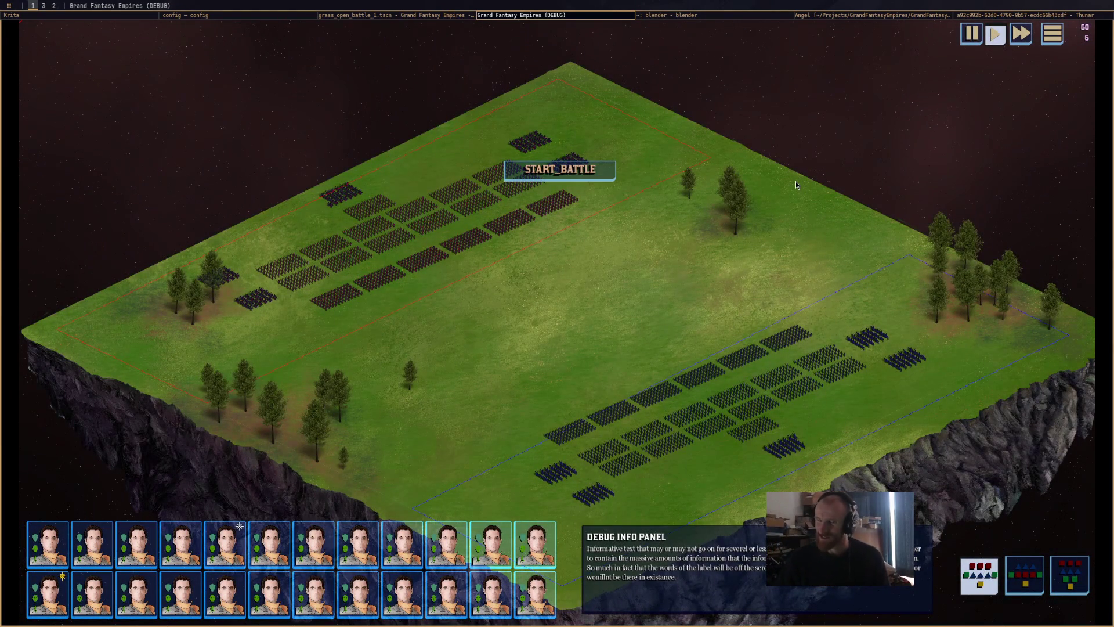
key("super+2")
Start the battle, then box-select the upper army and clear the selection
key("alt+Tab")
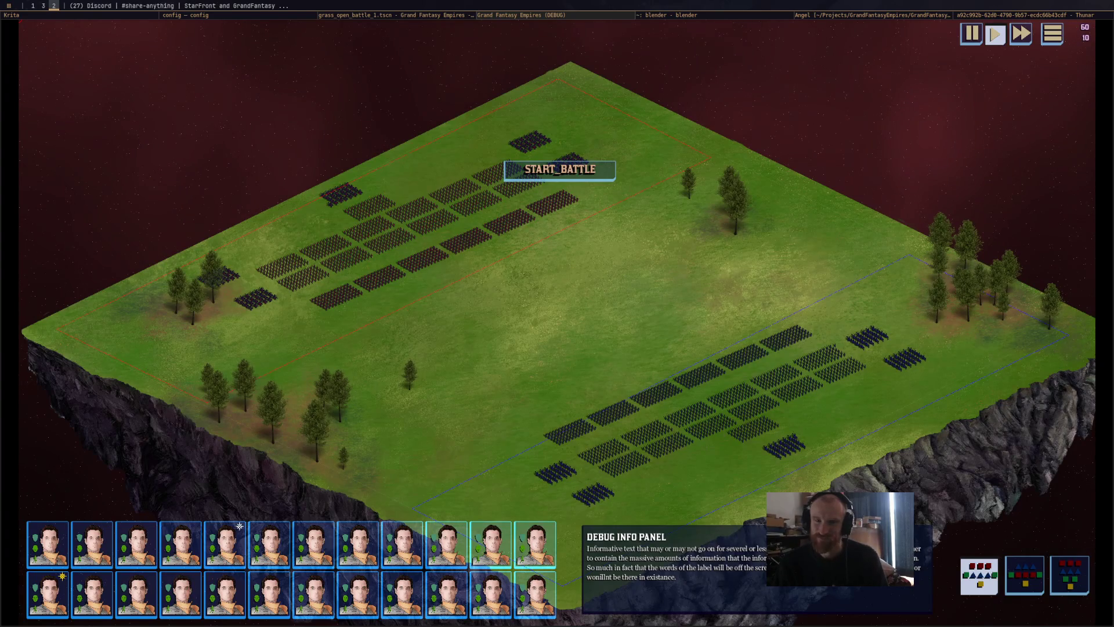
key("super+1")
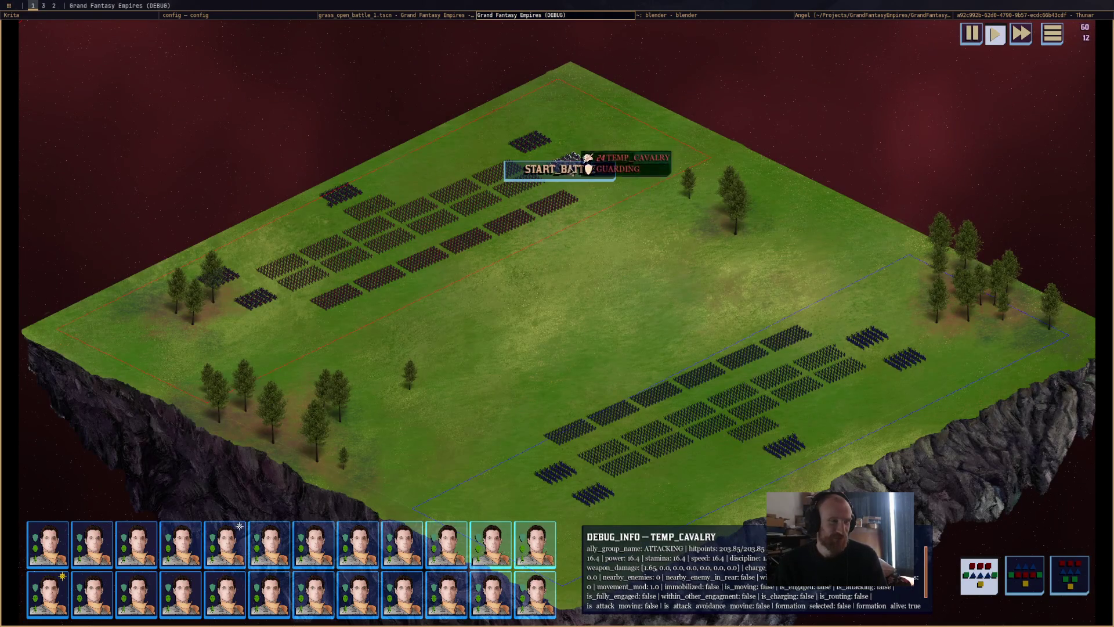
left_click(588, 168)
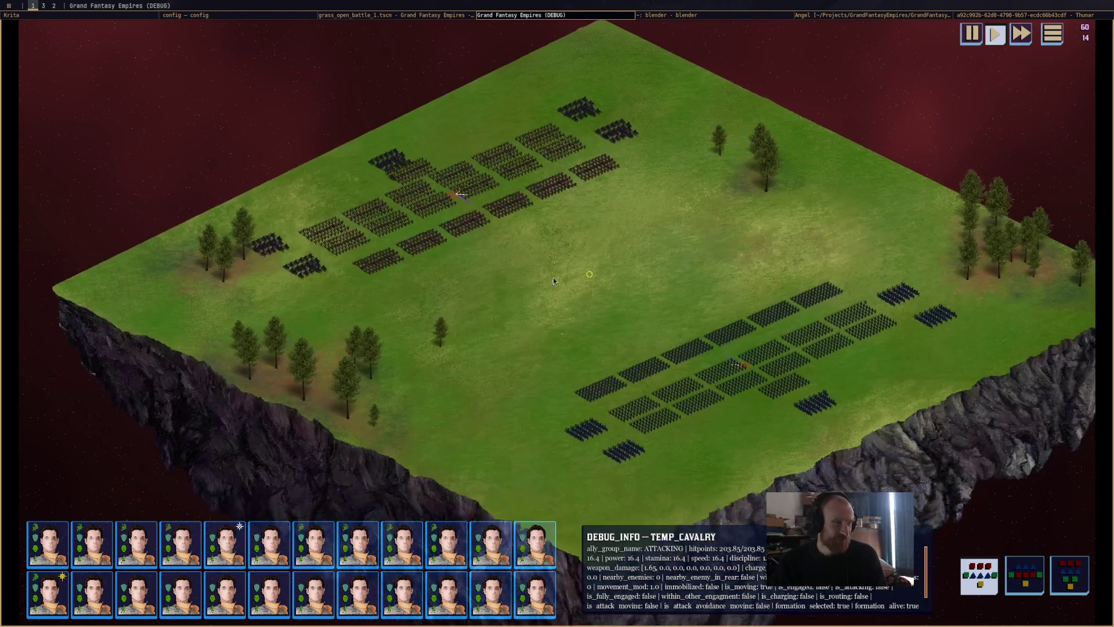
mouse_move(230, 331)
left_mouse_down()
mouse_move(508, 126)
mouse_move(682, 65)
left_mouse_up()
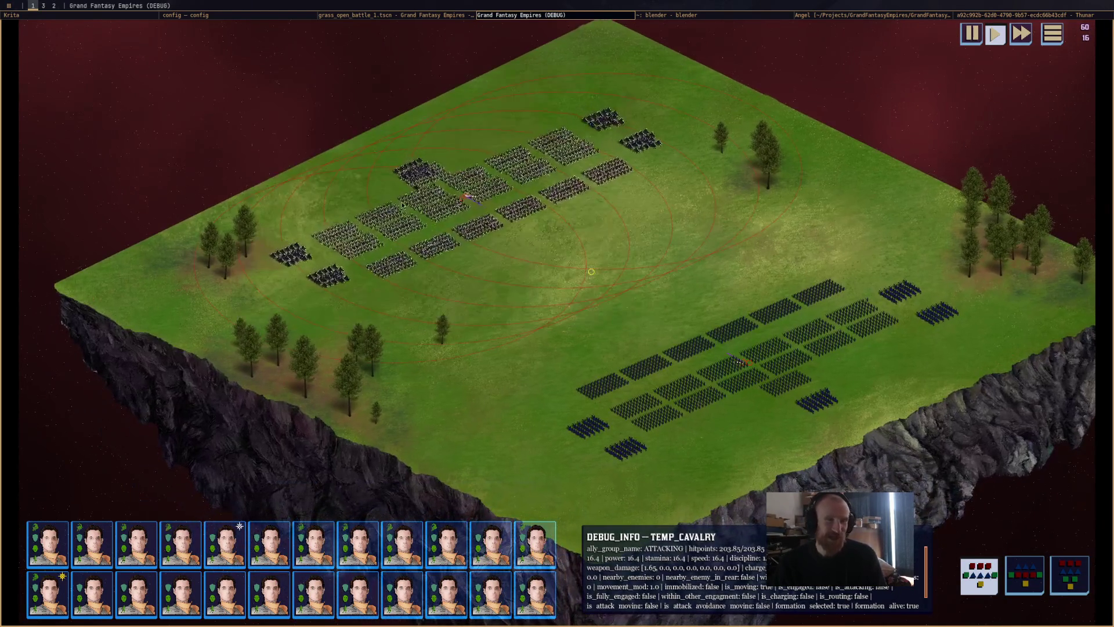
left_click(526, 315)
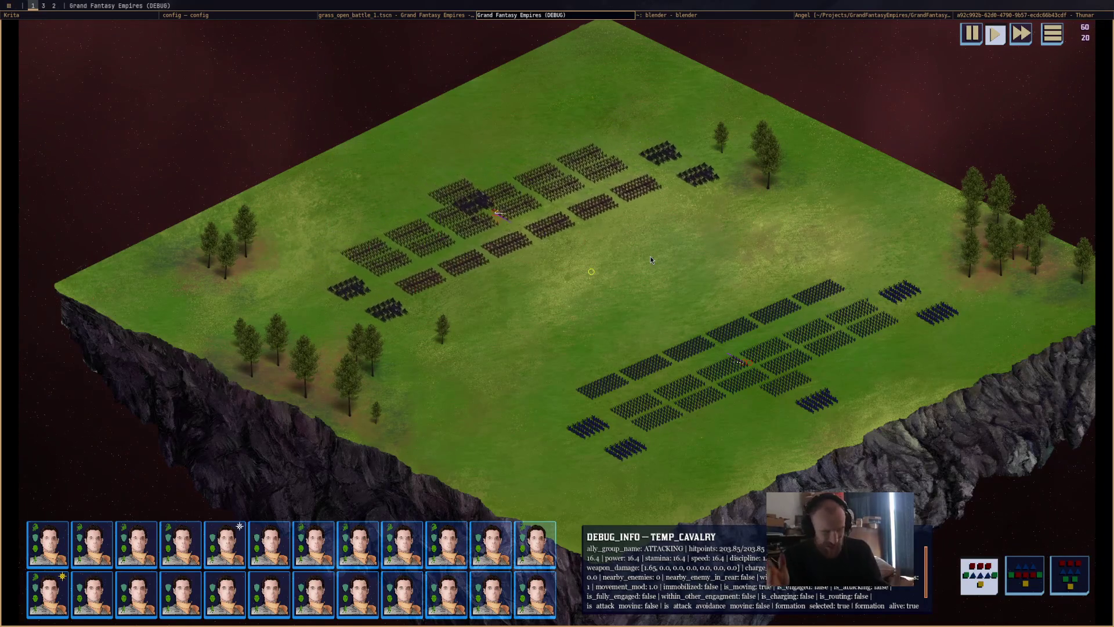
Pan and zoom the camera to watch the armies clash, then return to the Godot editor
scroll(667, 342, "up", 3)
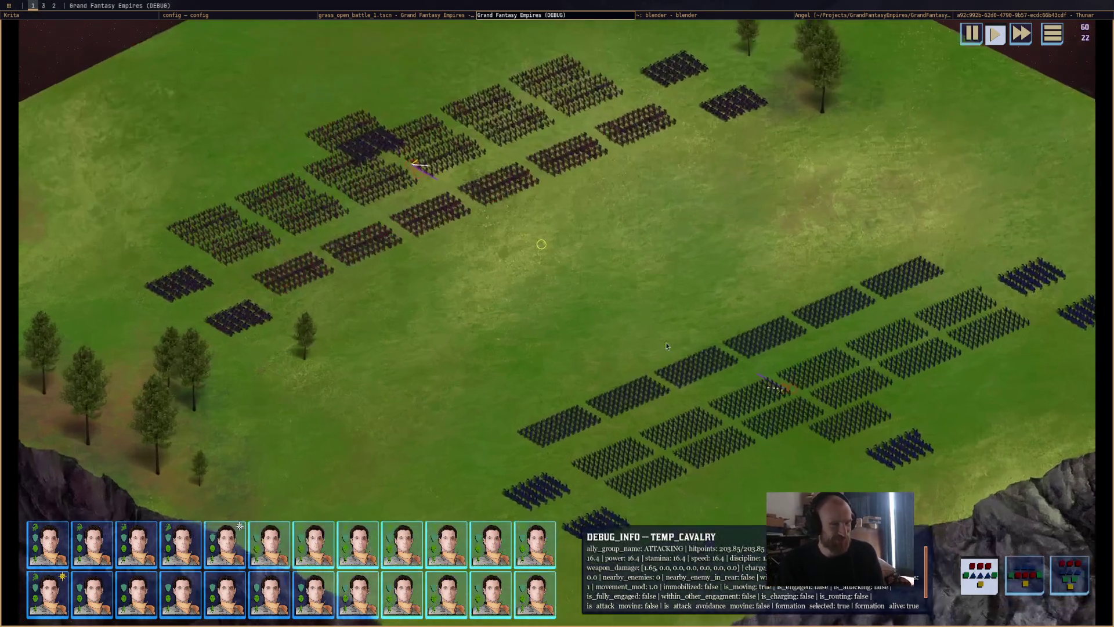
scroll(617, 340, "down", 3)
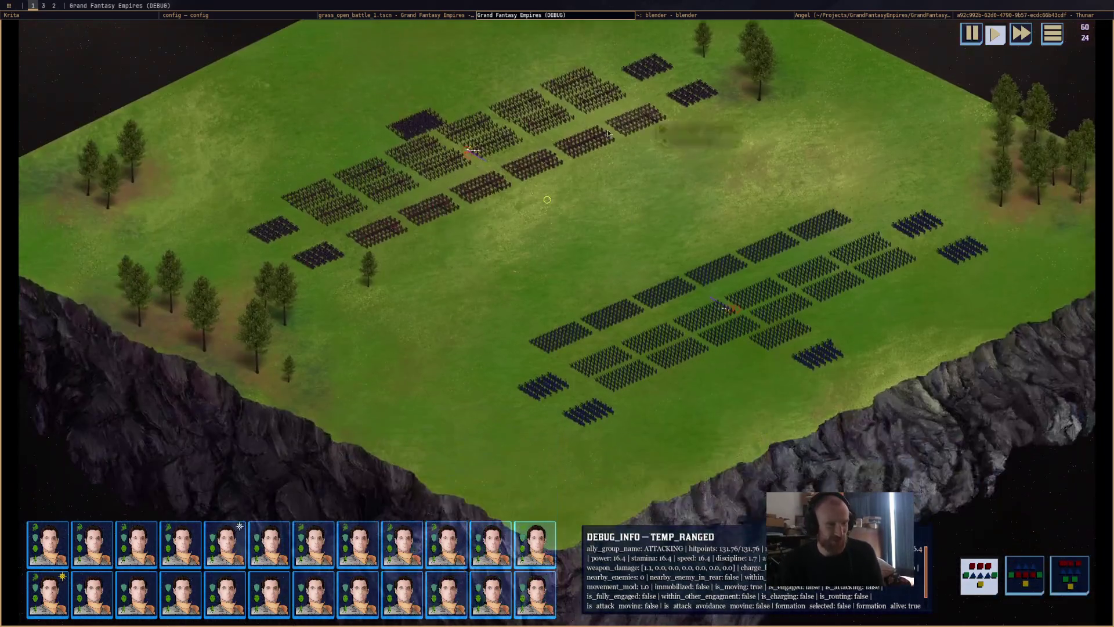
key("Up")
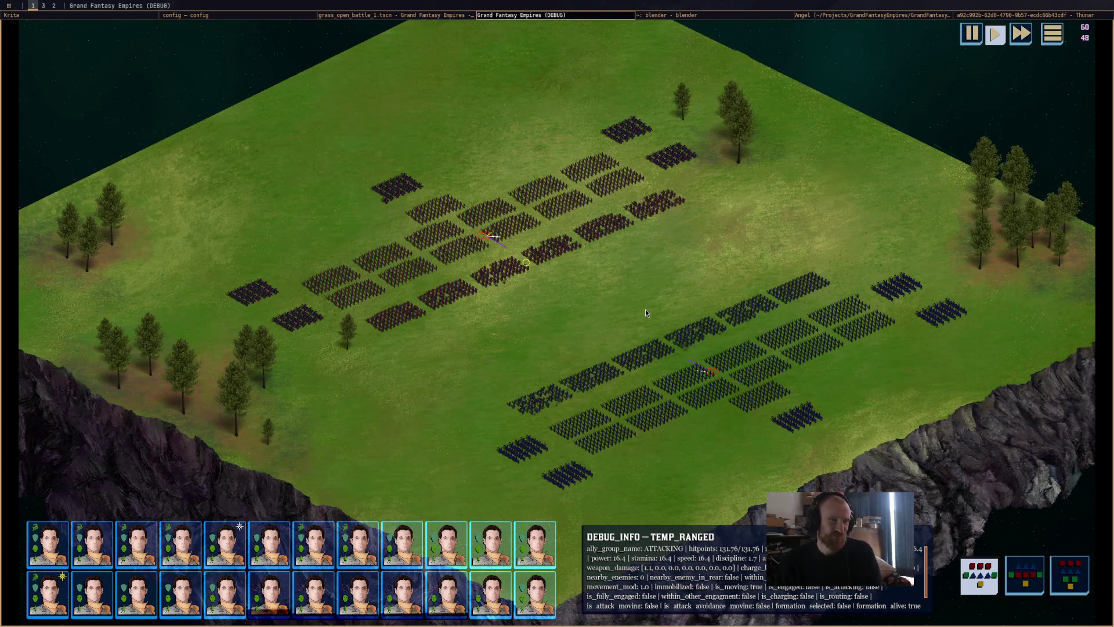
scroll(646, 313, "up", 3)
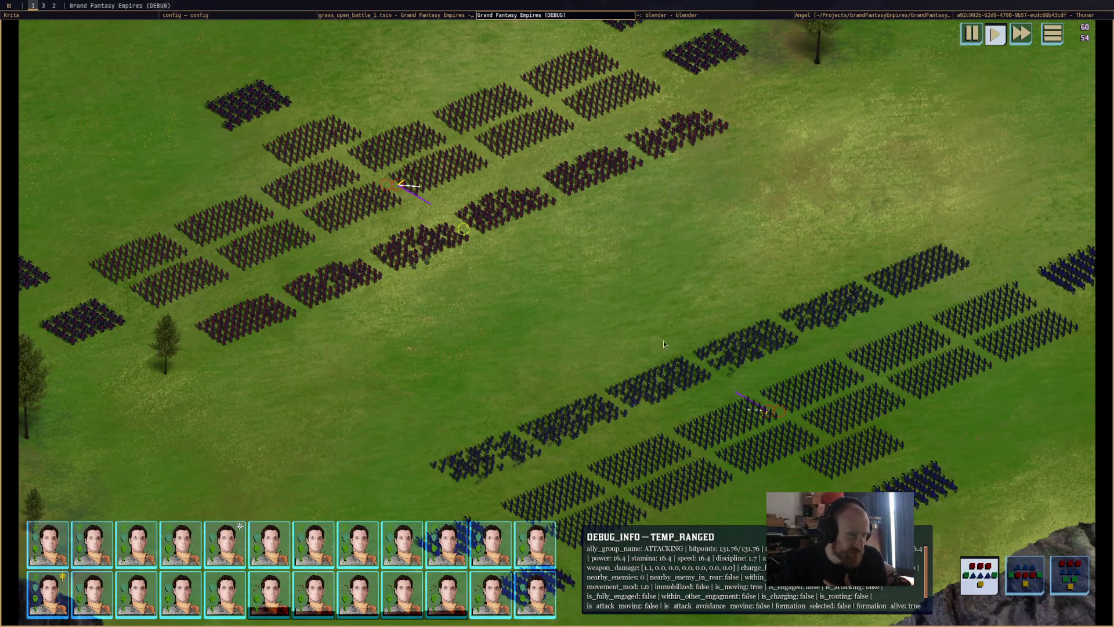
mouse_move(696, 339)
scroll(627, 288, "down", 3)
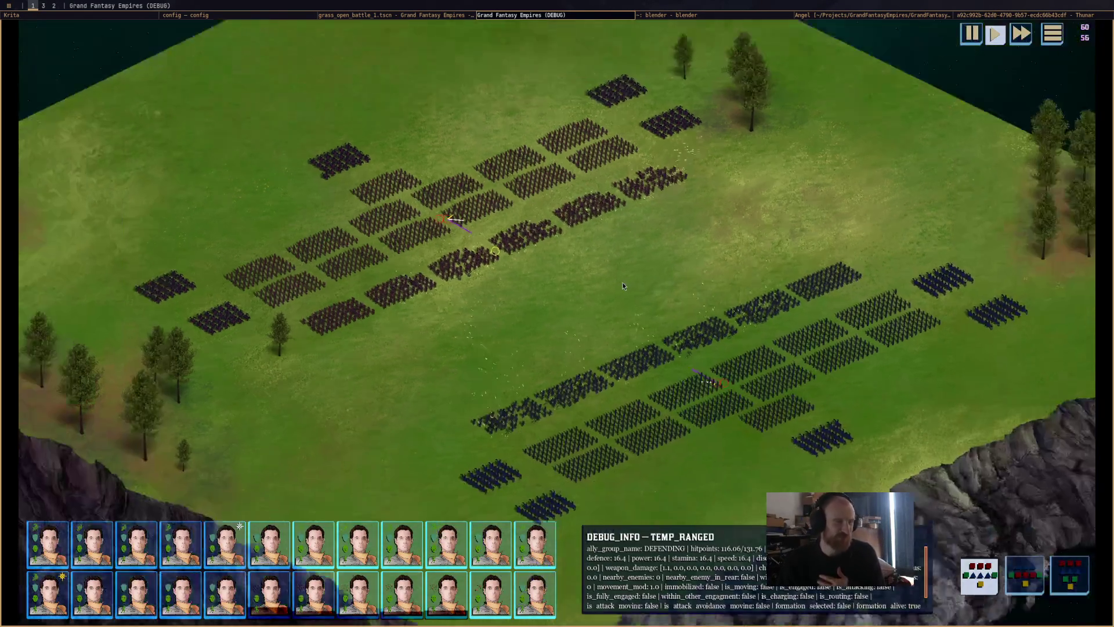
scroll(622, 282, "up", 3)
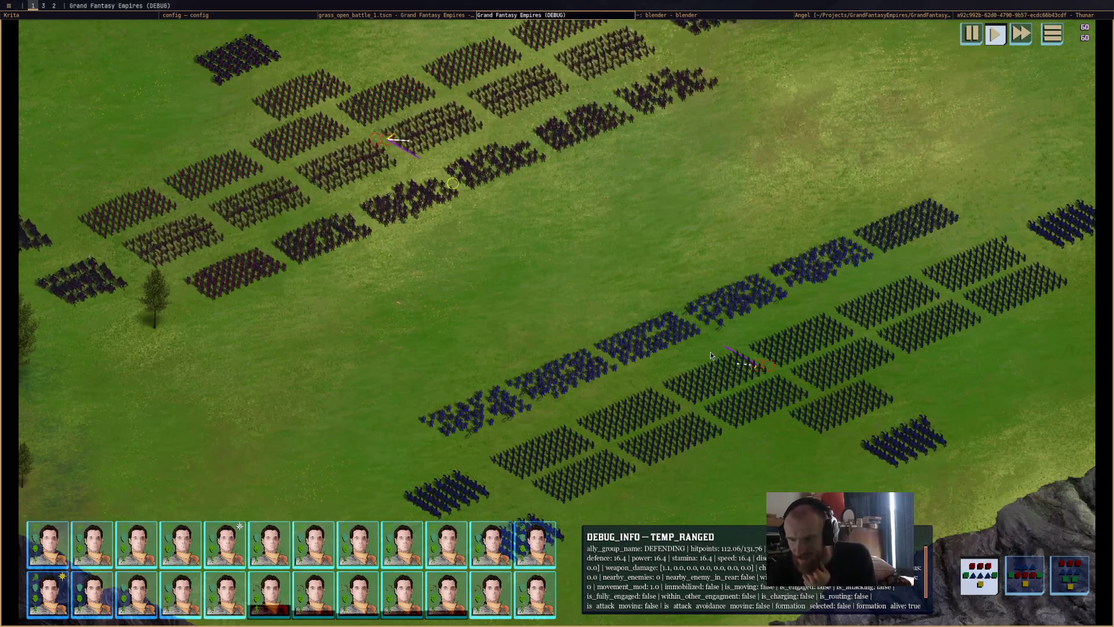
scroll(710, 356, "down", 5)
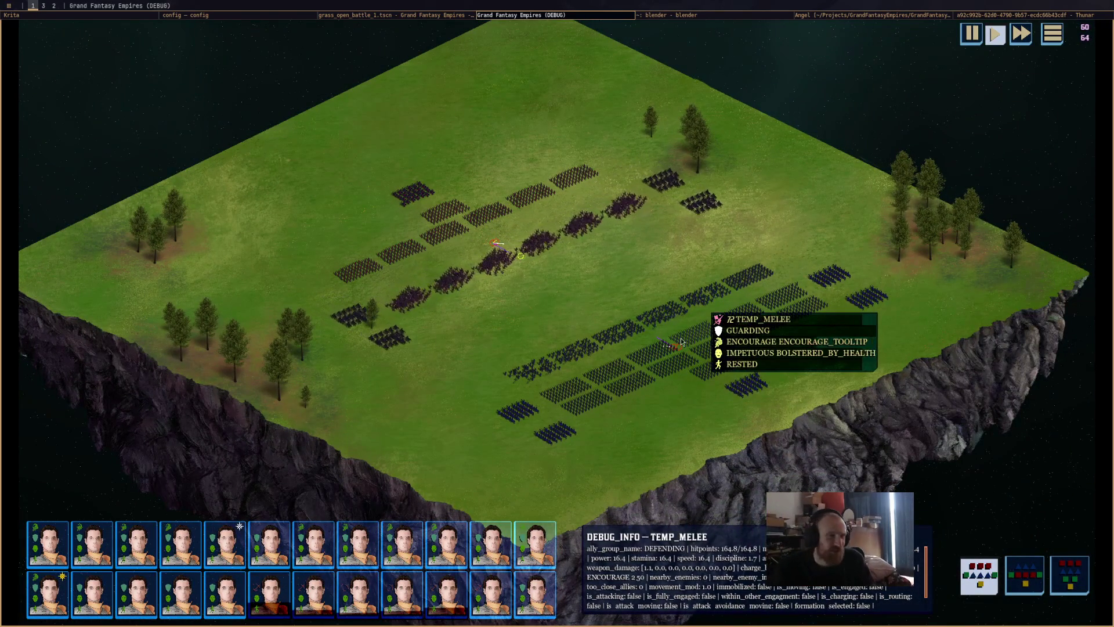
scroll(688, 367, "up", 3)
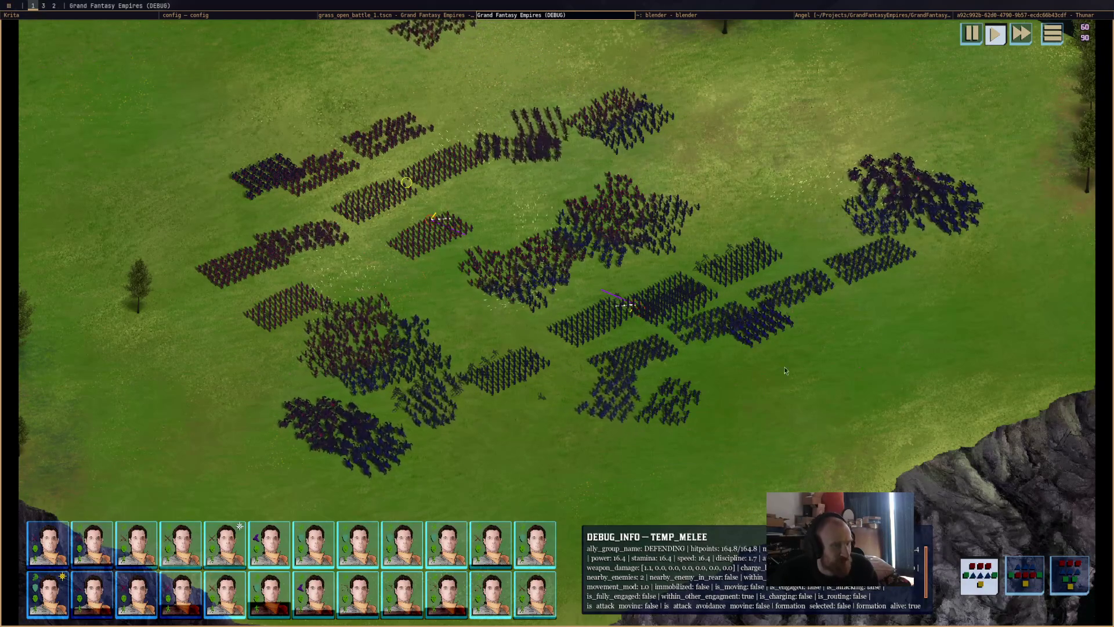
mouse_move(376, 436)
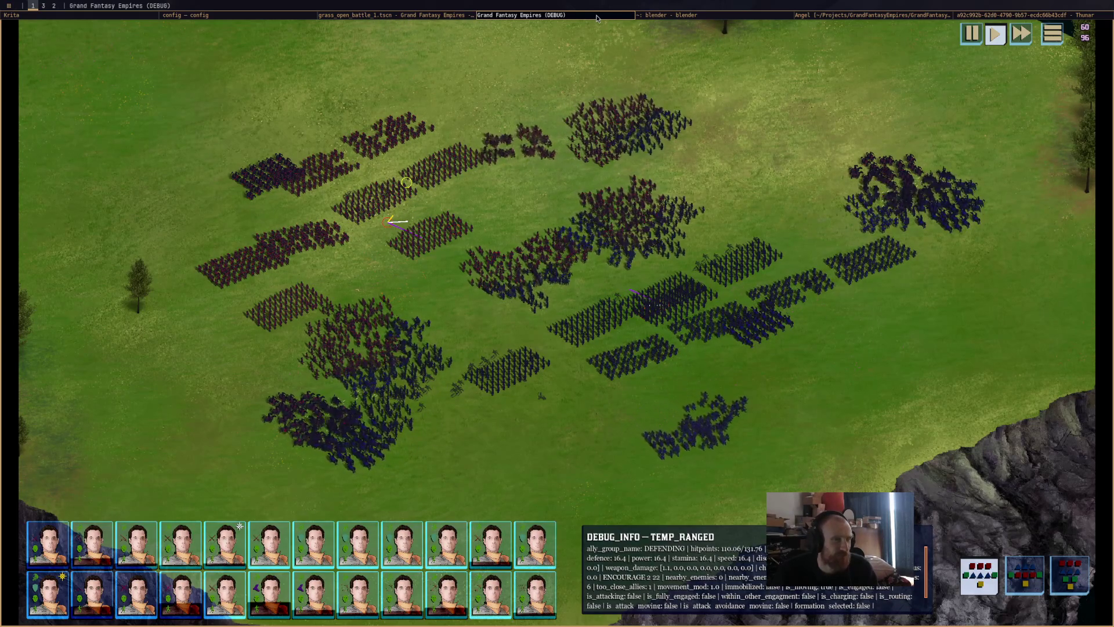
scroll(618, 363, "down", 2)
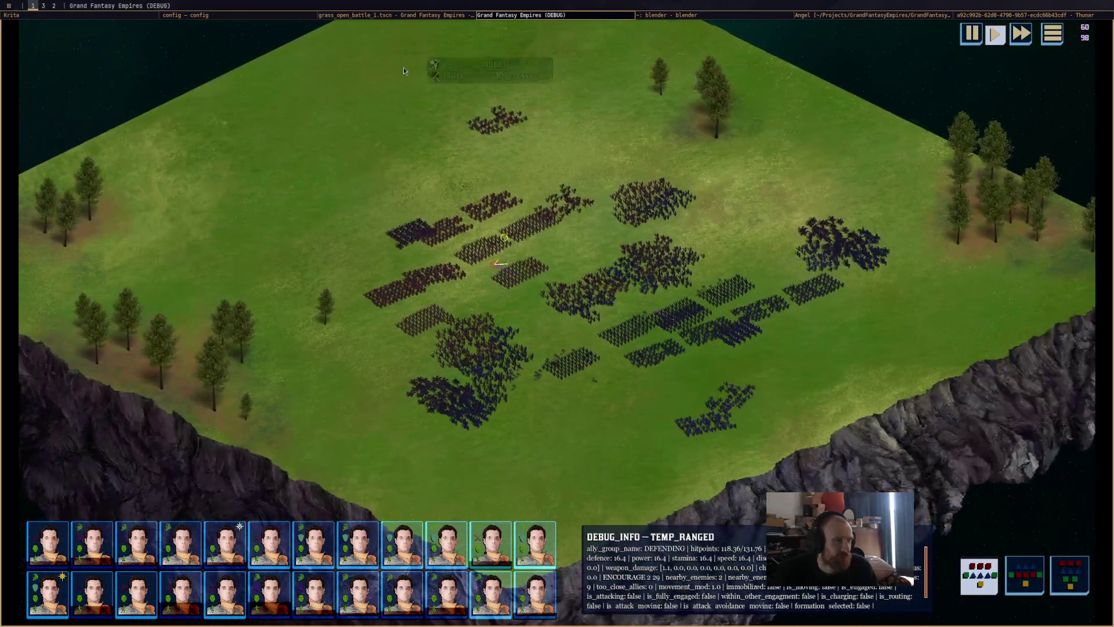
left_click(393, 16)
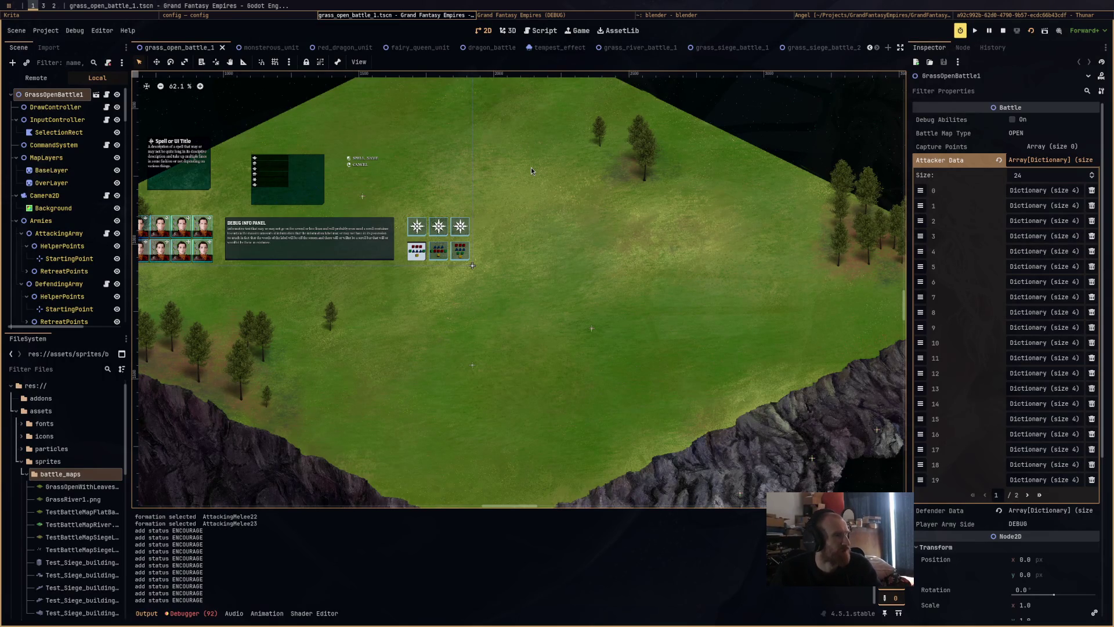
key("alt+Tab")
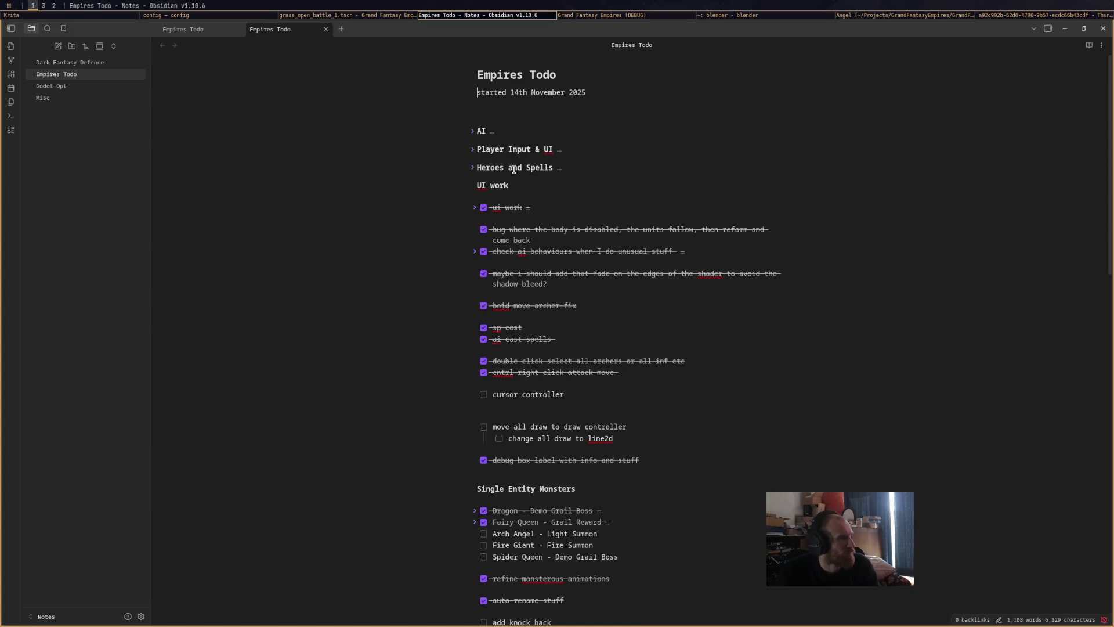
Open picom.conf in Zed and run xprop on a window to inspect its properties
left_click(236, 17)
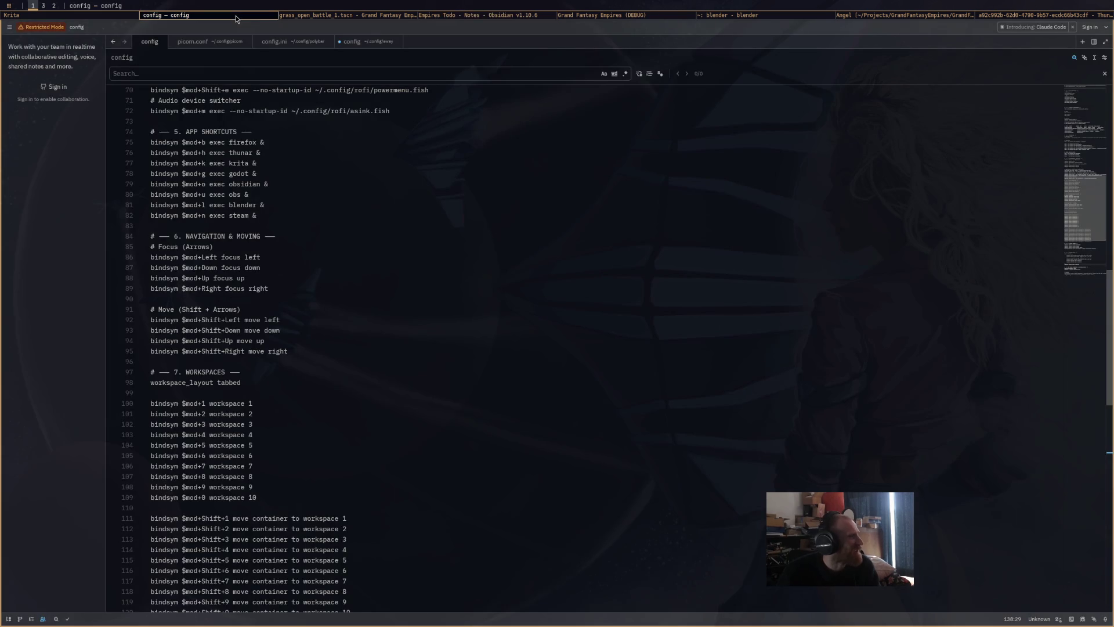
left_click(223, 49)
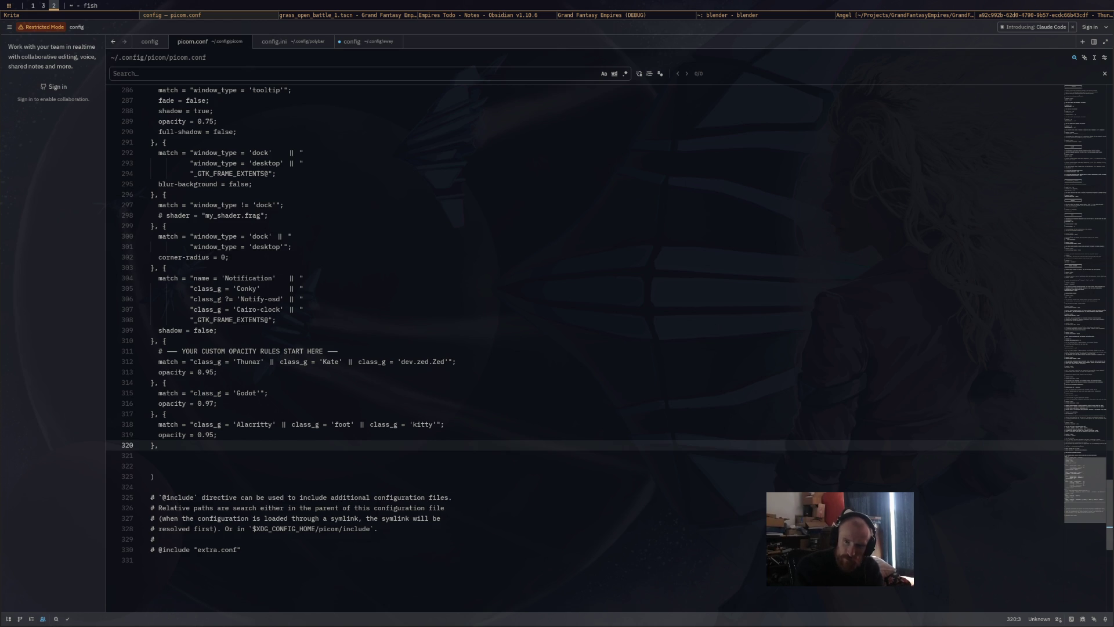
key("Return")
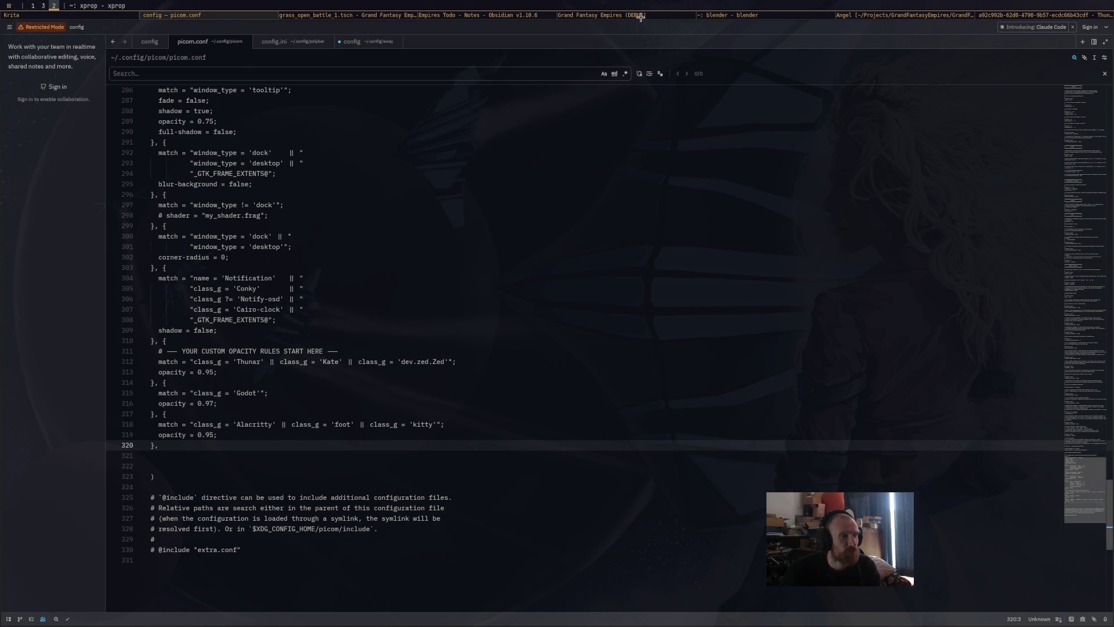
left_click(689, 53)
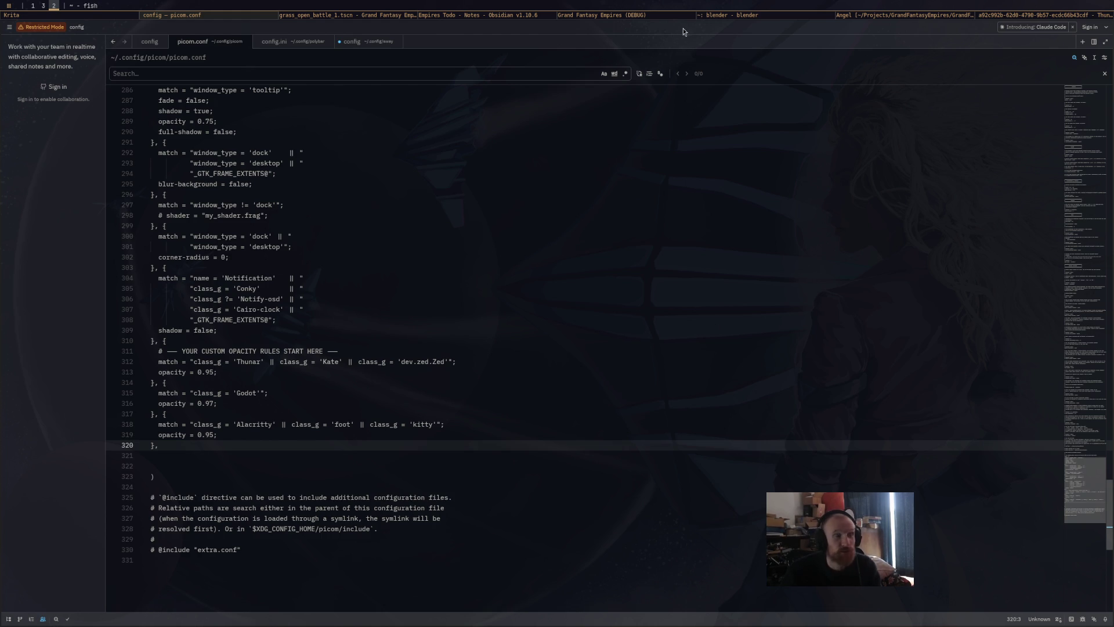
left_click(617, 21)
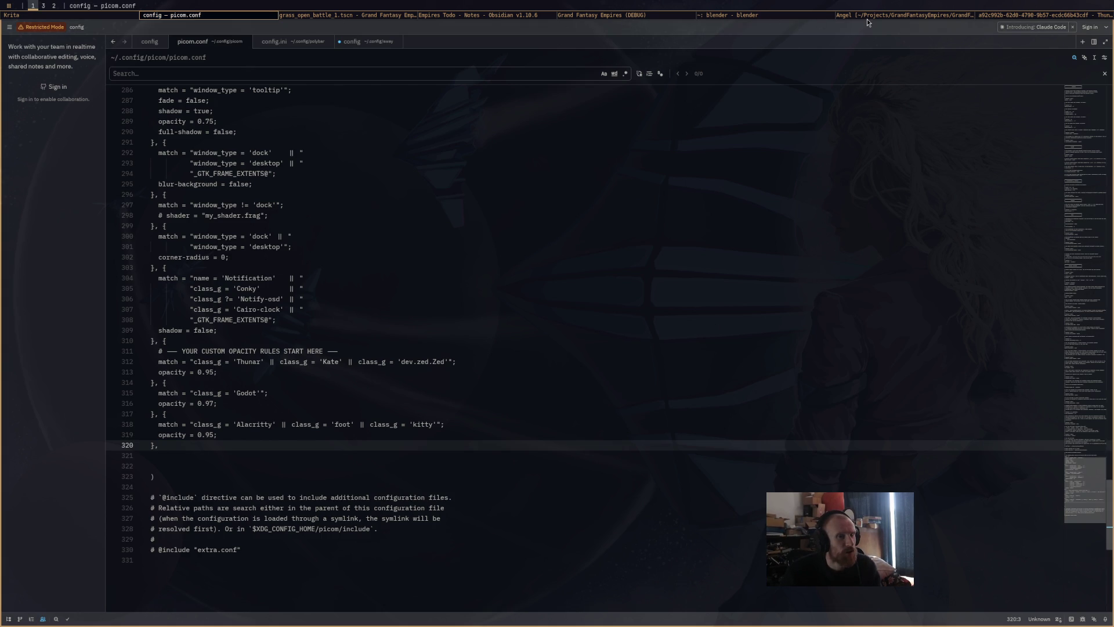
left_click(477, 16)
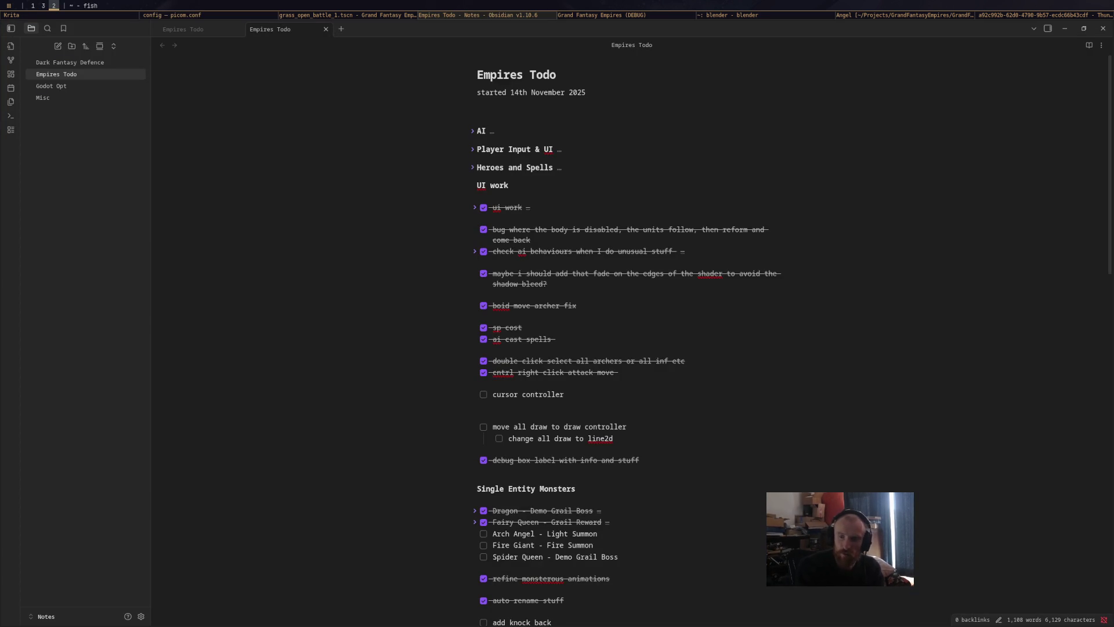
Run xprop on the Obsidian window to read its class, then return to picom.conf
key("Return")
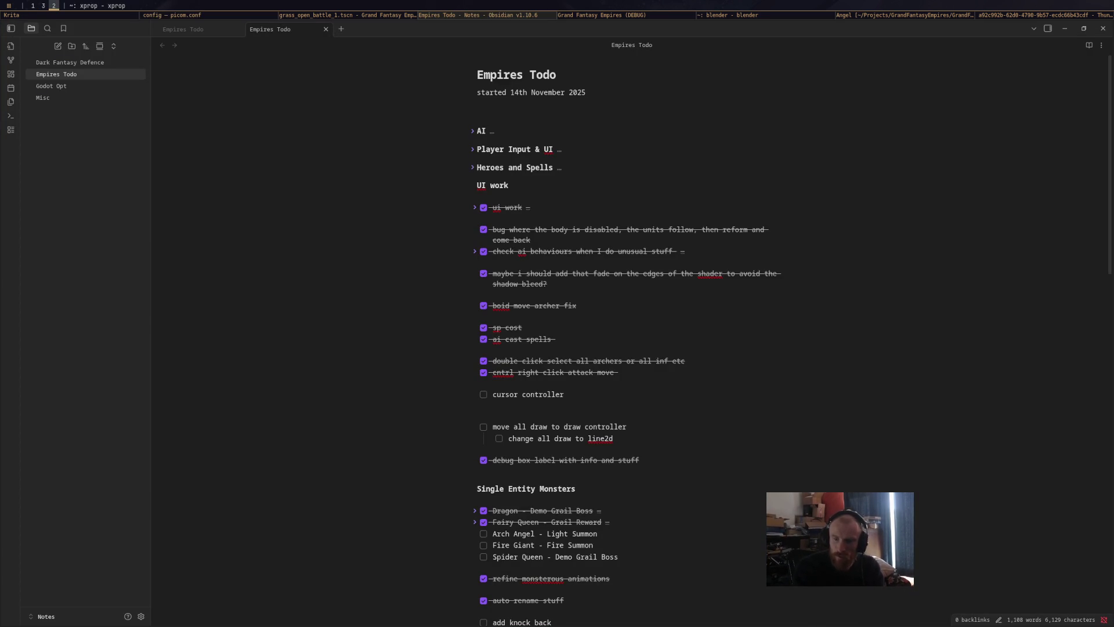
left_click(833, 208)
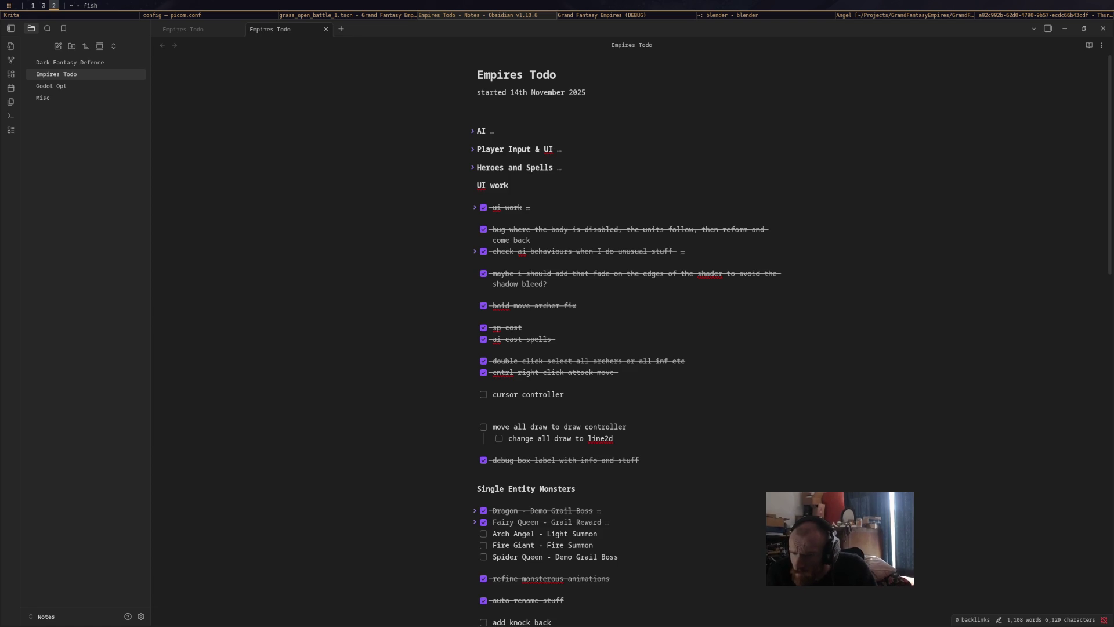
key("super+1")
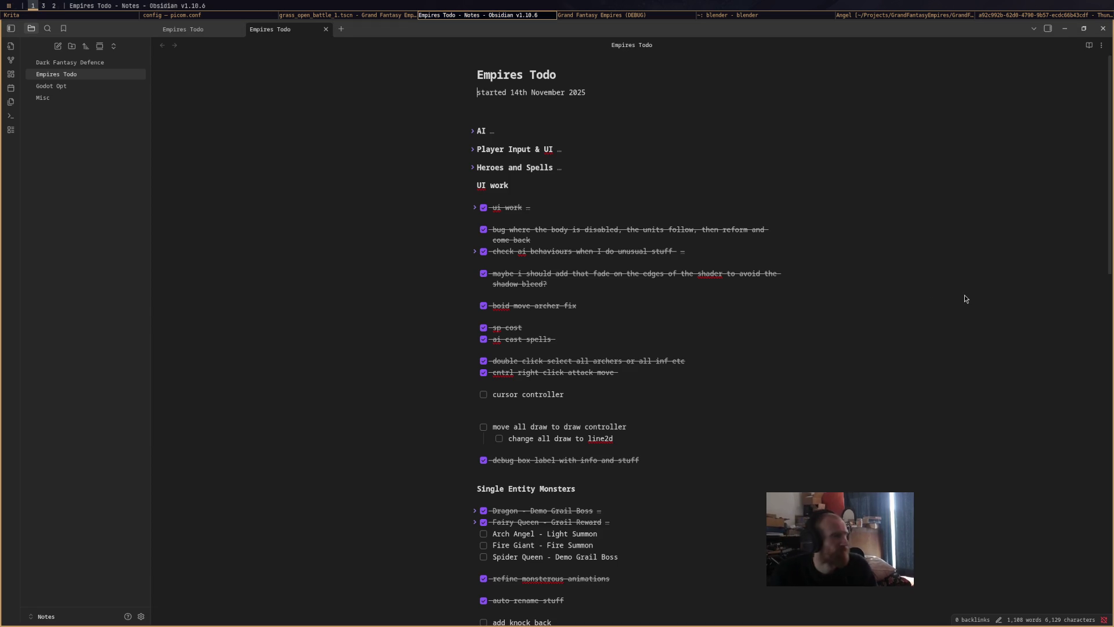
key("alt+Tab")
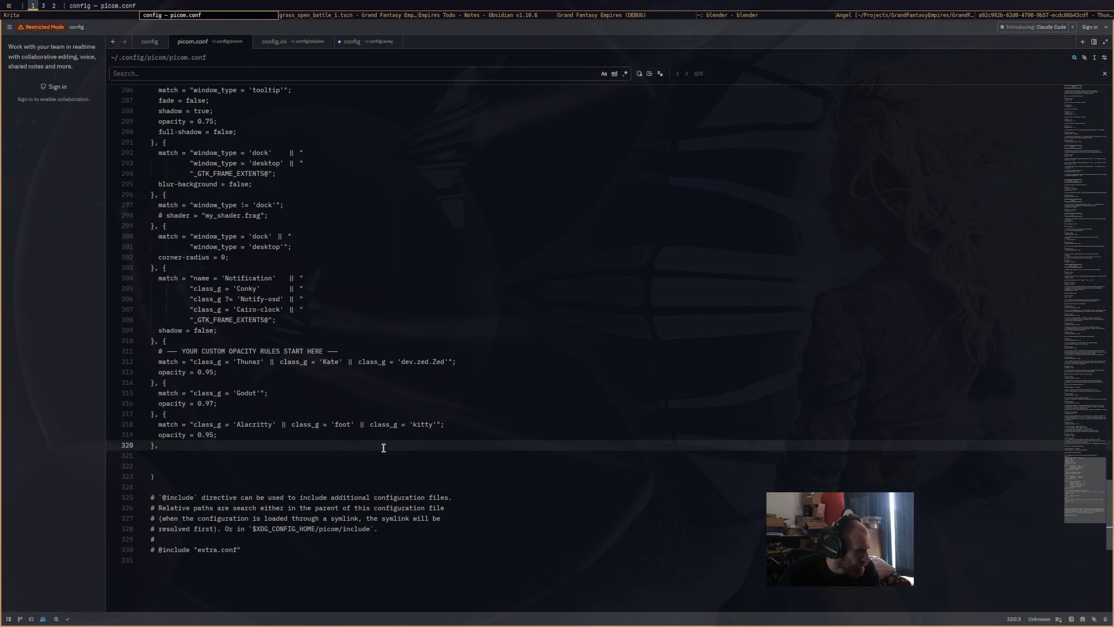
Append || class_g = 'obsidian' to line 312's 0.95-opacity rule and save picom.conf
left_click(452, 361)
type("=")
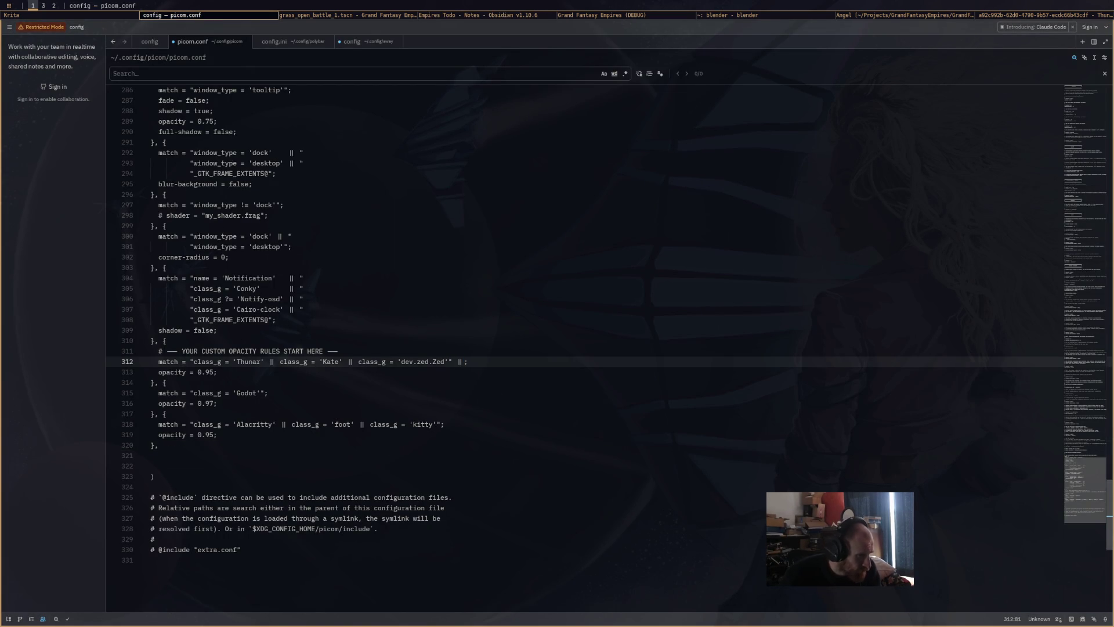
type(" \"class")
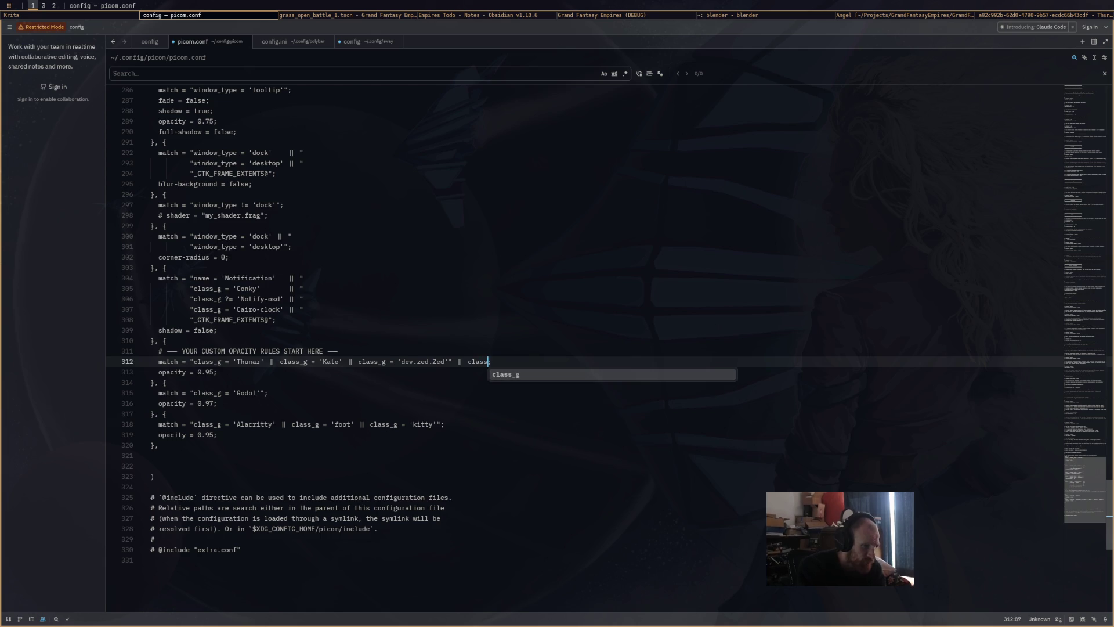
key("Tab")
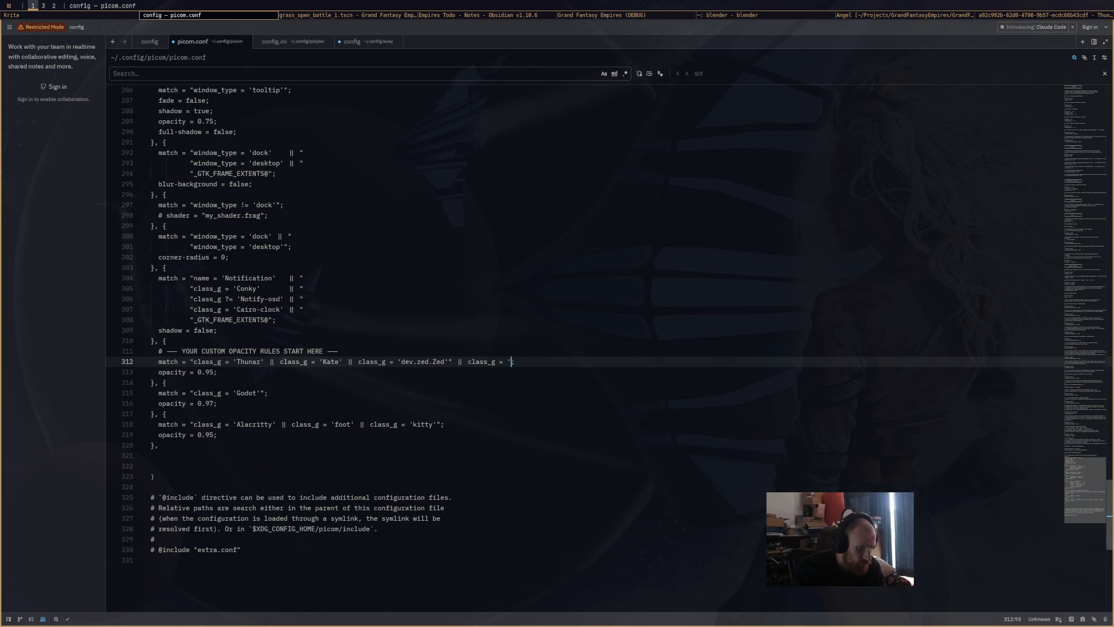
type("idian")
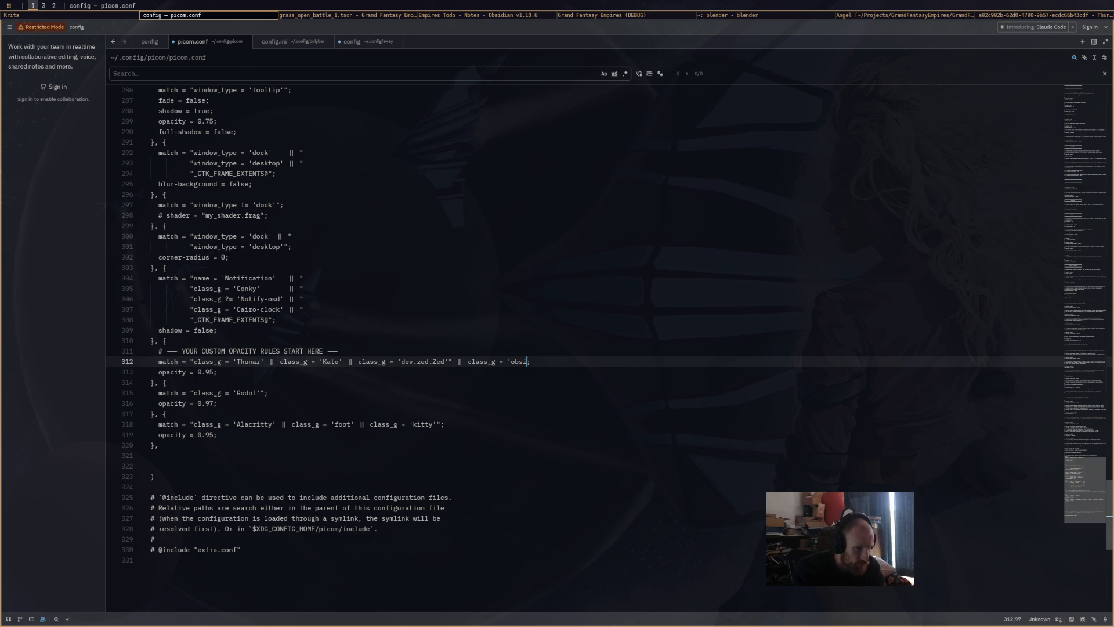
type("'\";")
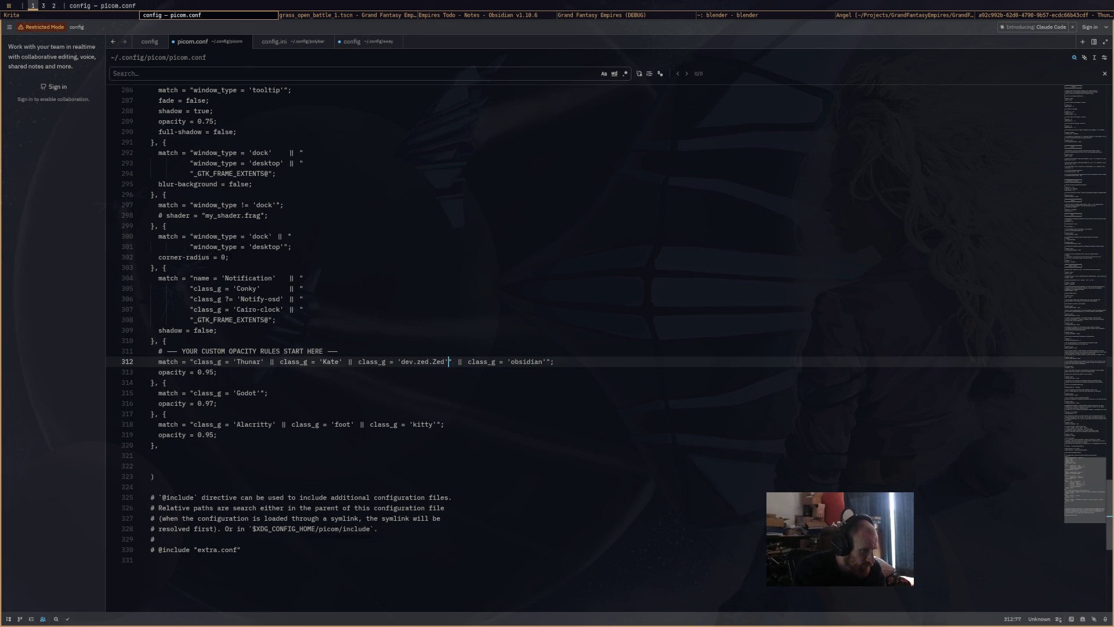
key("BackSpace")
key("ctrl+s")
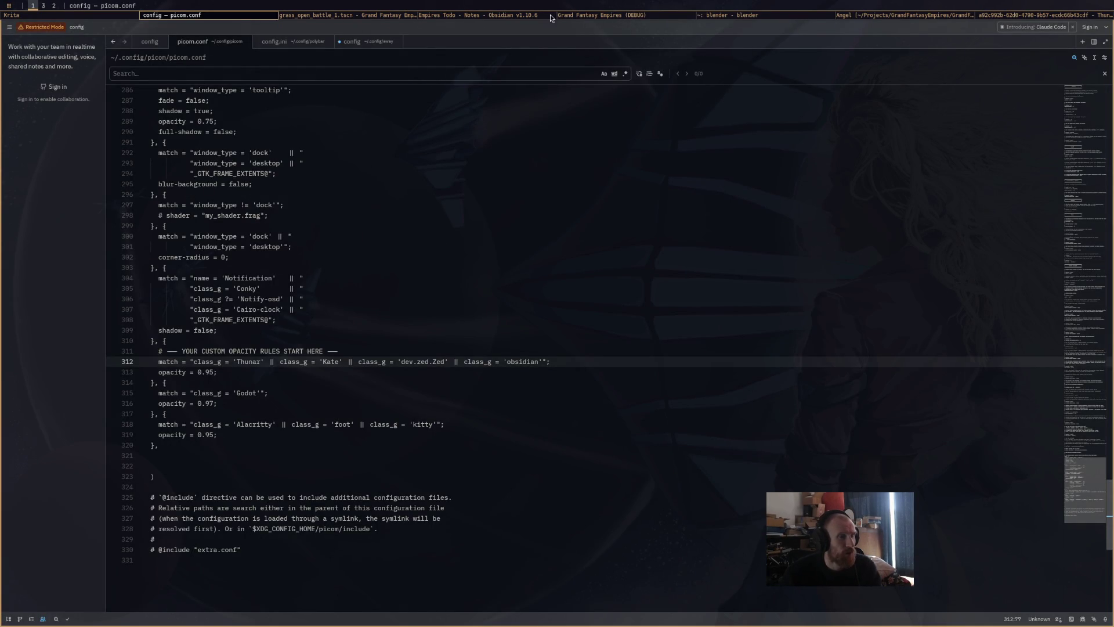
left_click(507, 19)
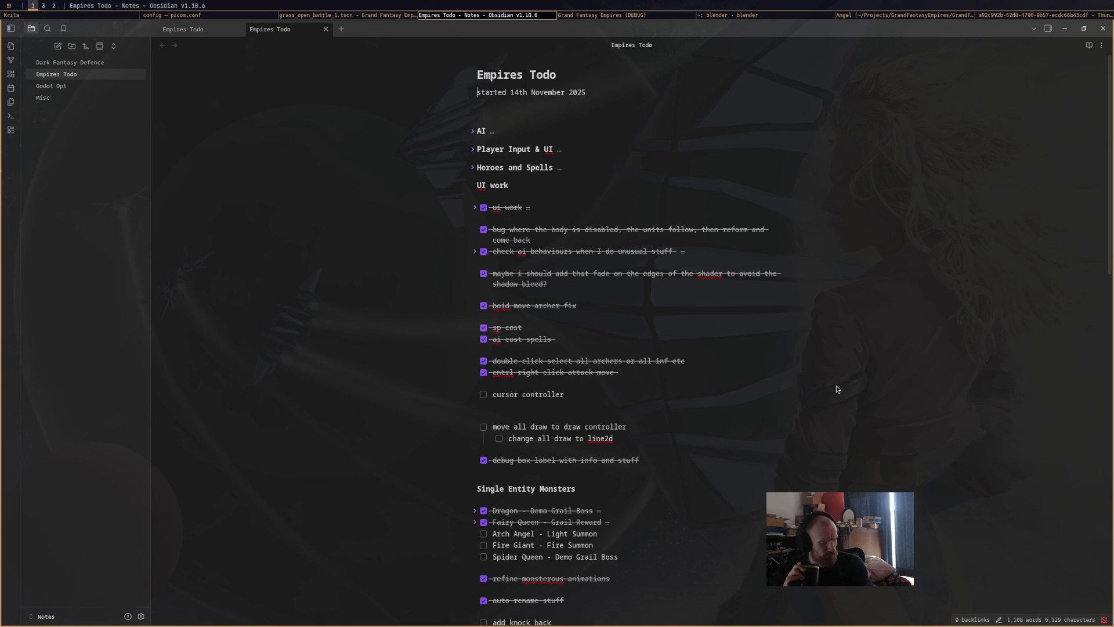
Switch to workspace 3 to bring up the YouTube page in Firefox
key("super+3")
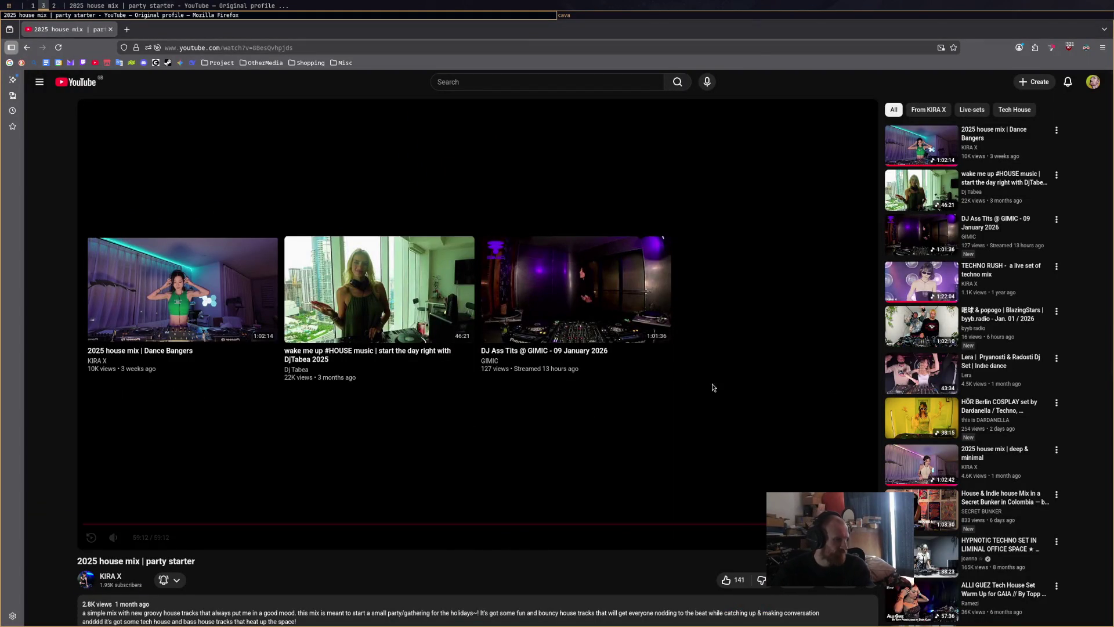
Play the '2025 house mix | Dance Bangers' video, then go back to the Obsidian todo note
left_click(229, 295)
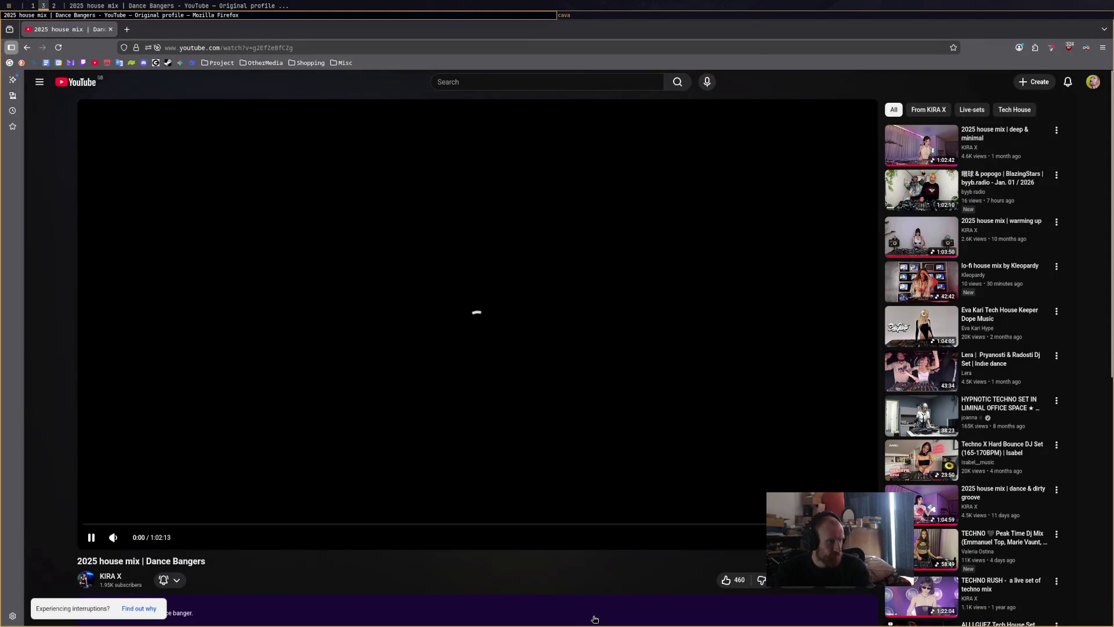
key("super+1")
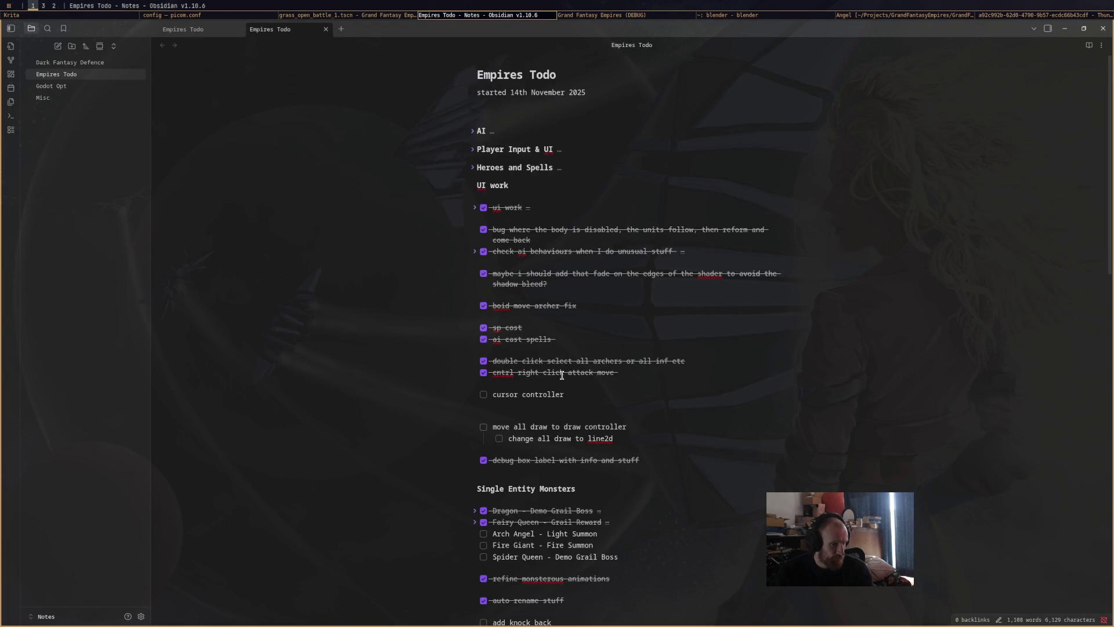
Scroll the Empires Todo note down to the Battle Maps section, then switch to Krita
scroll(562, 374, "down", 2)
scroll(573, 363, "down", 10)
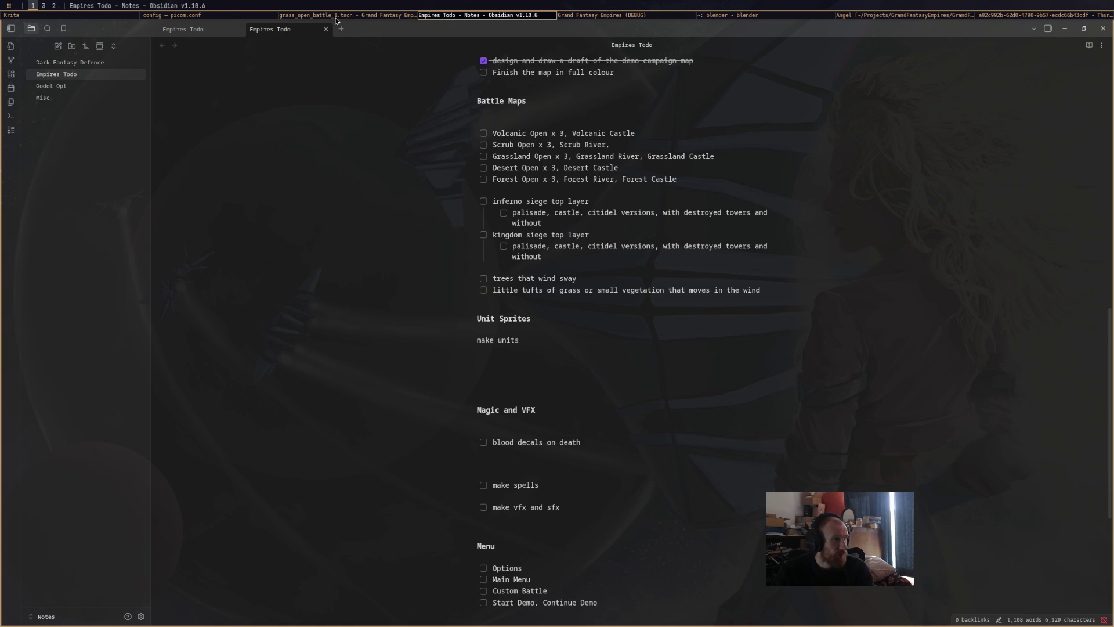
left_click(90, 16)
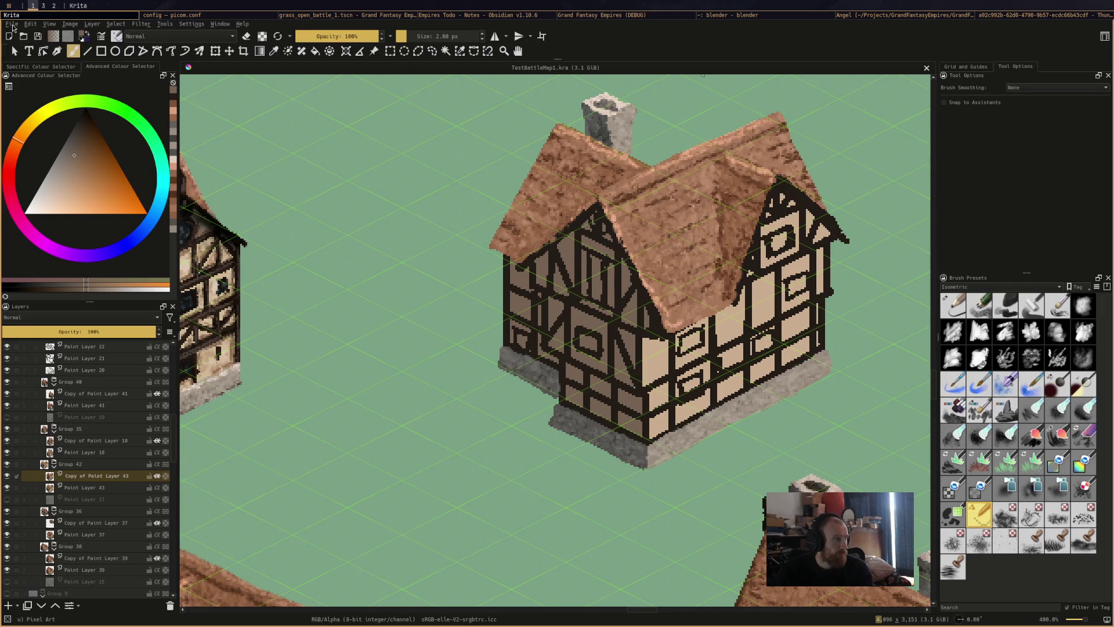
Open DemoCampaignMap1.kra from the File menu
left_click(14, 25)
mouse_move(55, 57)
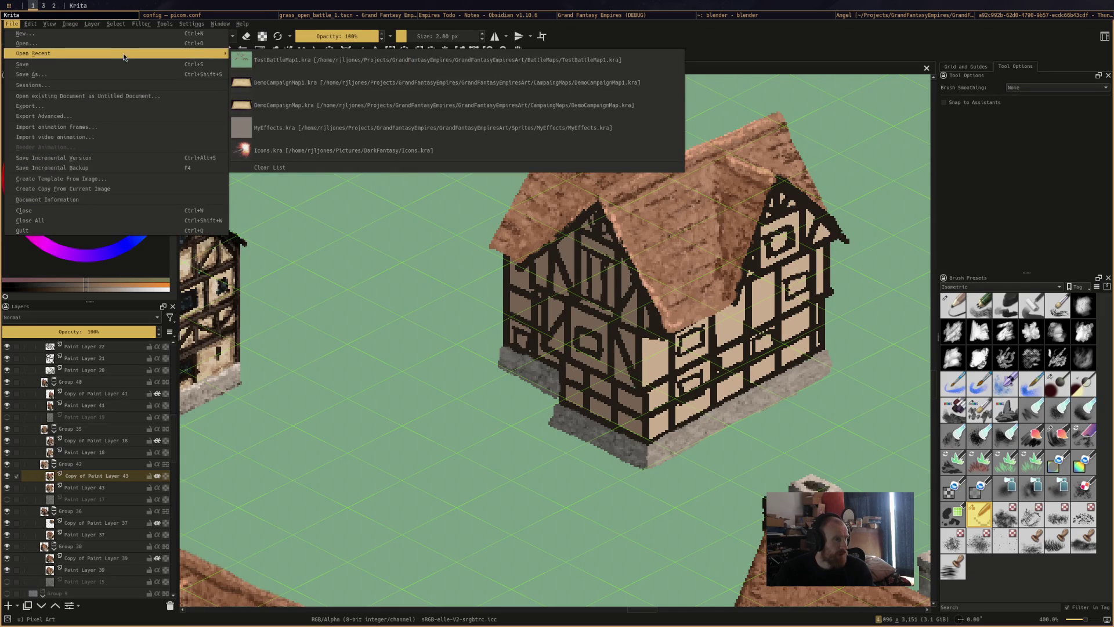
left_click(301, 87)
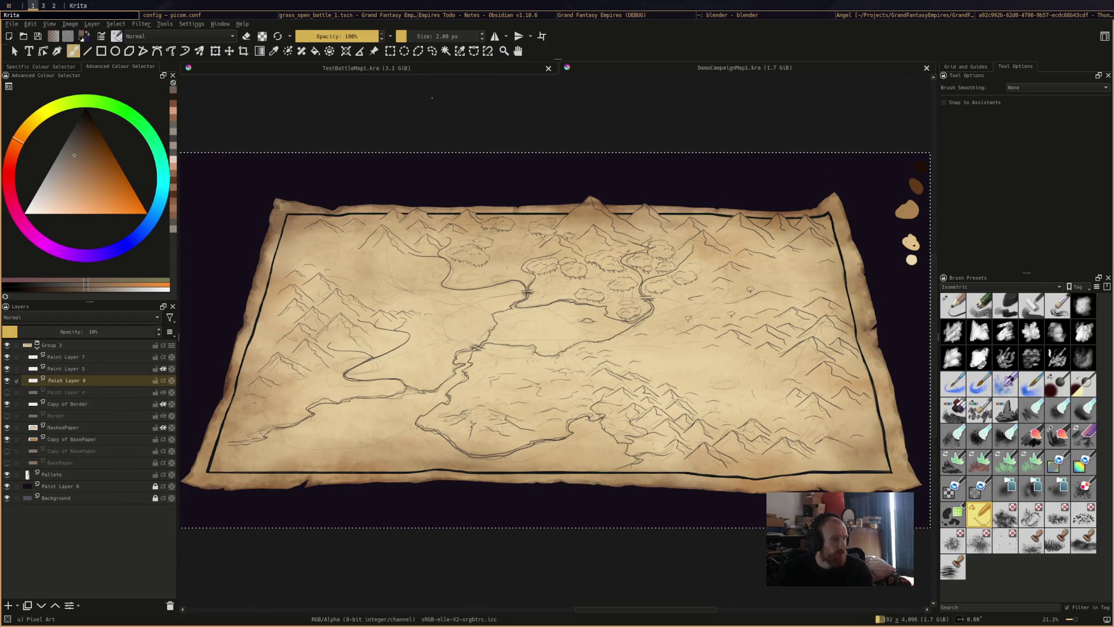
Pan and zoom around the sketched campaign map, then switch to the Empires Todo notes
scroll(621, 279, "up", 5)
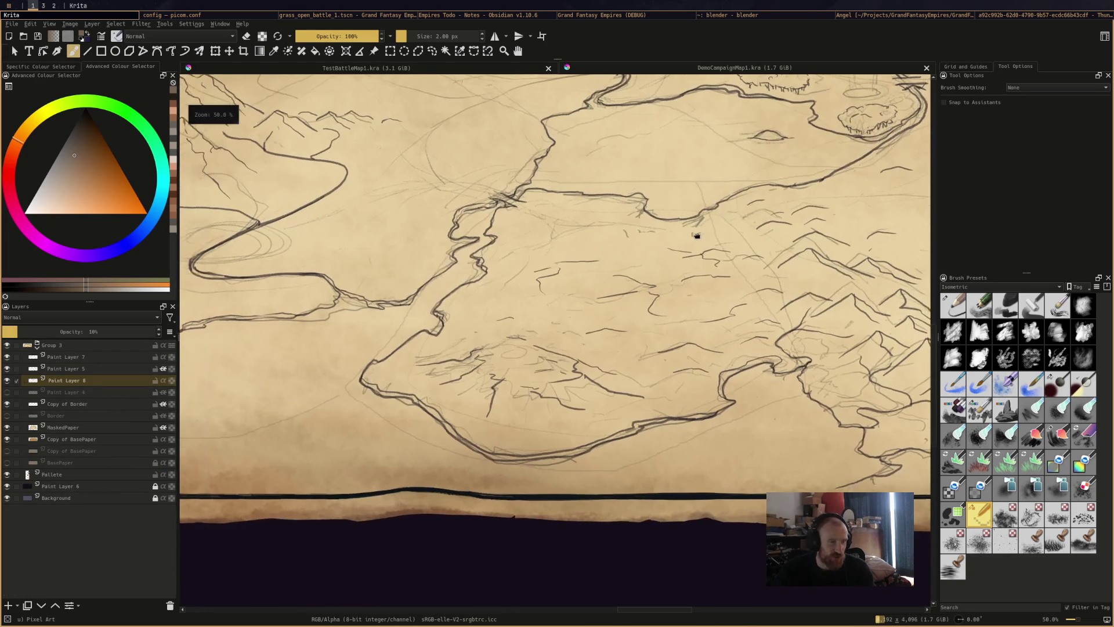
left_click_drag(697, 235, 699, 244)
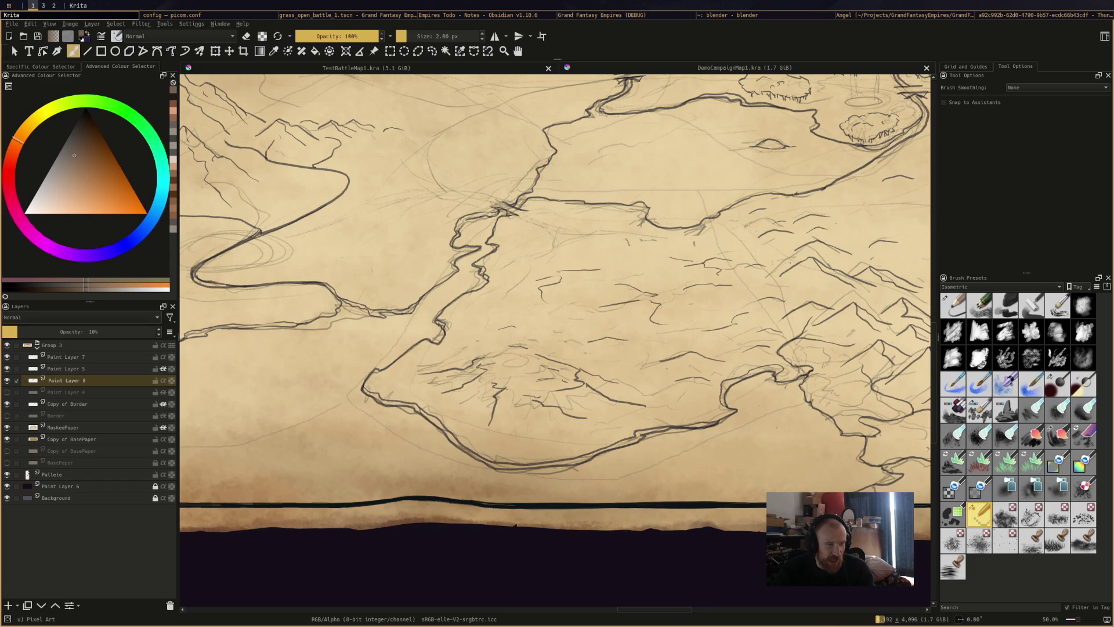
scroll(707, 314, "down", 4)
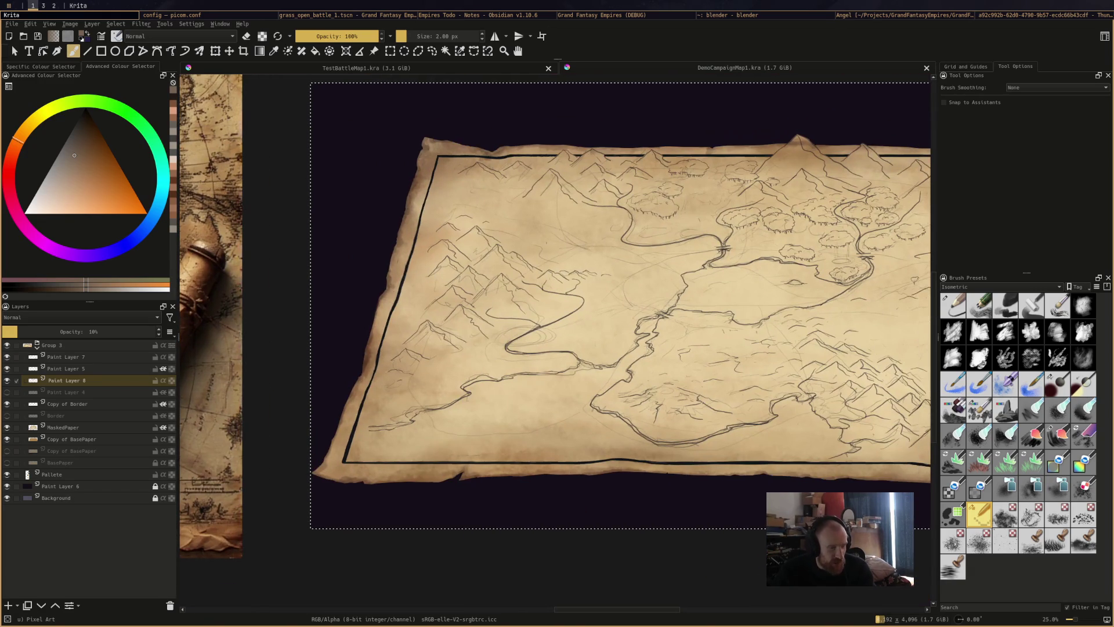
left_click_drag(706, 314, 696, 302)
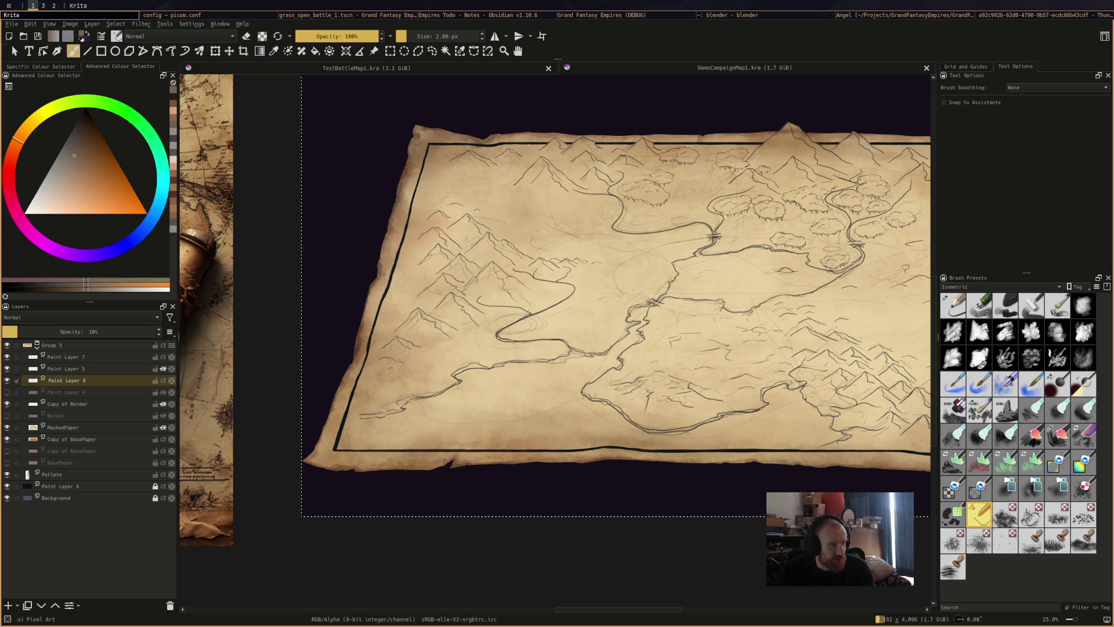
mouse_move(541, 285)
left_mouse_down()
mouse_move(473, 291)
mouse_move(441, 278)
mouse_move(493, 286)
mouse_move(441, 278)
left_mouse_up()
scroll(434, 272, "up", 3)
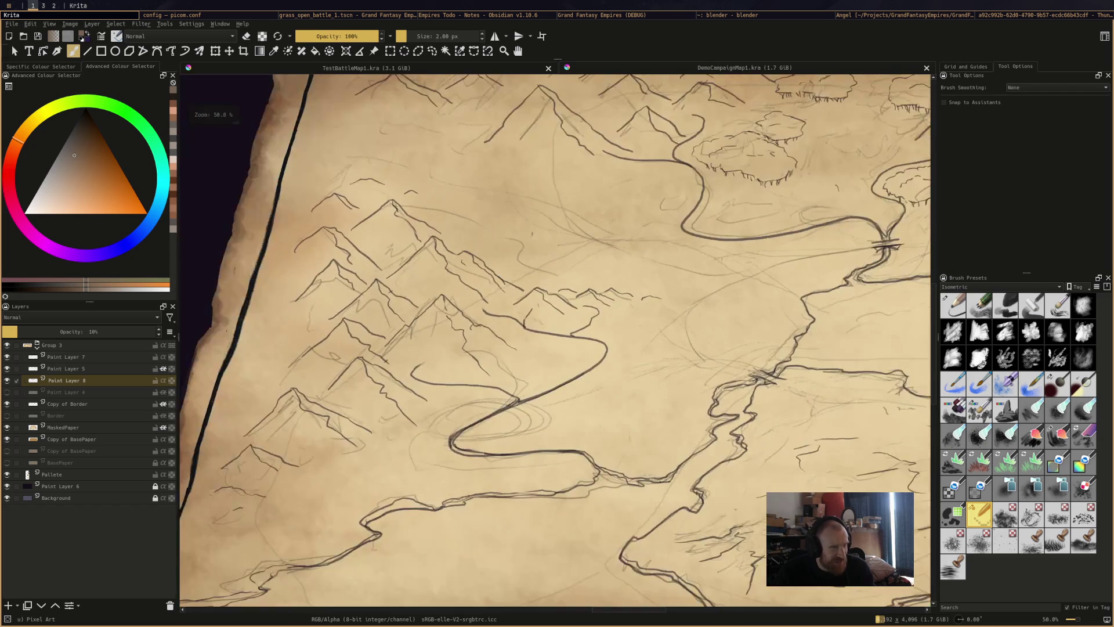
scroll(555, 340, "up", 2)
scroll(555, 340, "down", 4)
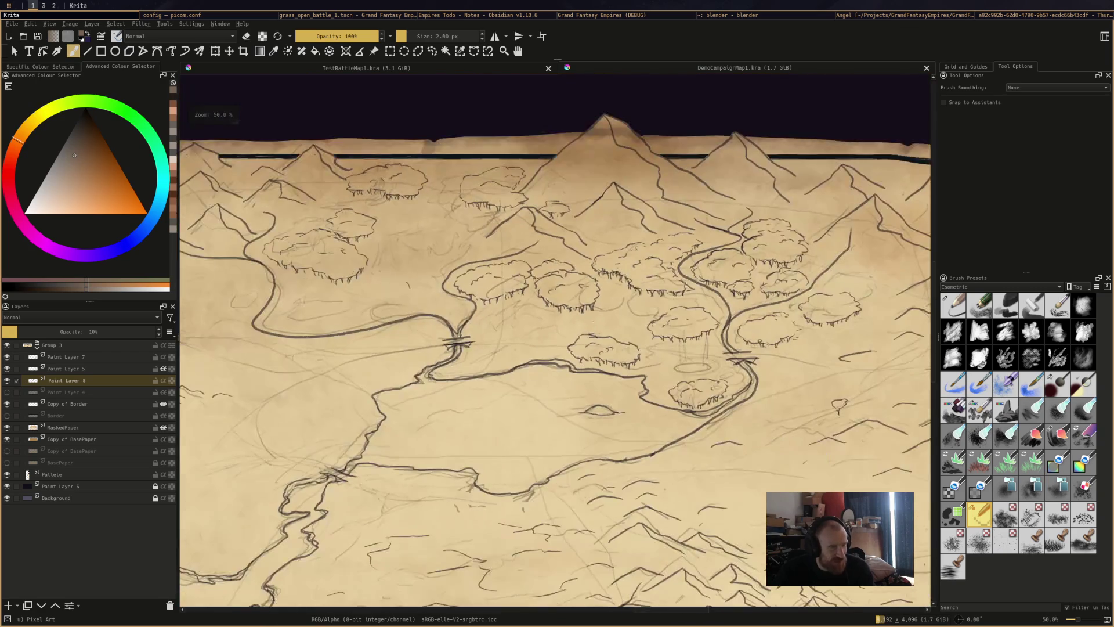
scroll(755, 348, "up", 2)
scroll(555, 340, "down", 2)
scroll(555, 340, "up", 3)
scroll(556, 340, "down", 3)
scroll(555, 340, "up", 2)
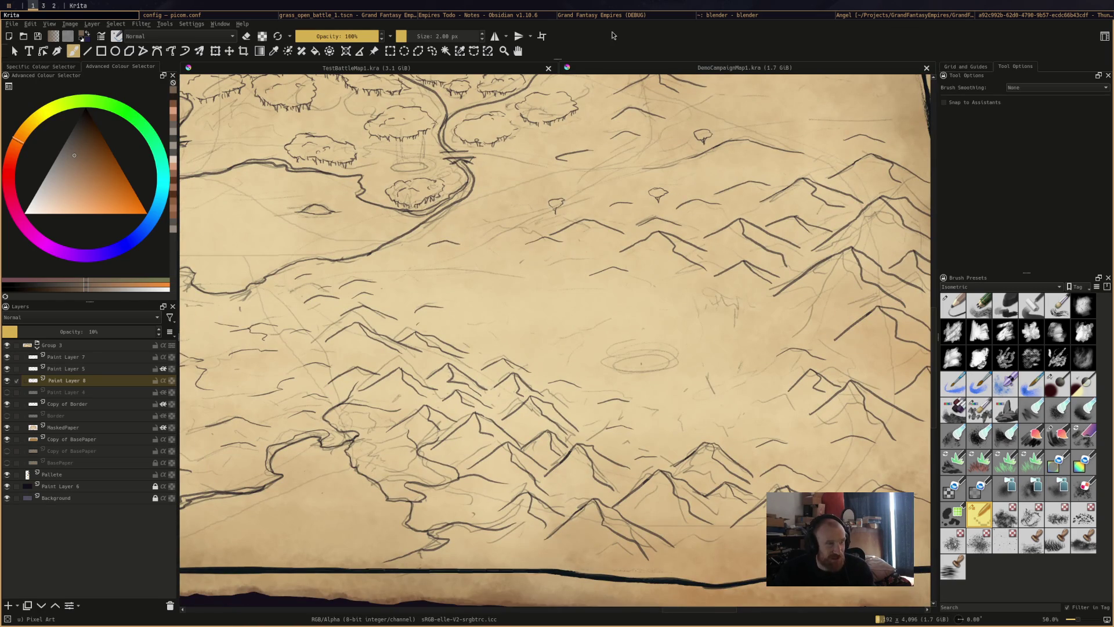
left_click(506, 15)
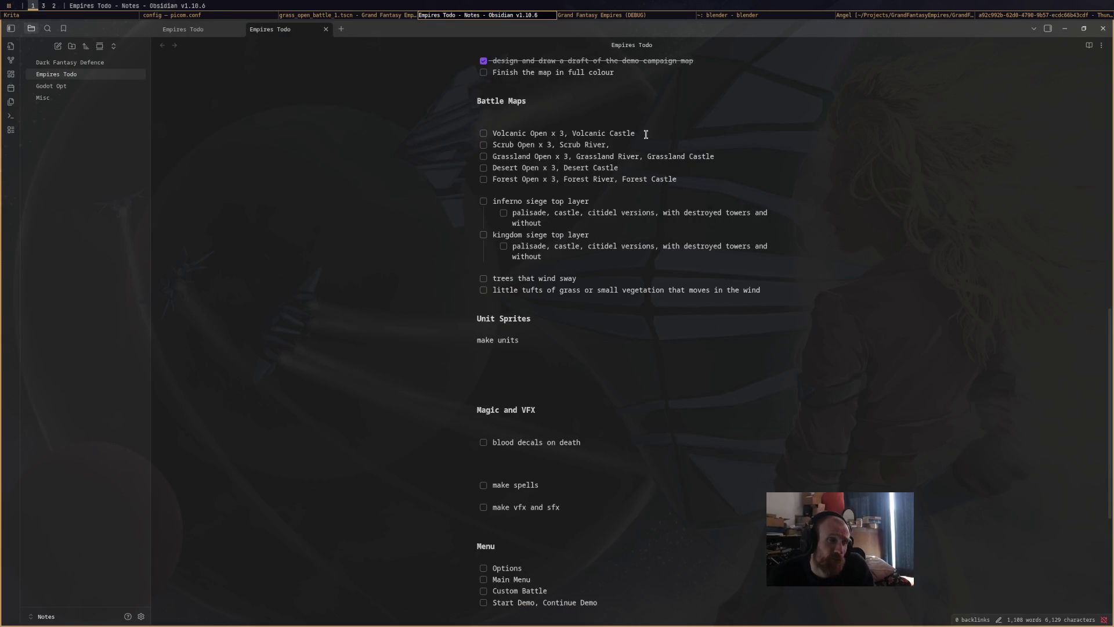
Highlight the 'Volcanic Open x 3, Volcanic Castle' line in the Empires Todo note, then return to Krita
mouse_move(493, 145)
left_mouse_down()
mouse_move(492, 133)
mouse_move(604, 145)
mouse_move(568, 134)
left_mouse_up()
left_click(492, 134)
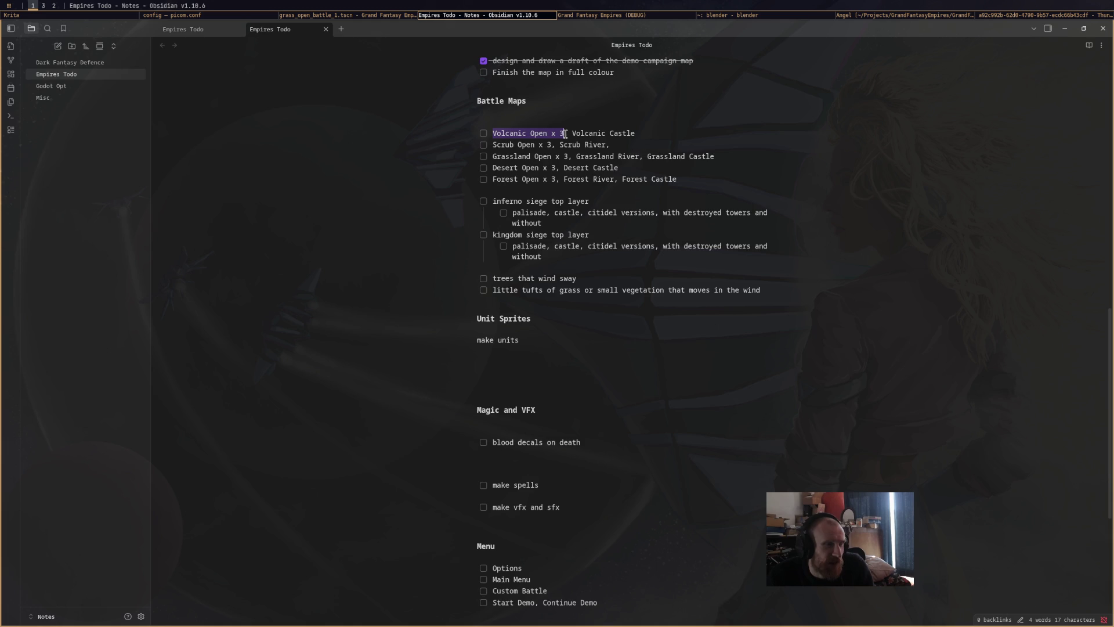
left_click_drag(565, 134, 650, 128)
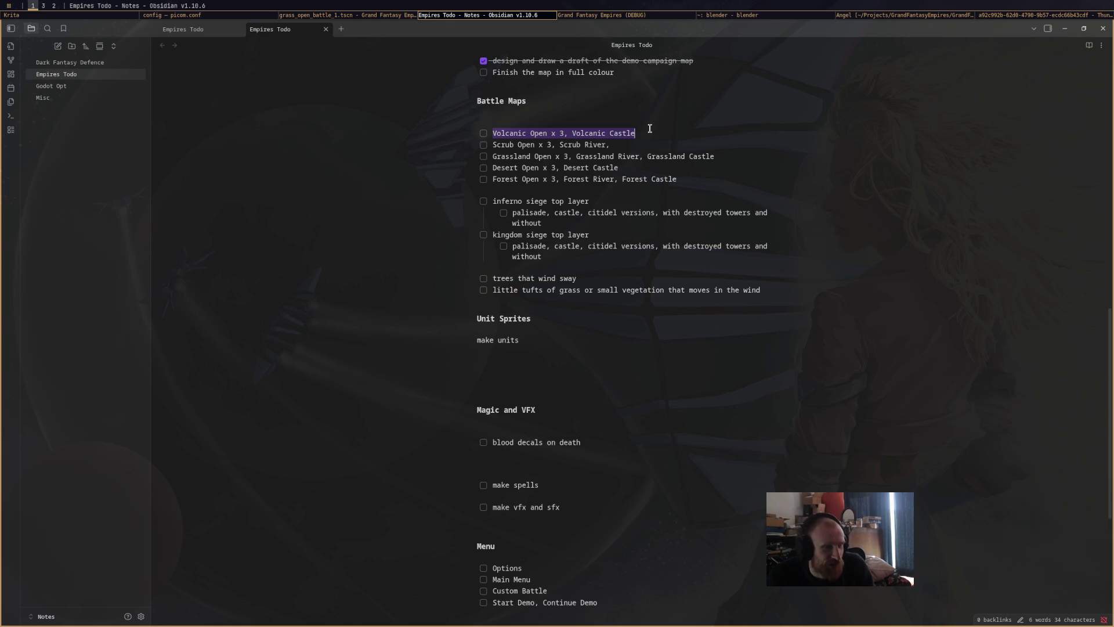
left_click(514, 143)
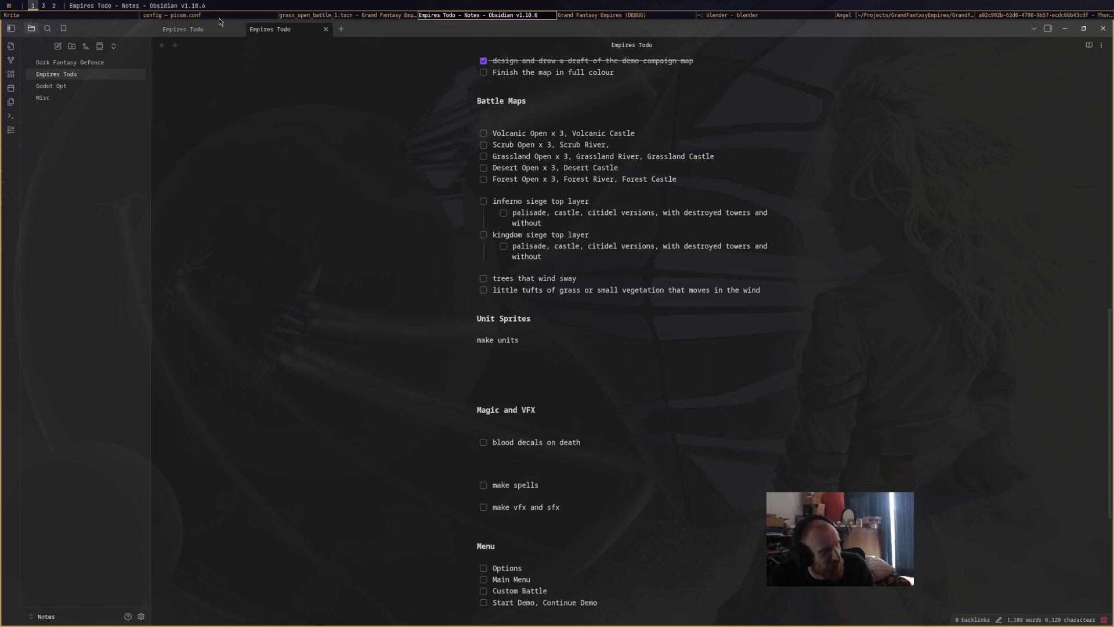
left_click(88, 16)
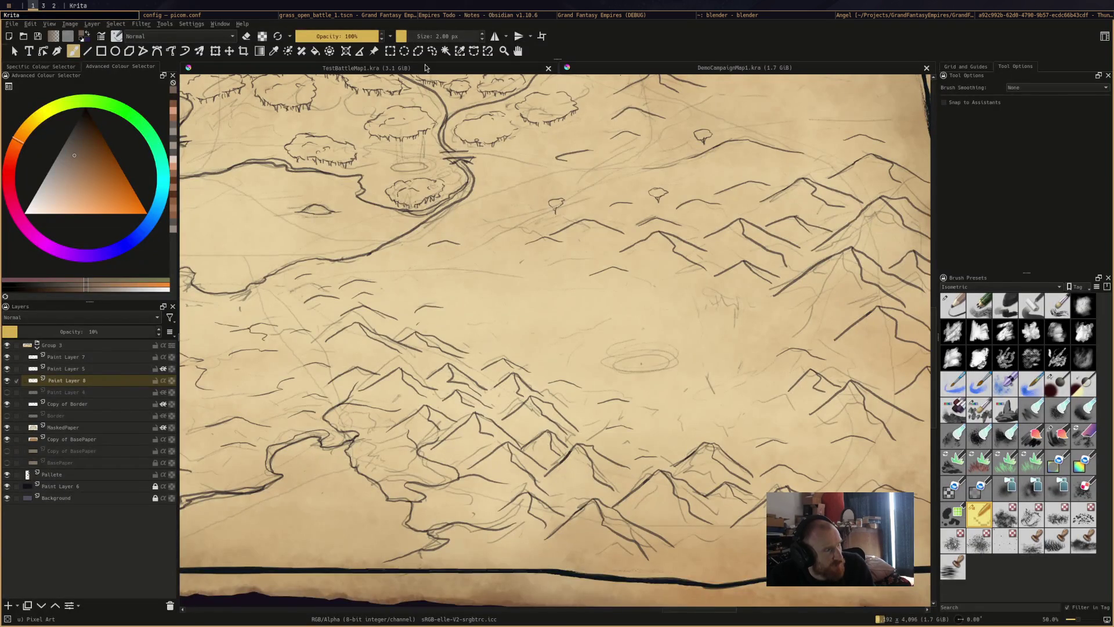
Switch to TestBattleMap1.kra and zoom in on the timber-framed village house
left_click(427, 68)
scroll(555, 340, "down", 3)
scroll(638, 377, "down", 8)
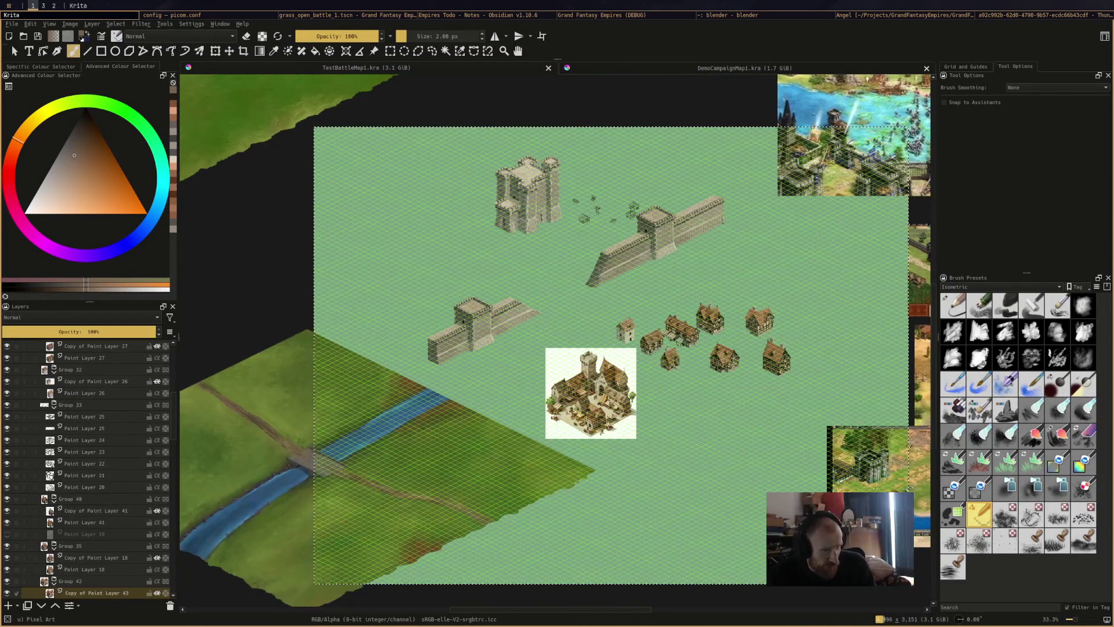
scroll(665, 247, "up", 2)
left_click_drag(666, 247, 689, 249)
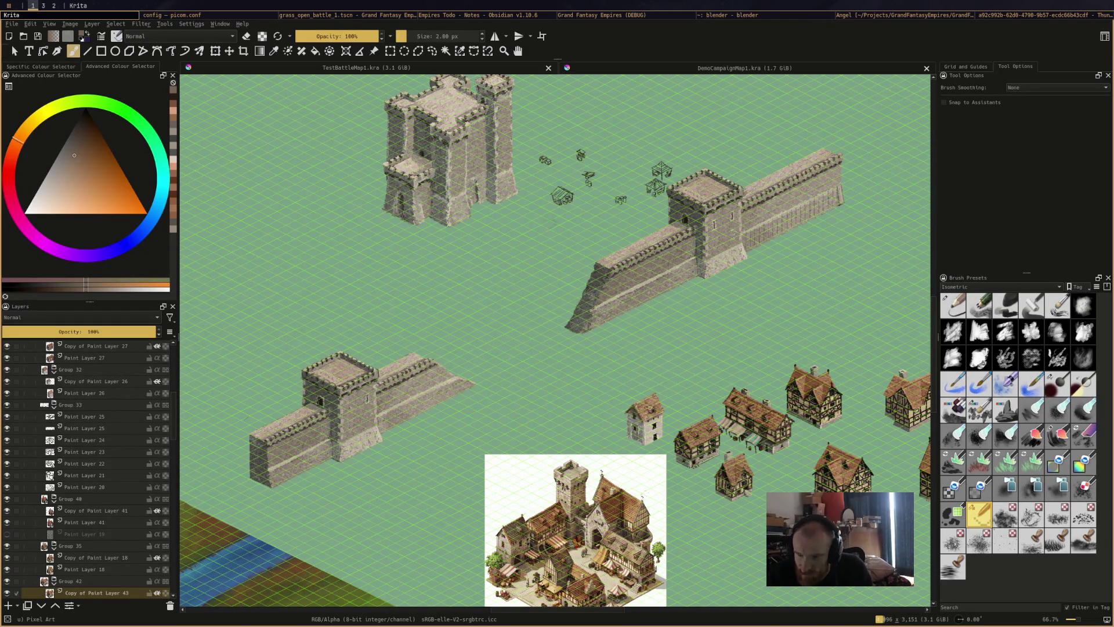
left_click_drag(764, 318, 648, 256)
scroll(648, 256, "down", 2)
mouse_move(579, 375)
left_mouse_down()
mouse_move(651, 288)
mouse_move(797, 276)
mouse_move(1046, 229)
left_mouse_up()
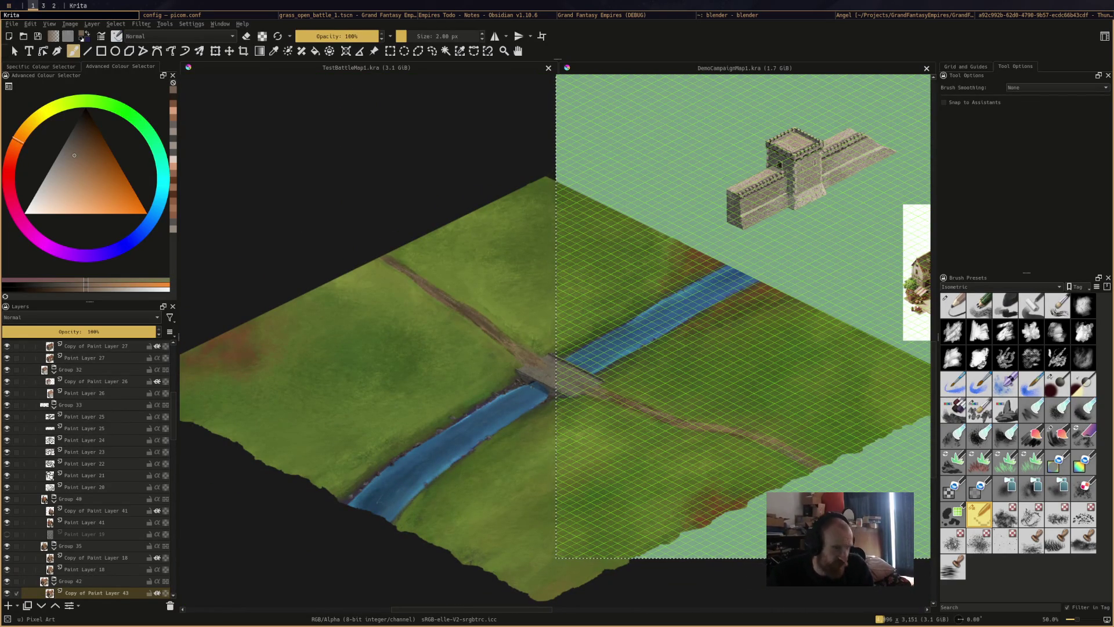
scroll(676, 331, "down", 3)
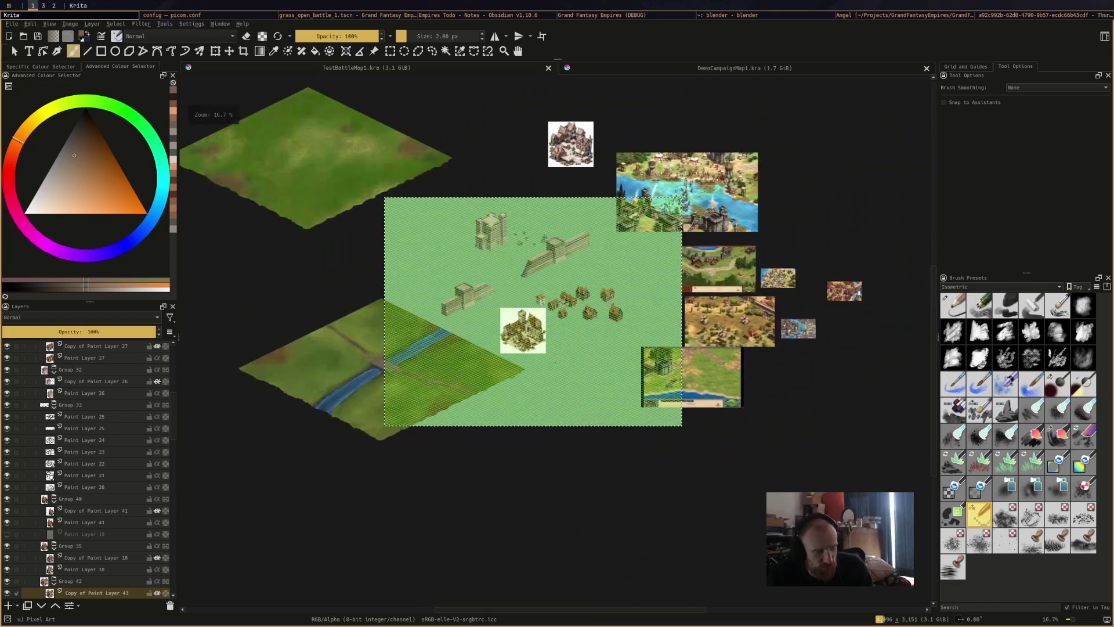
scroll(677, 387, "up", 3)
scroll(677, 387, "up", 3)
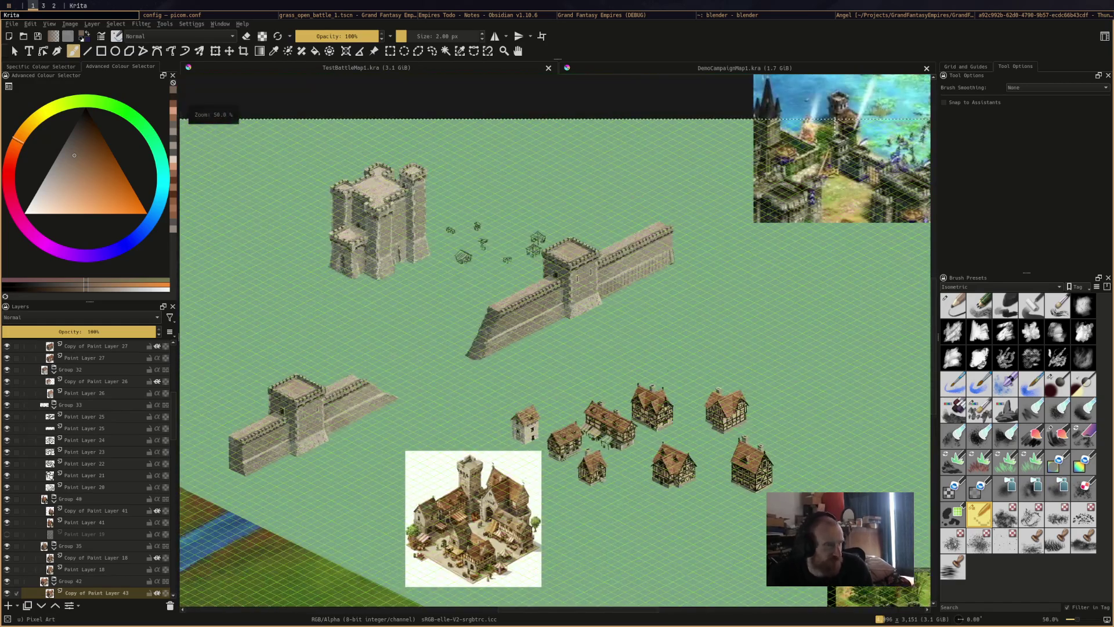
scroll(665, 358, "up", 4)
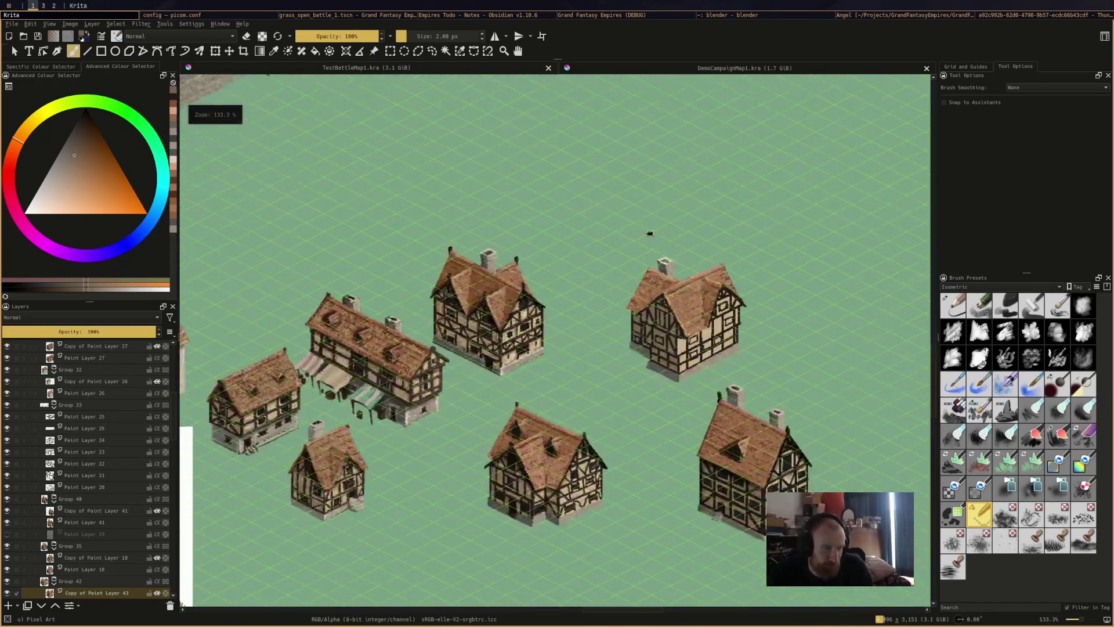
scroll(512, 354, "up", 6)
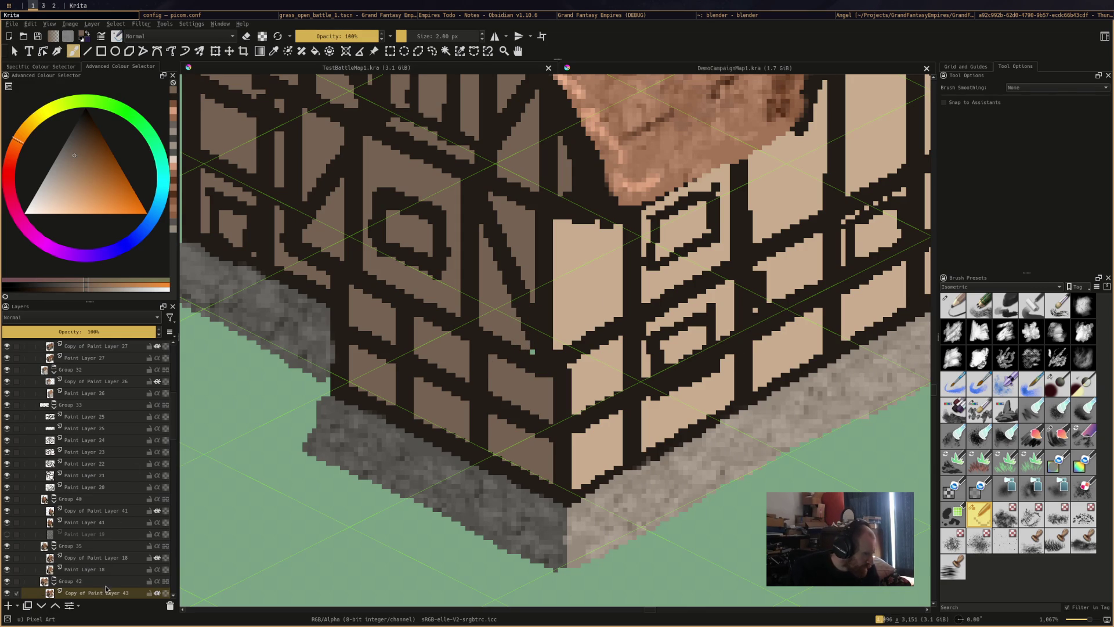
key("minus")
scroll(87, 522, "down", 1)
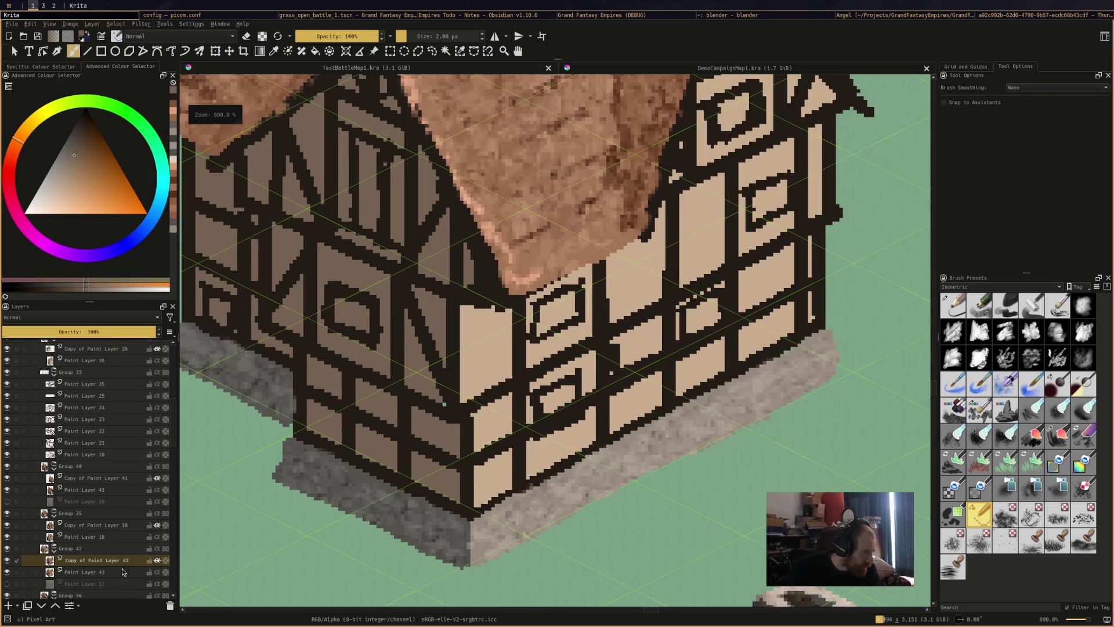
Sample the dark brown frame colour and repaint the gable window's lower frame on Copy of Paint Layer 43
left_click(108, 575)
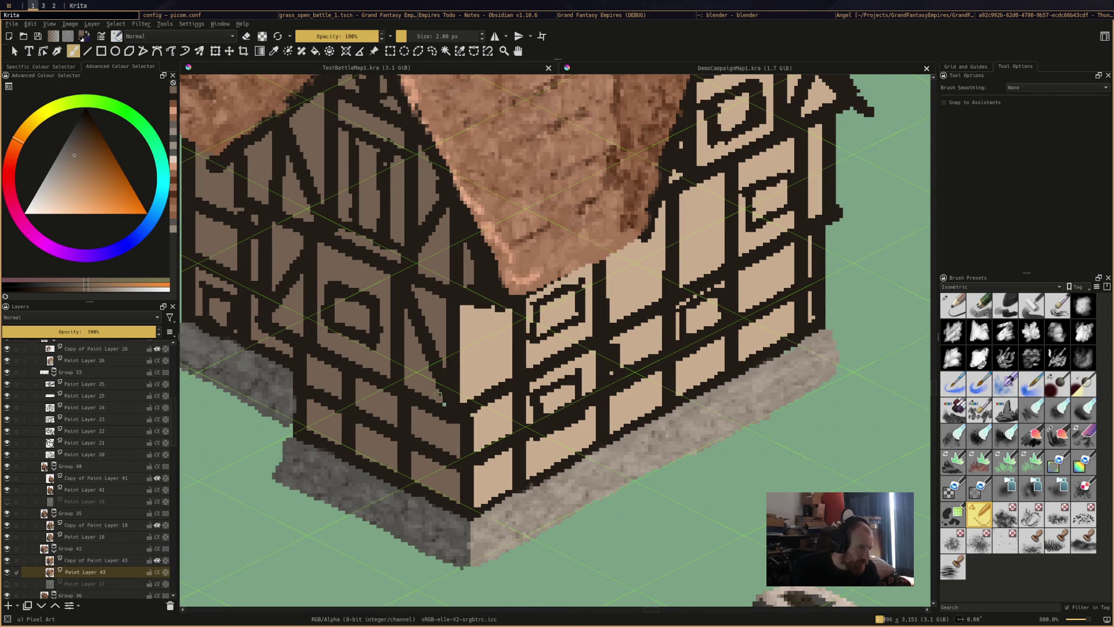
left_click(441, 401)
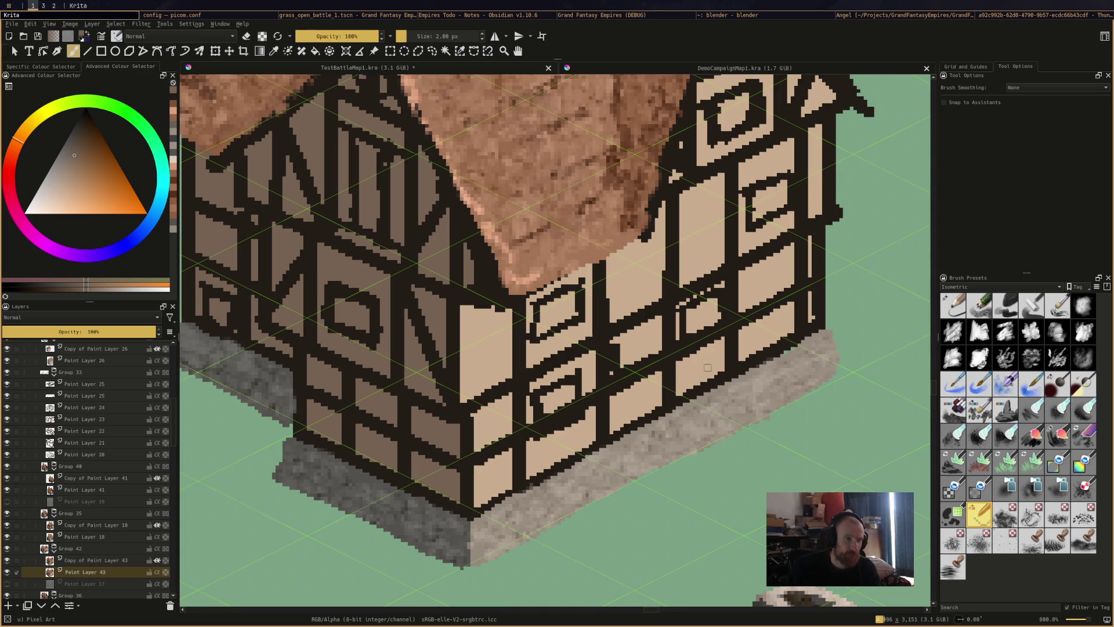
scroll(726, 276, "down", 4)
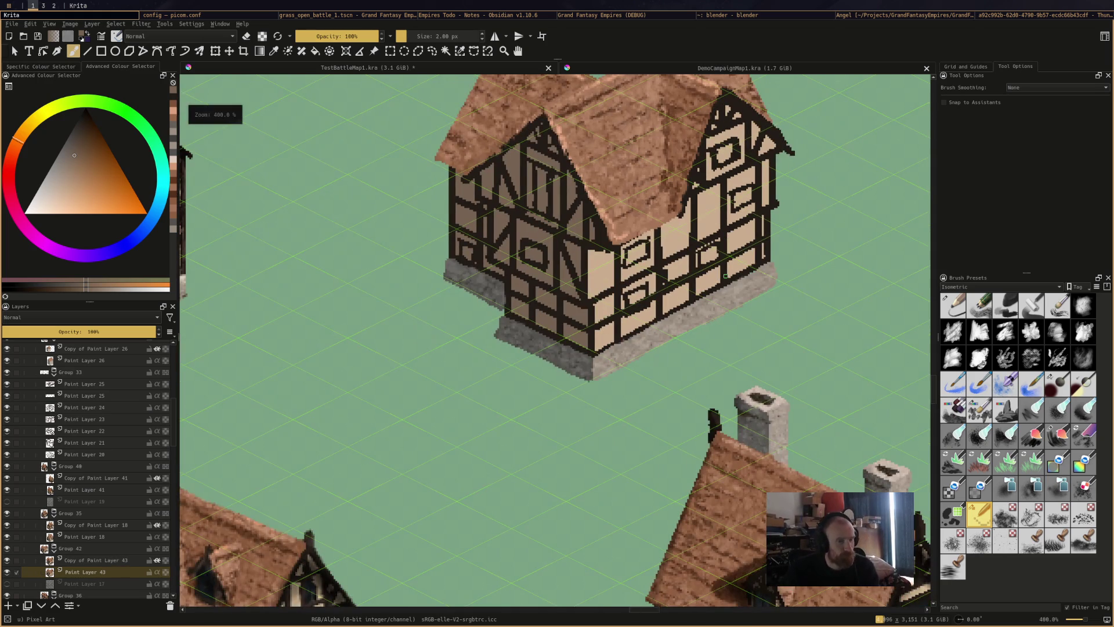
scroll(678, 246, "up", 2)
scroll(678, 245, "up", 2)
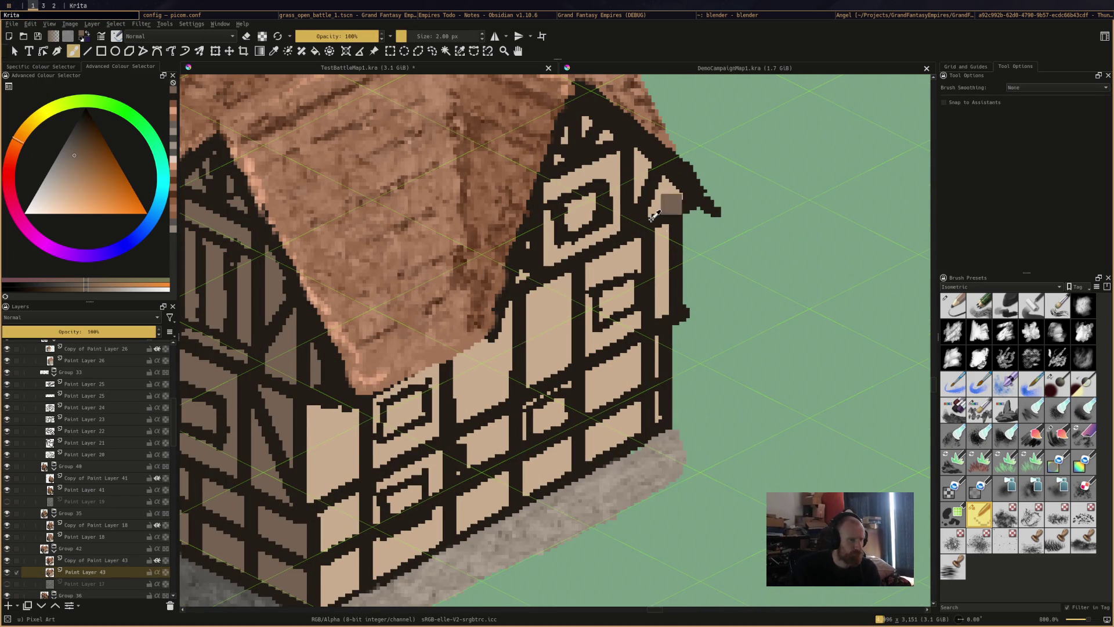
left_click(601, 169, "ctrl")
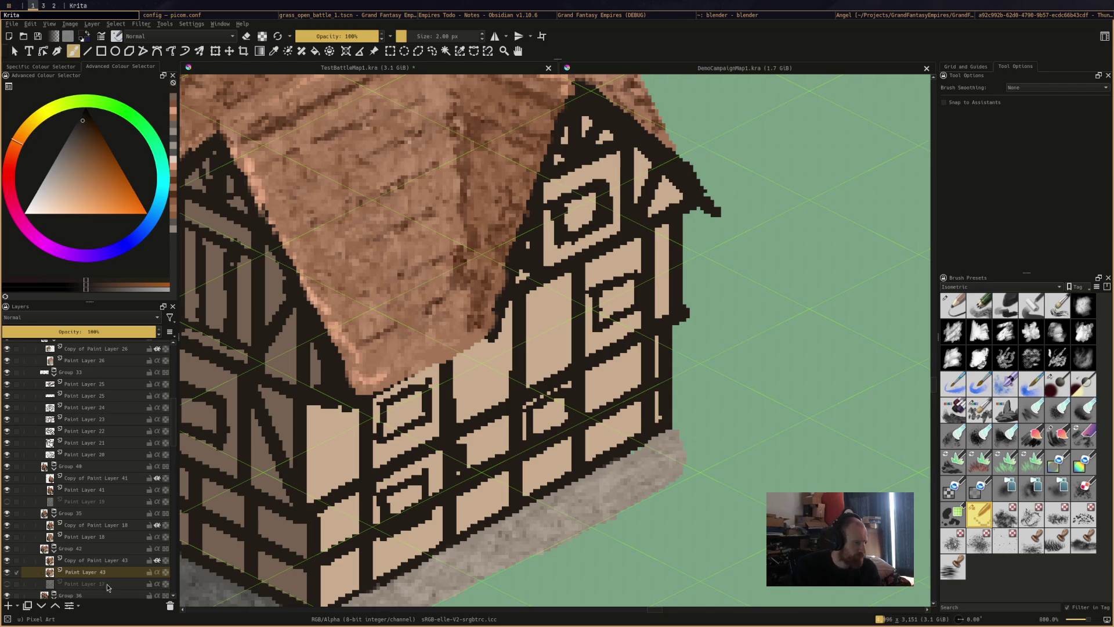
left_click(113, 561)
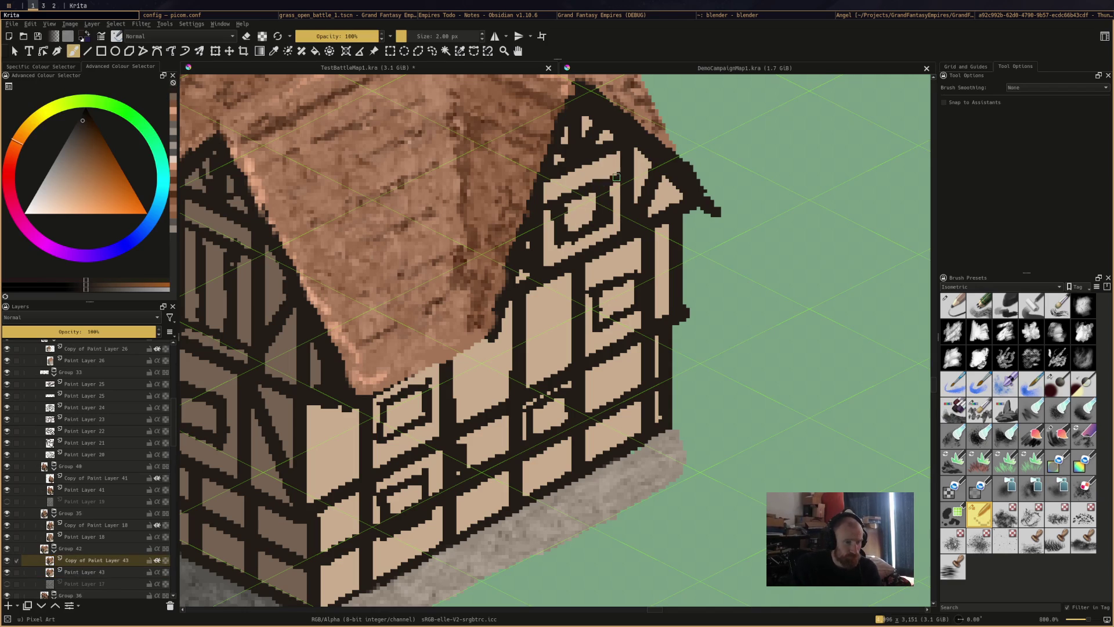
mouse_move(546, 251)
left_mouse_down()
mouse_move(609, 224)
mouse_move(578, 234)
left_mouse_up()
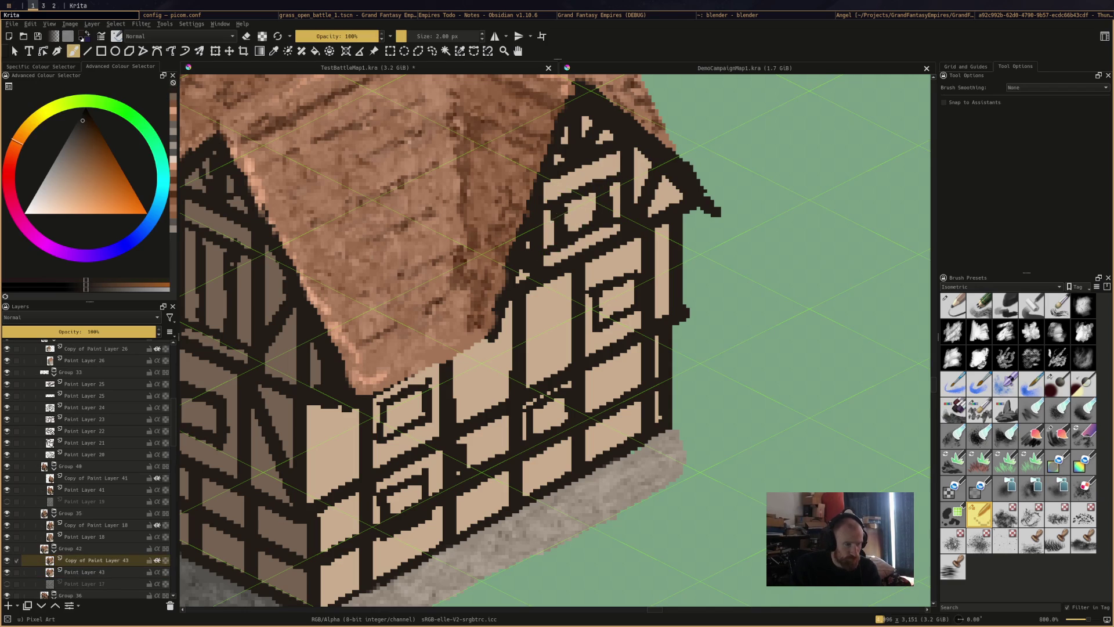
Cover the dark strip in the gable window with the light tan wall colour
left_click(548, 215, "ctrl")
left_click_drag(613, 194, 612, 221)
left_click(613, 202, "ctrl")
left_click(615, 222, "ctrl")
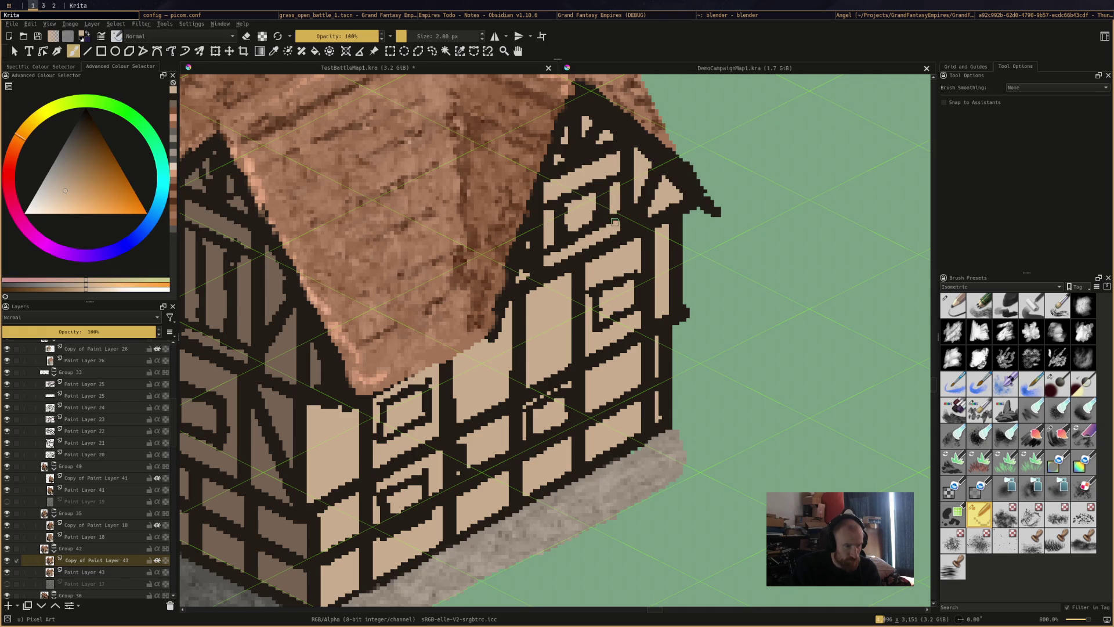
Add dark brown pixels and a dark frame block along the gable window panel
left_click(597, 307, "ctrl")
left_click_drag(591, 332, 601, 325)
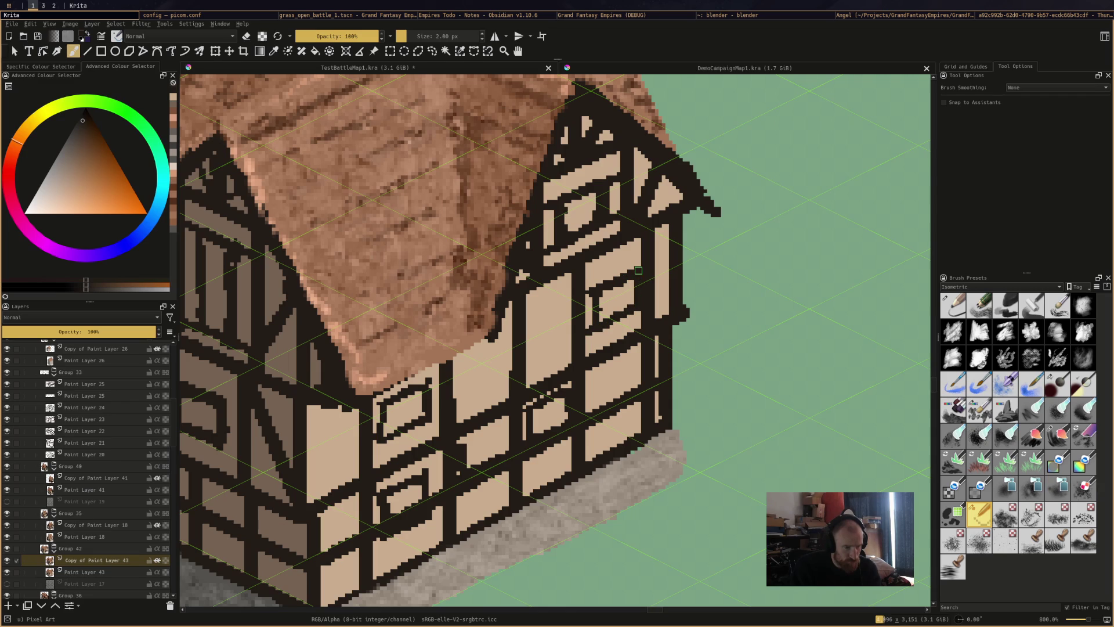
mouse_move(603, 264)
left_mouse_down()
mouse_move(587, 283)
mouse_move(614, 287)
left_mouse_up()
left_click(599, 298, "ctrl")
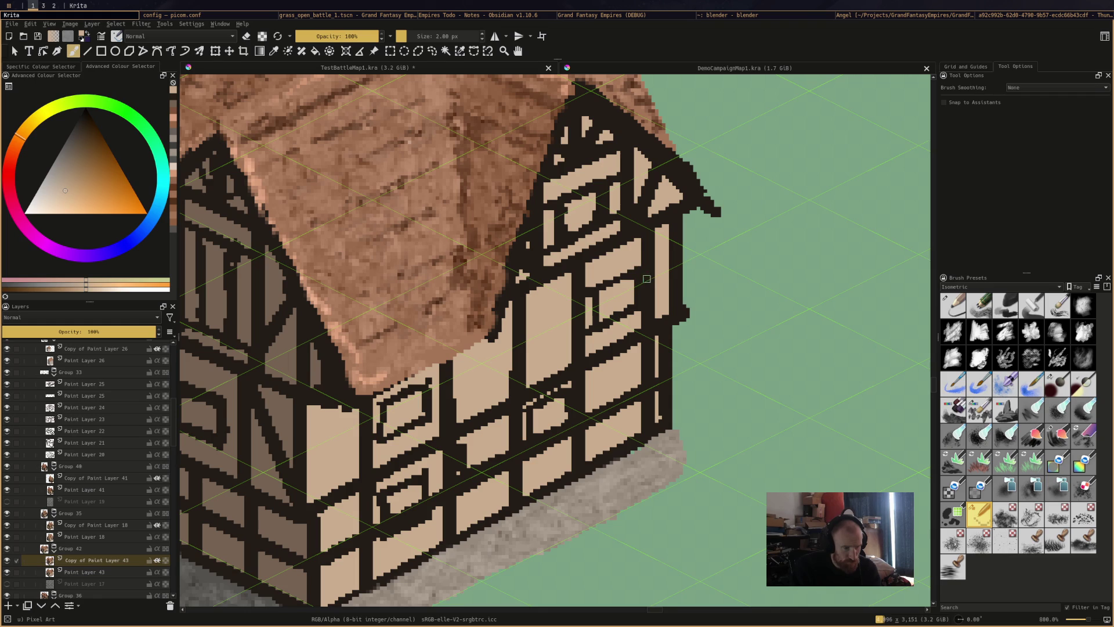
left_click(635, 281, "ctrl")
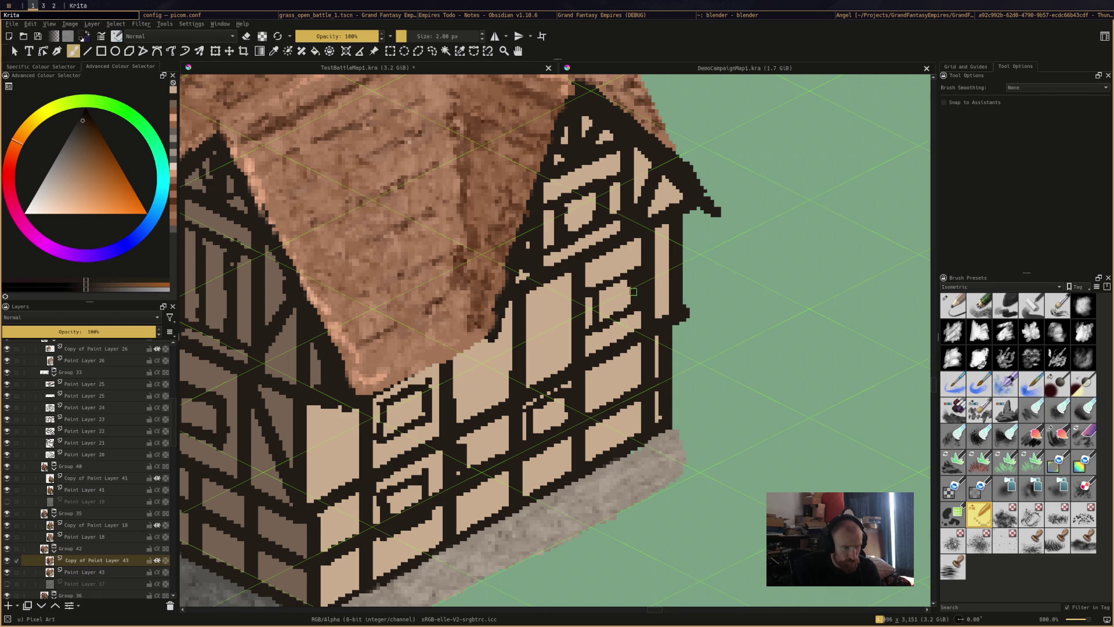
left_click(453, 35)
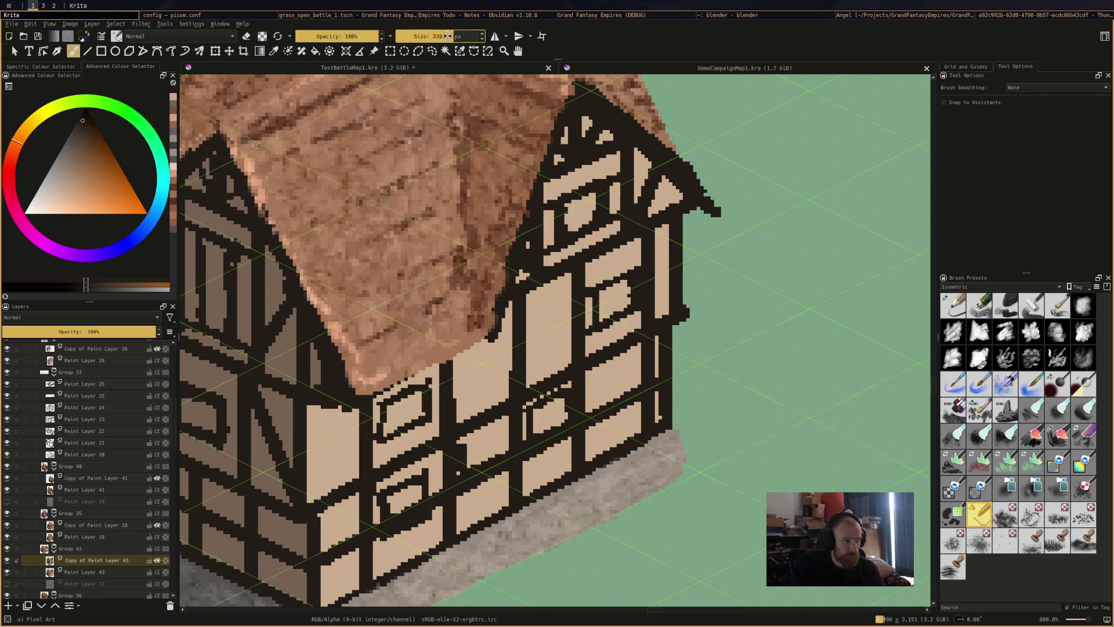
Undo the accidental oversized-brush stroke and set the brush size to 1 px
left_click(639, 293)
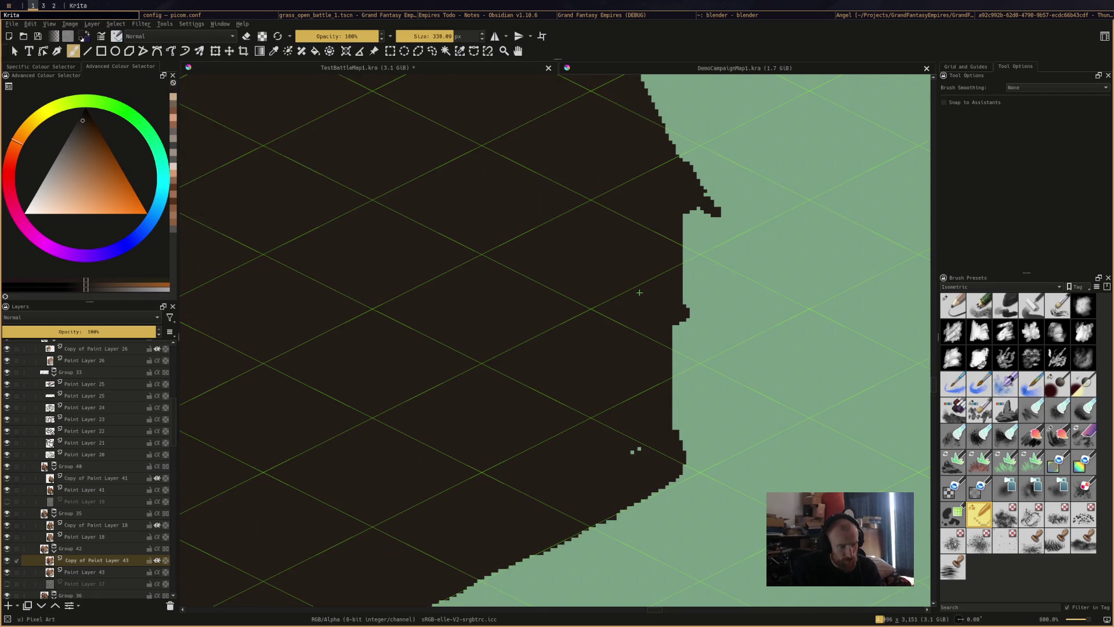
key("ctrl+z")
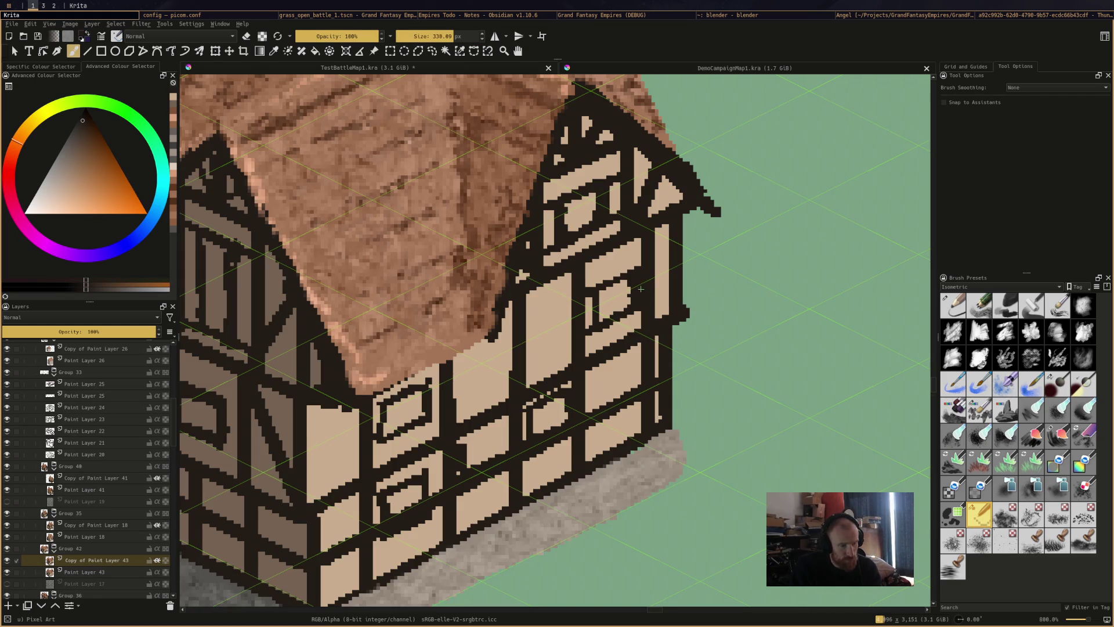
double_click(441, 36)
type("1")
key("Return")
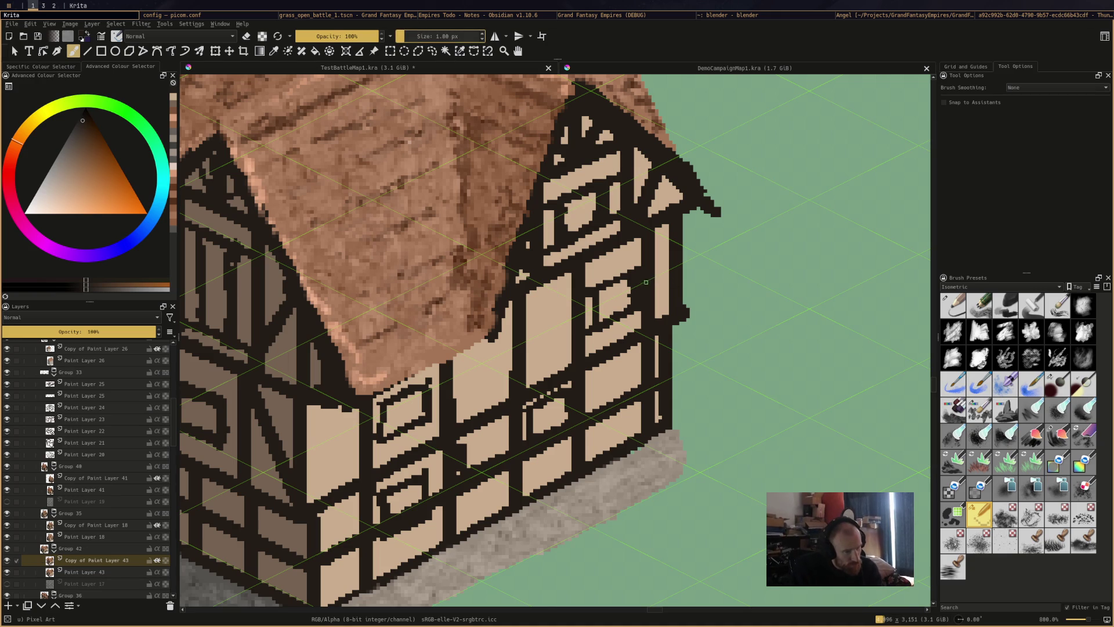
Paint a dark block on the tan wall panel and cover stray dark pixels with tan
left_click(625, 293, "ctrl")
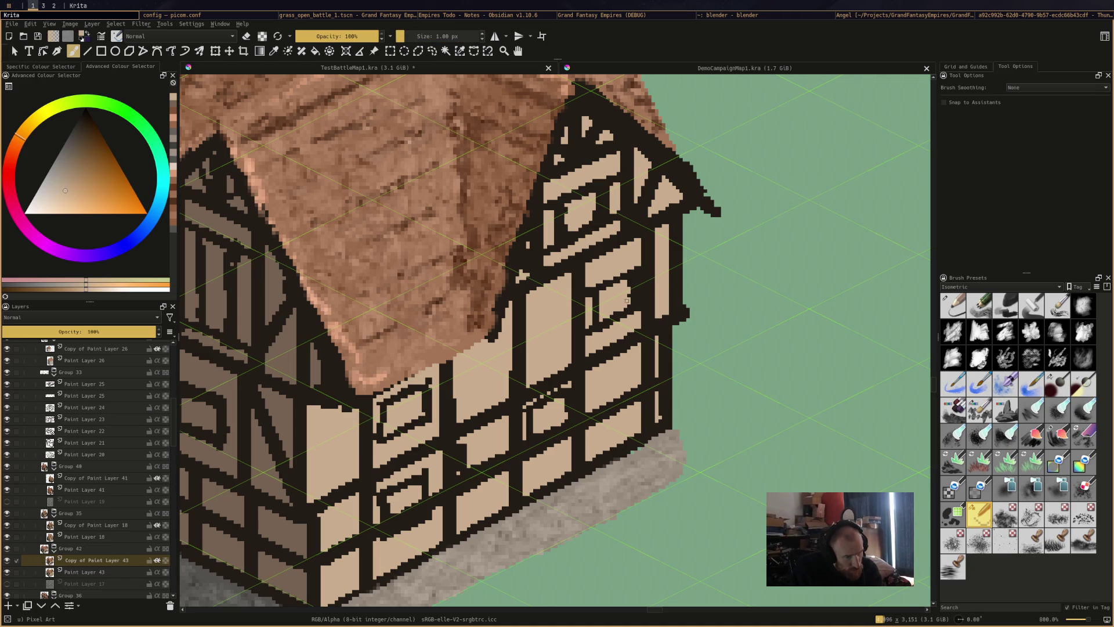
left_click_drag(639, 276, 639, 300)
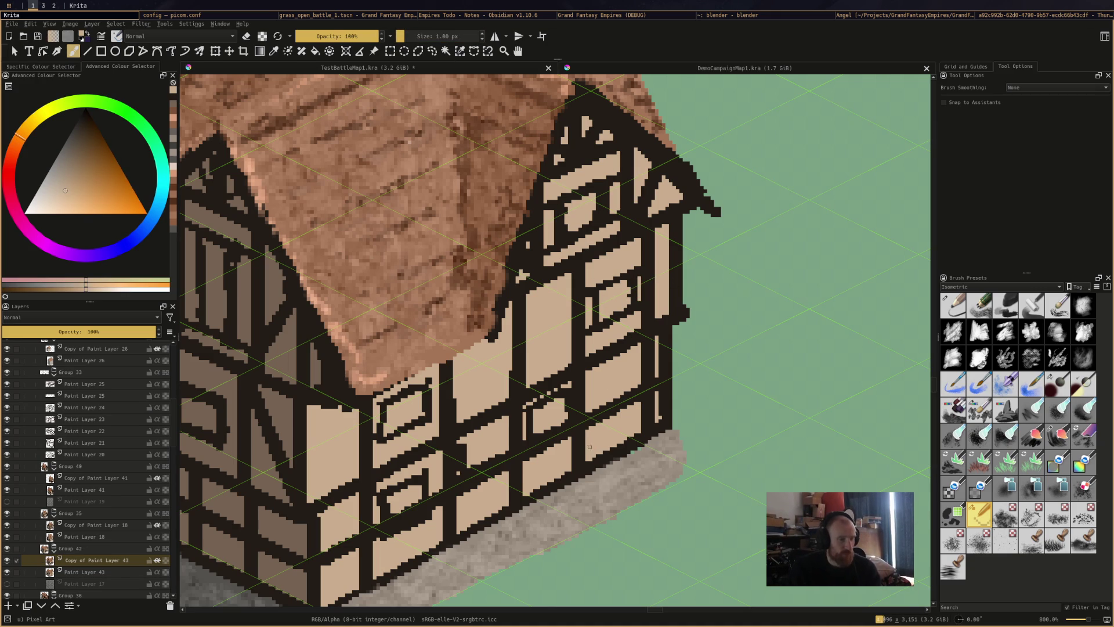
left_click(563, 386, "ctrl")
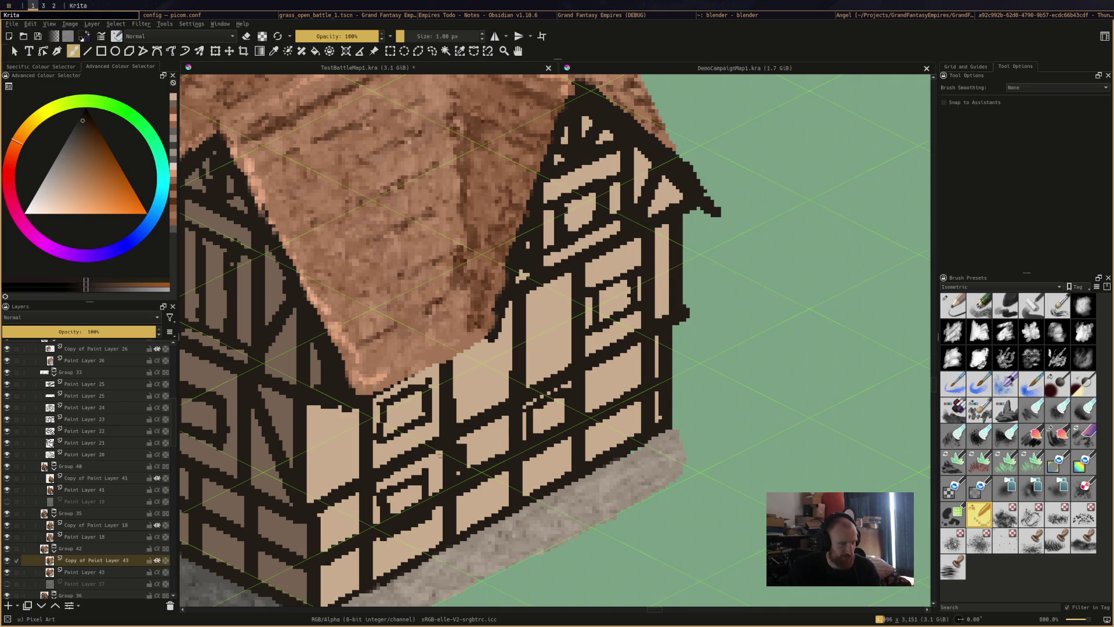
left_click_drag(465, 402, 479, 417)
left_click(474, 438, "ctrl")
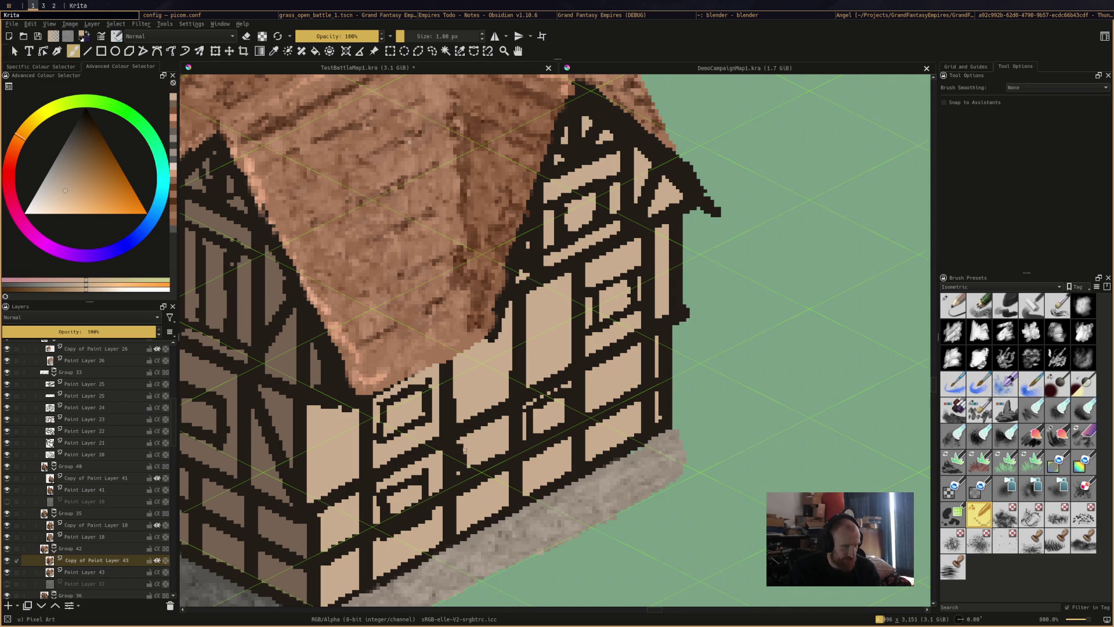
left_click_drag(462, 458, 461, 470)
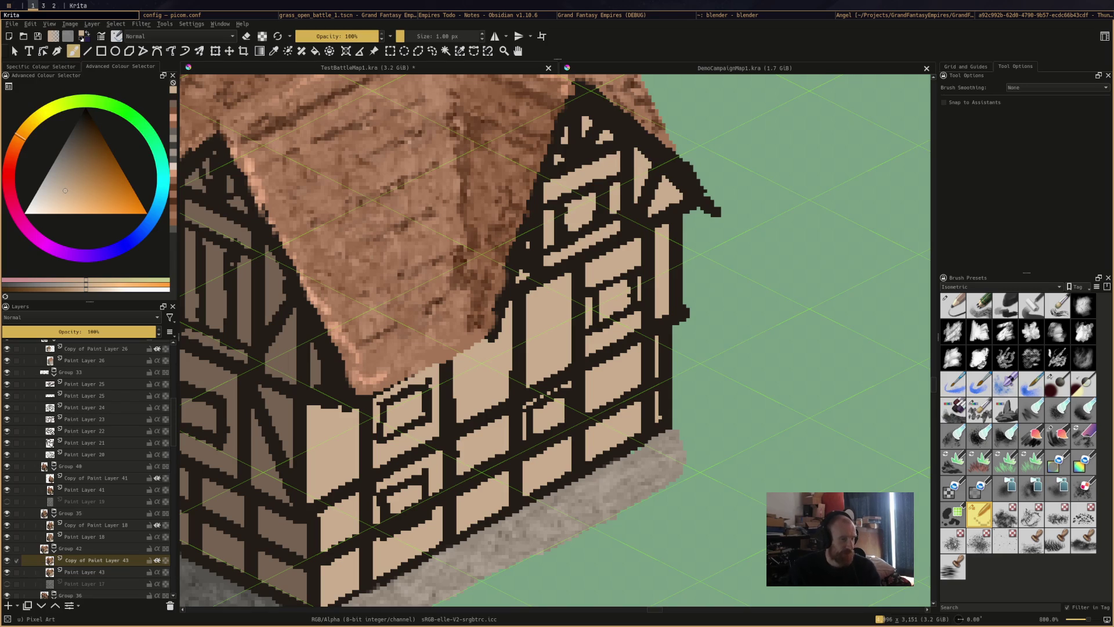
left_click(415, 389, "ctrl")
scroll(426, 392, "down", 3)
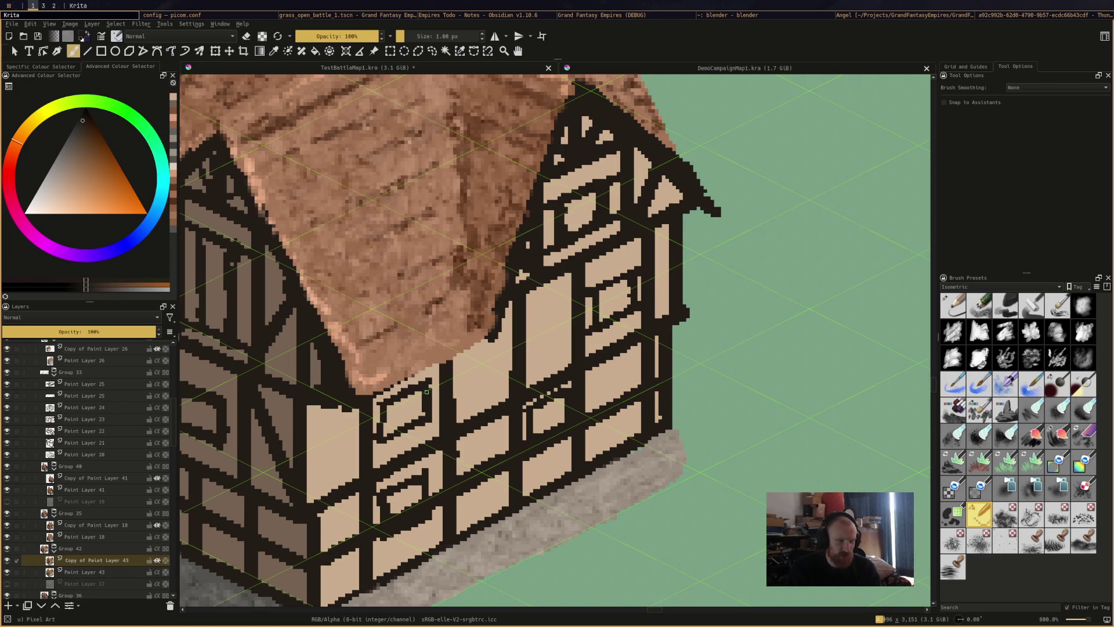
key("super+Right")
key("super+Right")
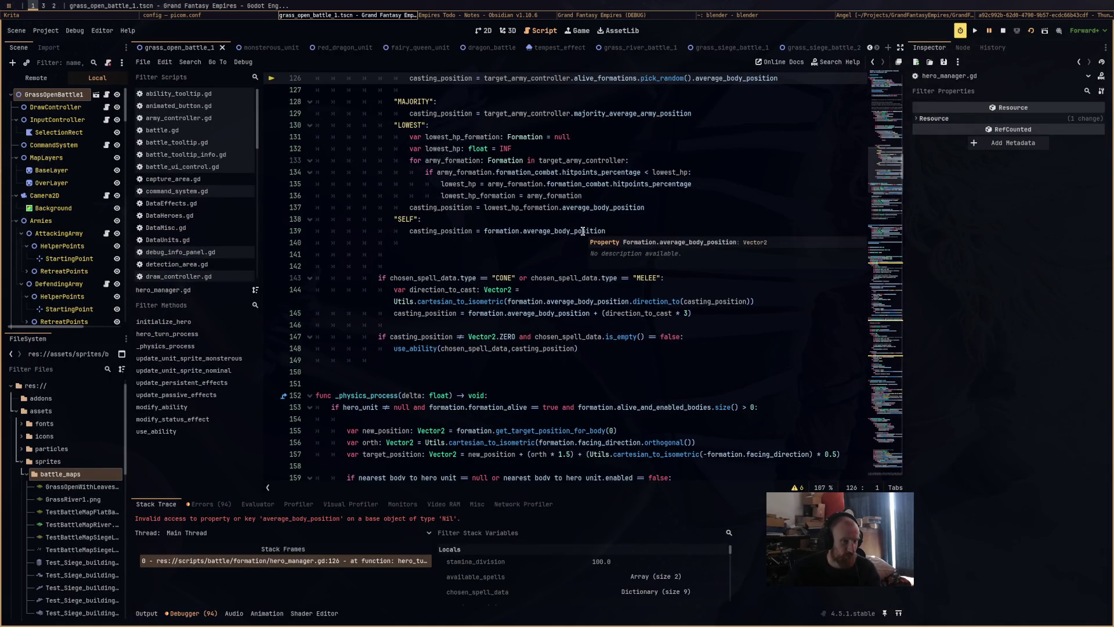
key("ctrl")
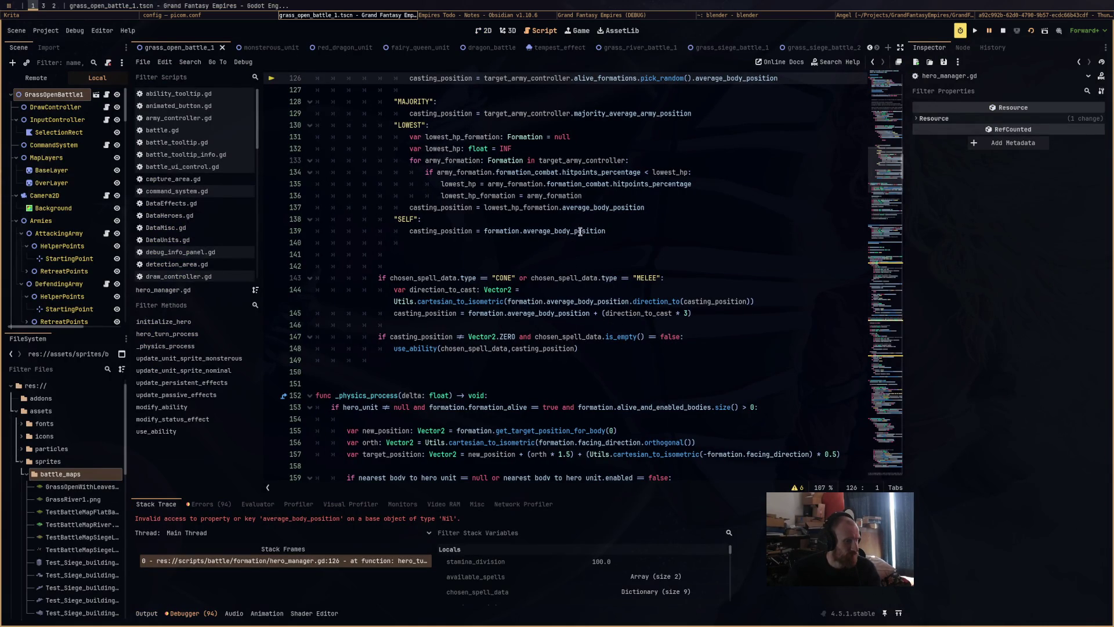
mouse_move(557, 237)
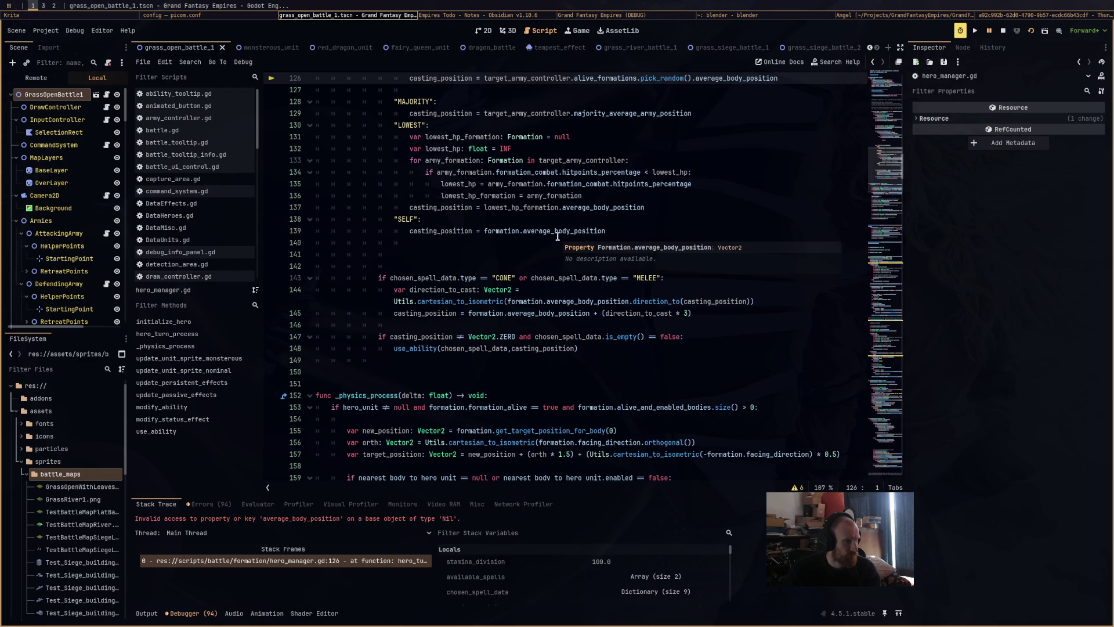
left_click(598, 15)
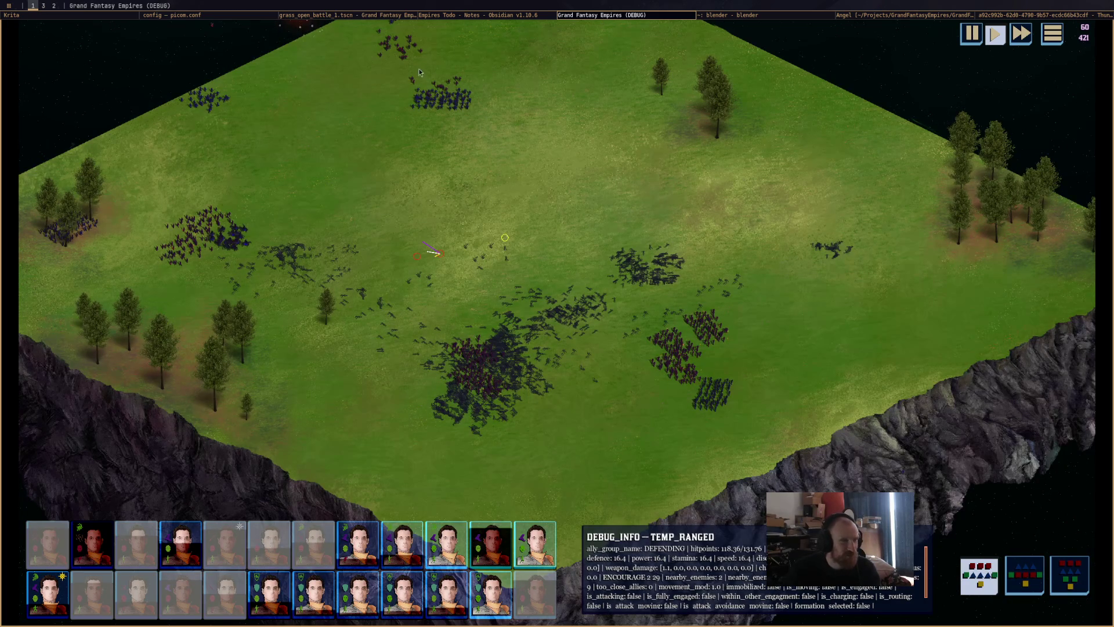
left_click(394, 15)
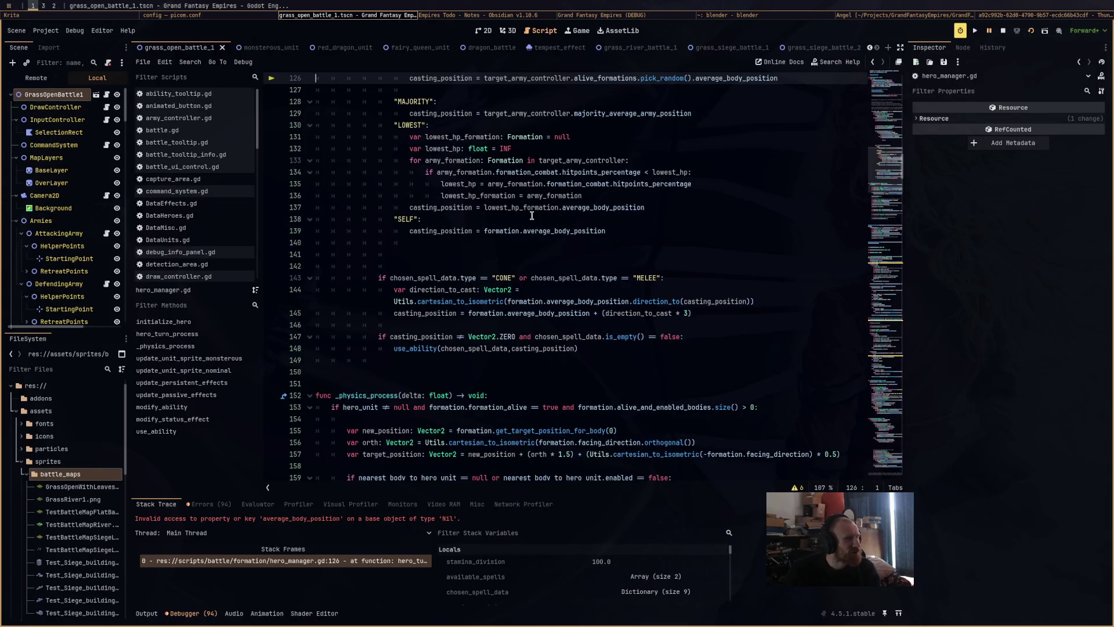
scroll(531, 216, "up", 4)
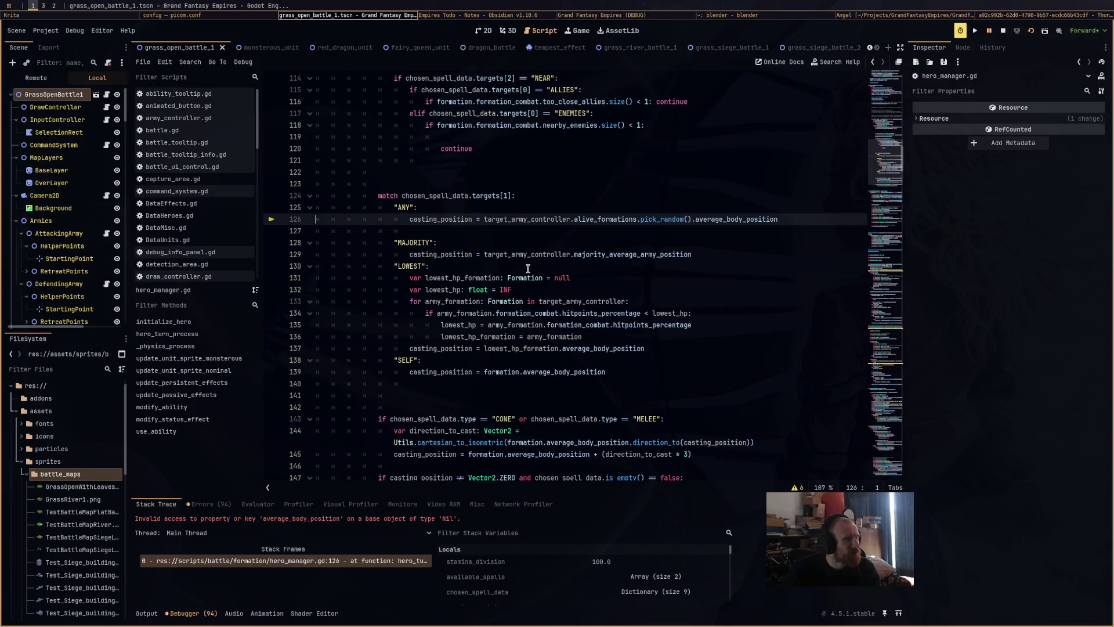
scroll(528, 268, "up", 6)
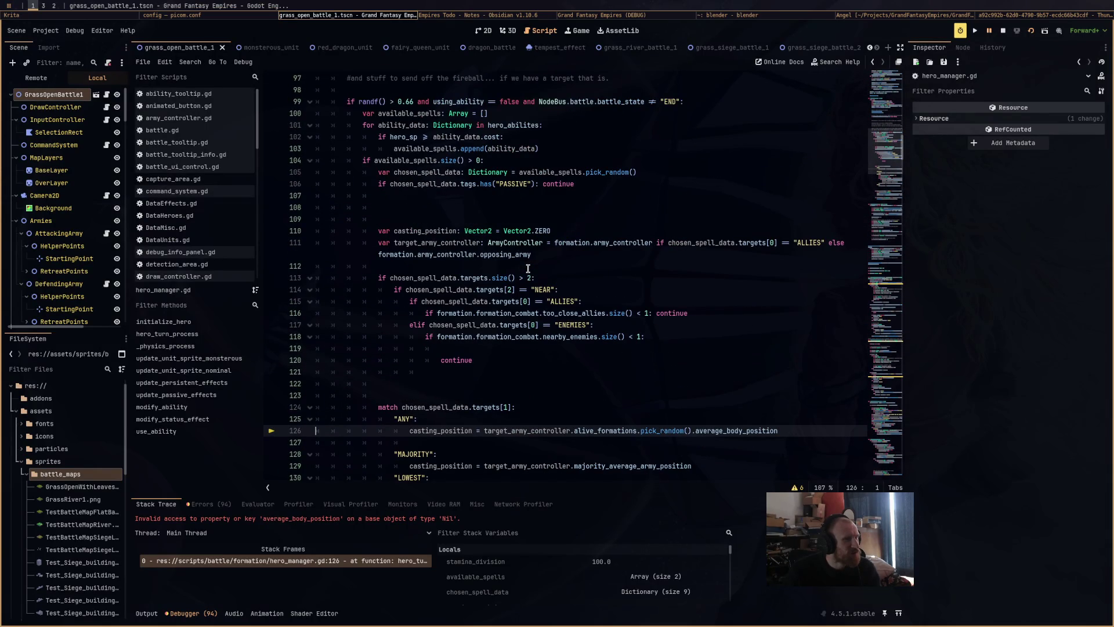
scroll(528, 268, "down", 1)
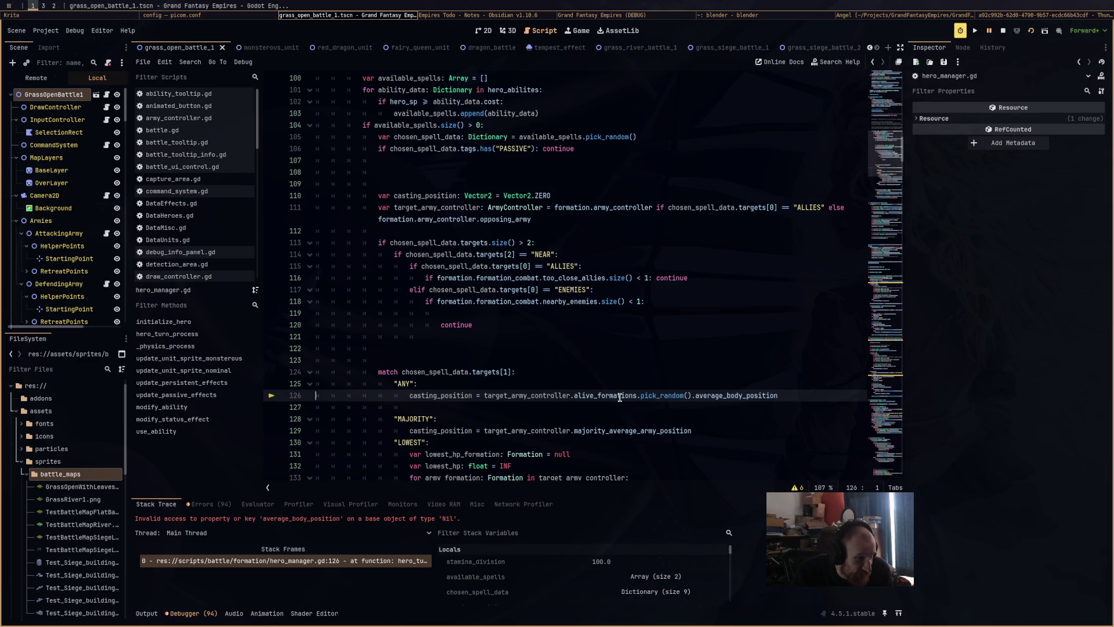
Open target_army_controller from the debugger Locals and expand its empty Alive Formations array
mouse_move(620, 398)
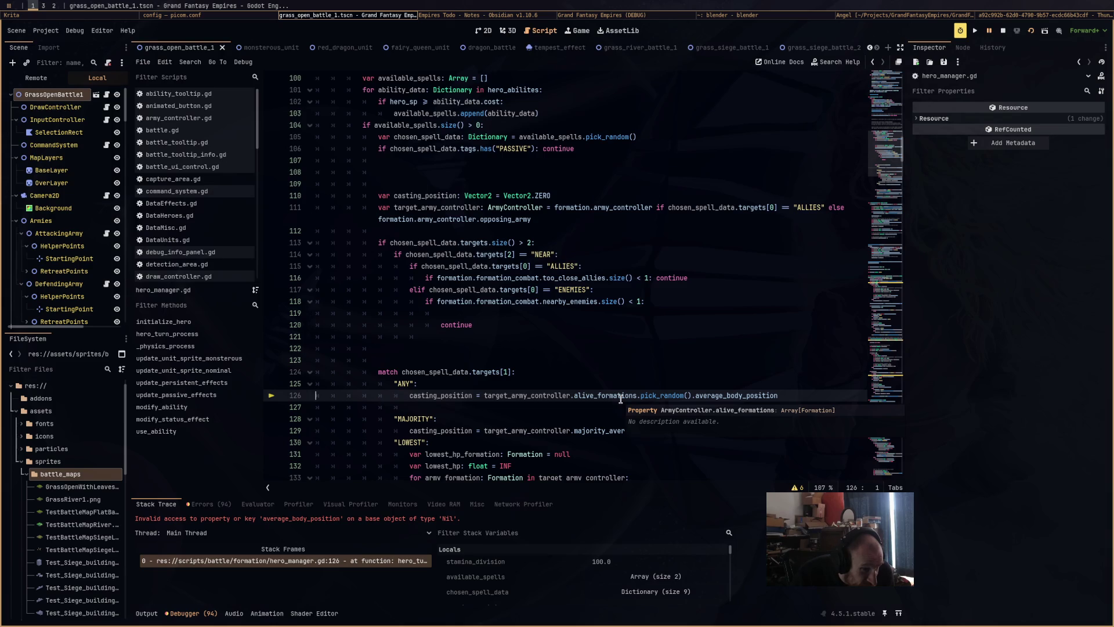
mouse_move(668, 399)
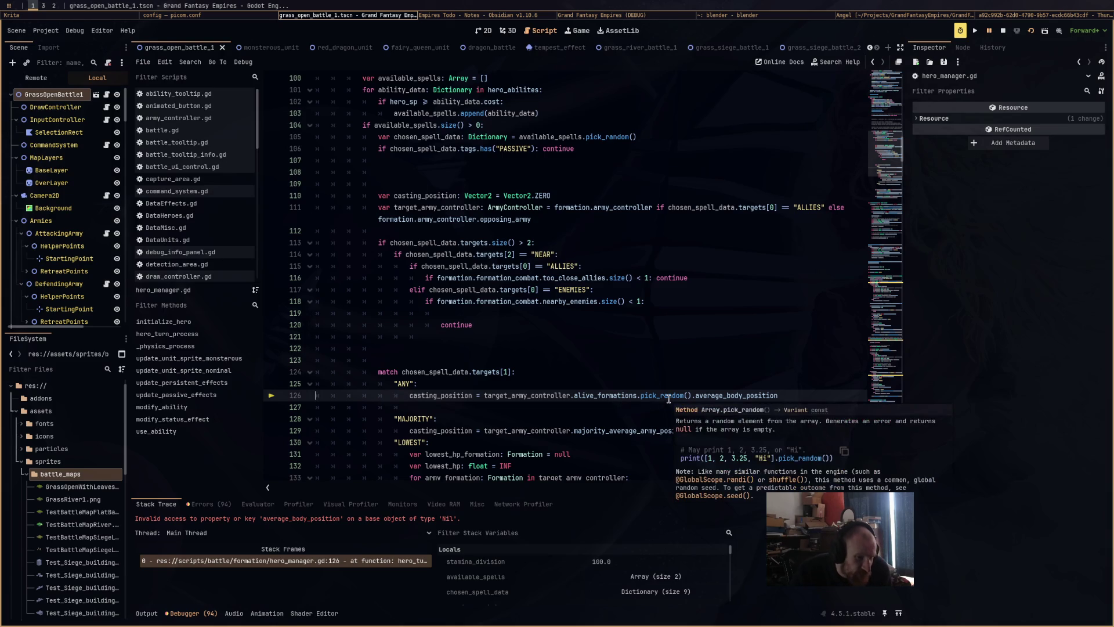
scroll(689, 596, "down", 5)
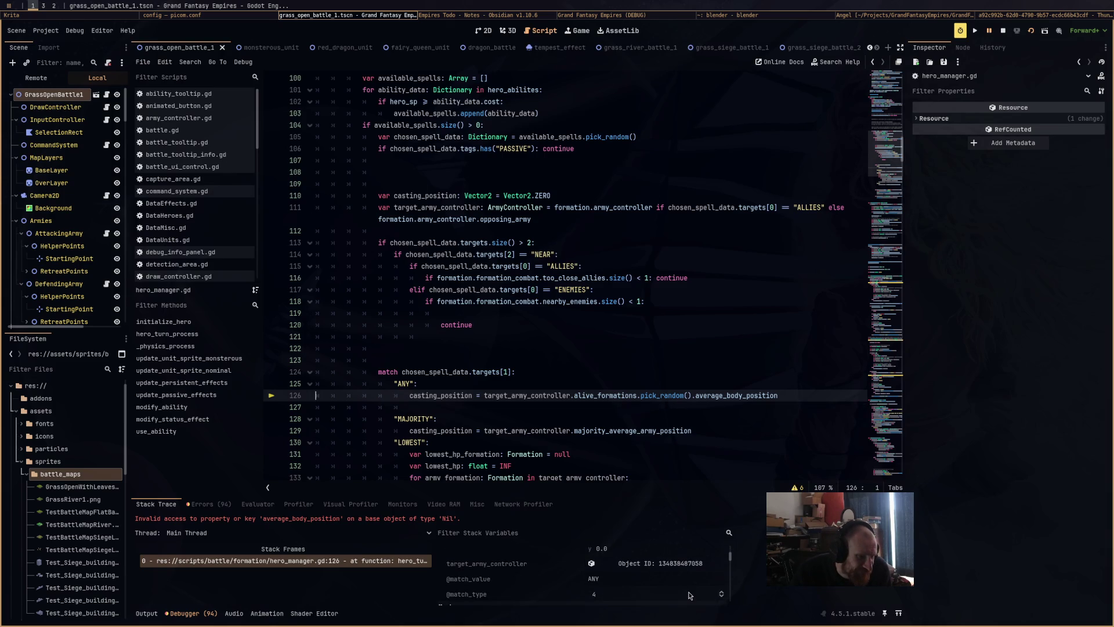
scroll(689, 596, "up", 4)
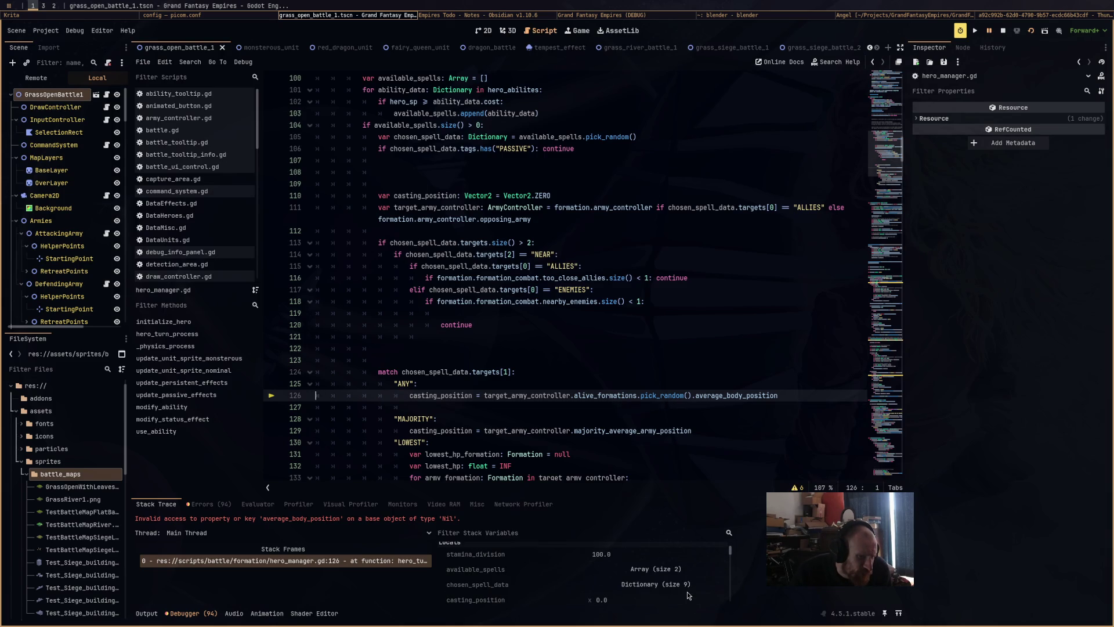
scroll(689, 595, "down", 5)
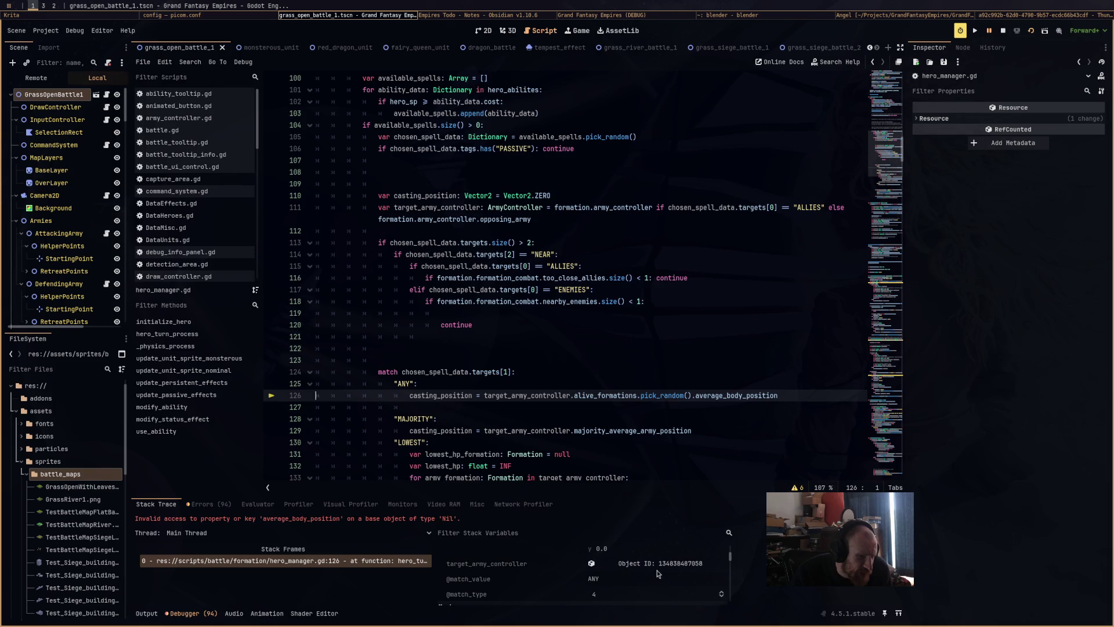
left_click(661, 566)
left_click(662, 566)
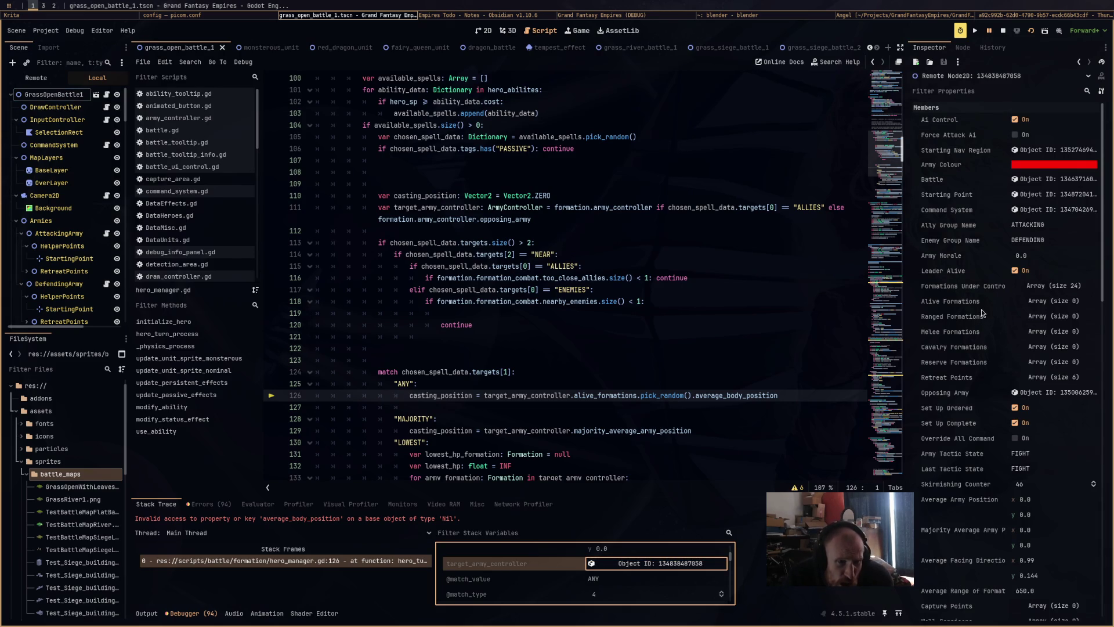
left_click(1050, 301)
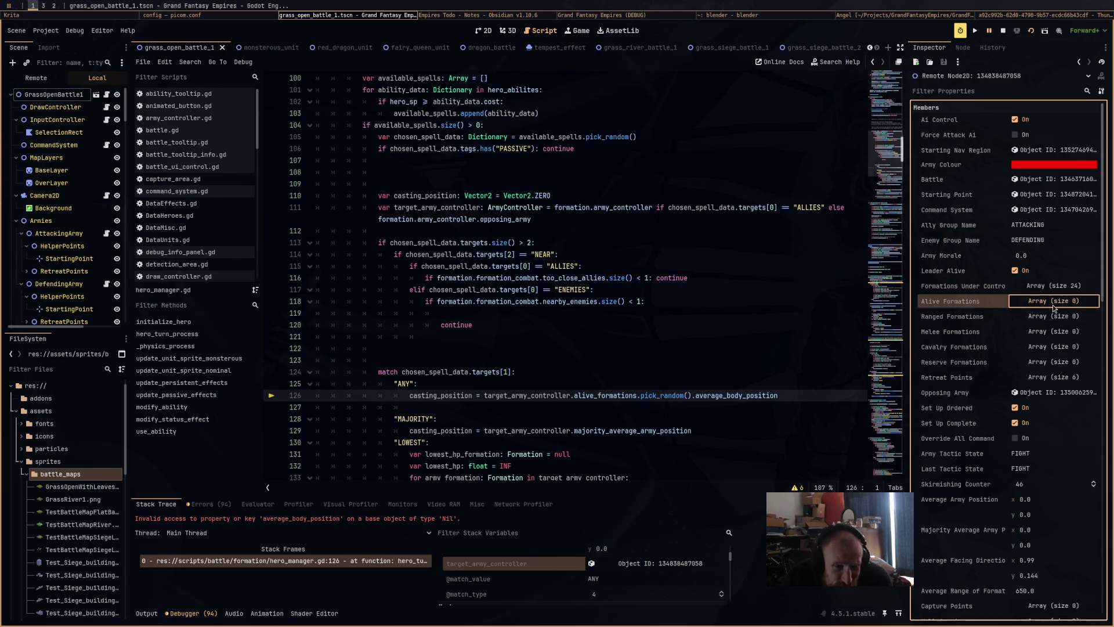
Check target_army_controller on line 126 and place the caret at the end of line 111
left_click(578, 349)
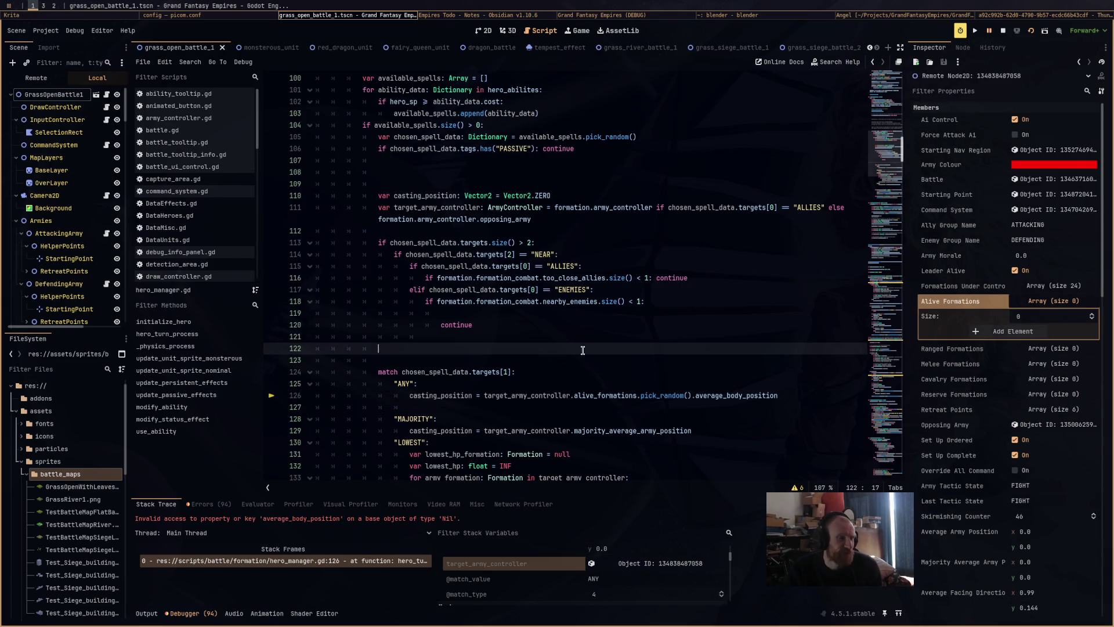
scroll(599, 350, "up", 2)
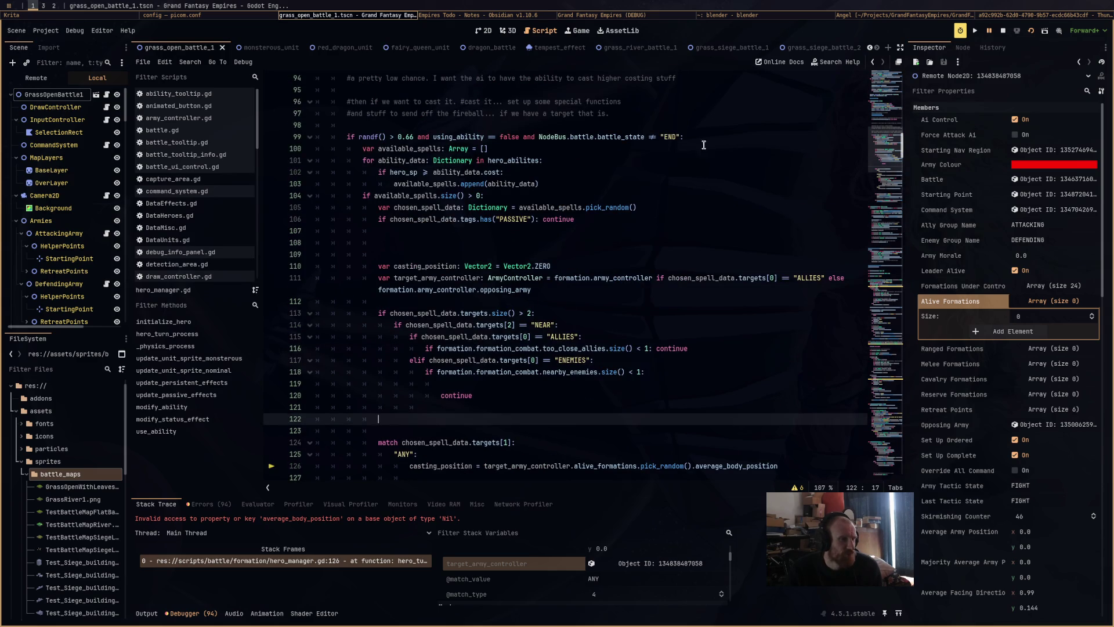
scroll(717, 137, "down", 3)
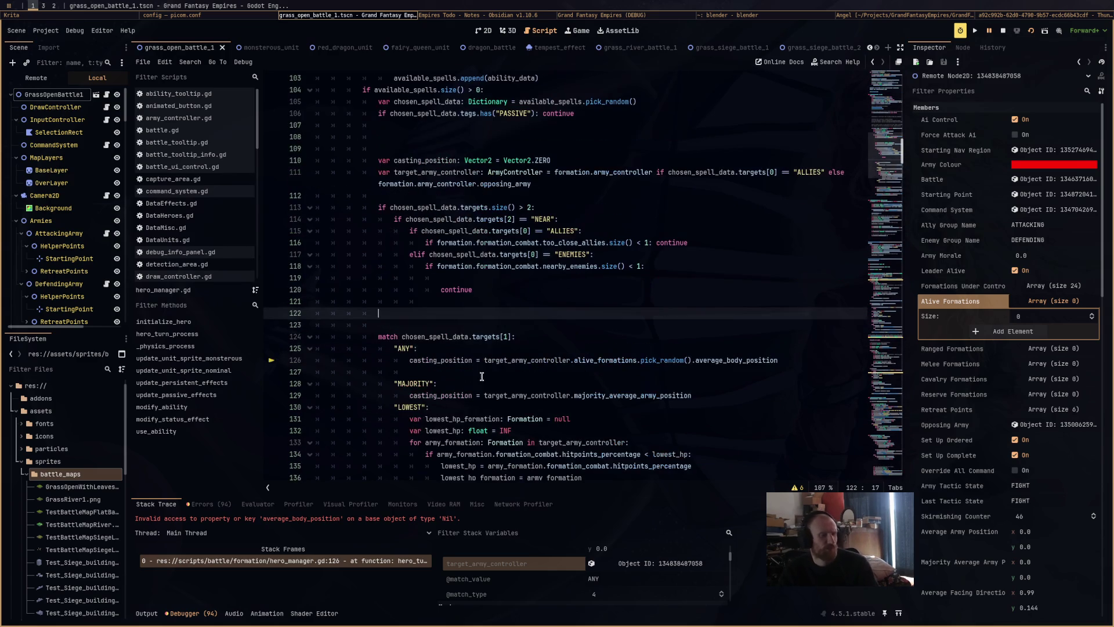
double_click(528, 360)
scroll(528, 360, "up", 3)
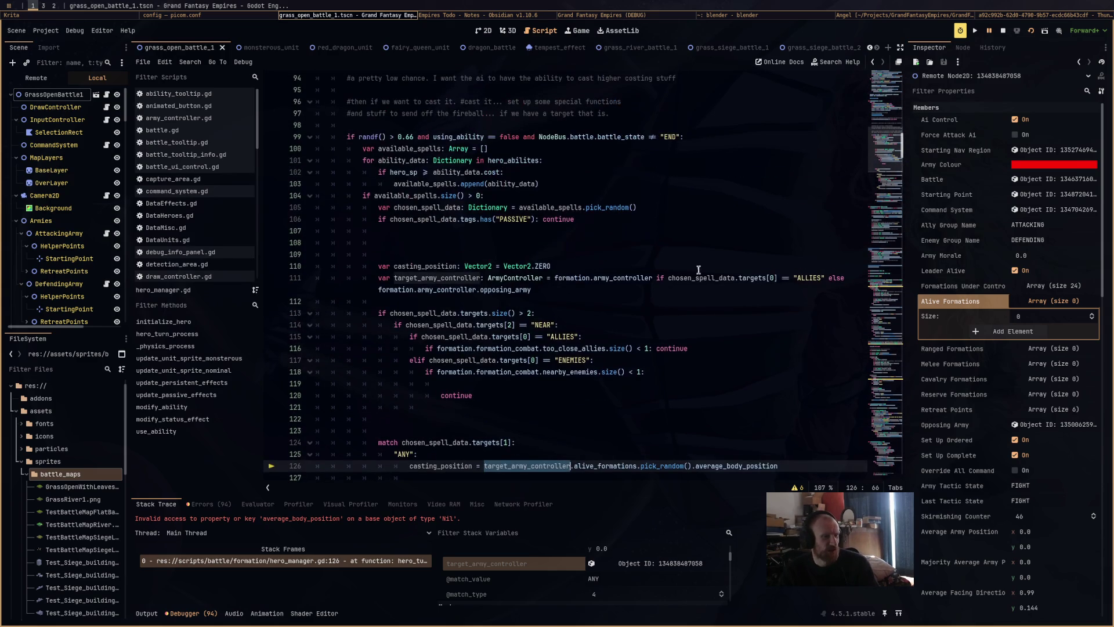
left_click(565, 290)
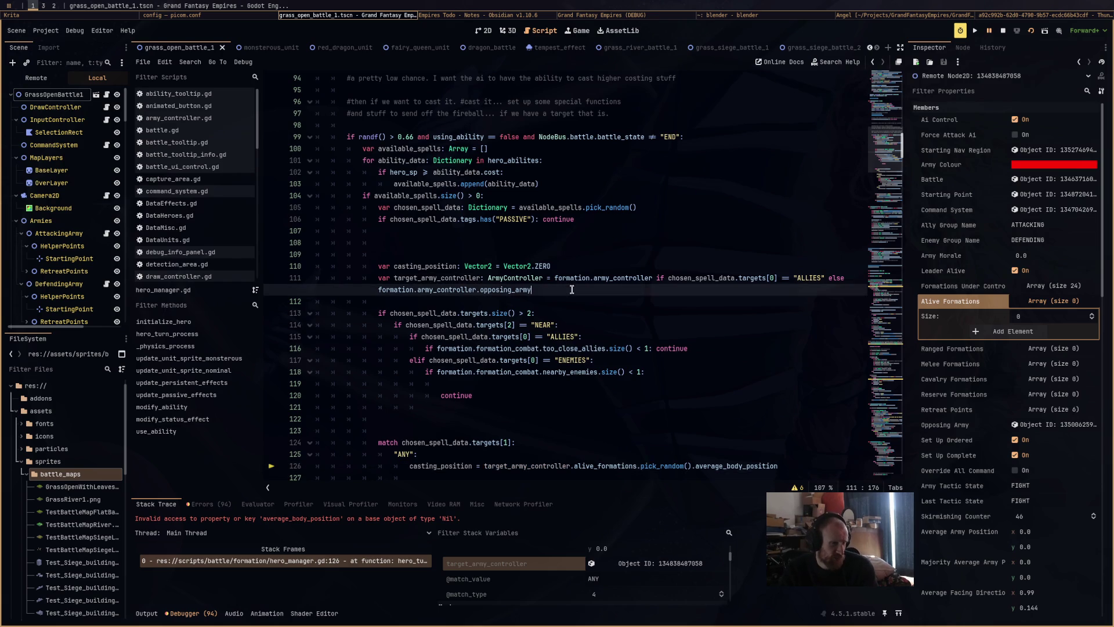
Insert line 112 'if target_army_controller.alive_formations.size() < 1: continue' and stop the running game
key("Return")
type("if target")
key("Return")
type(".ali")
key("Return")
type(".si")
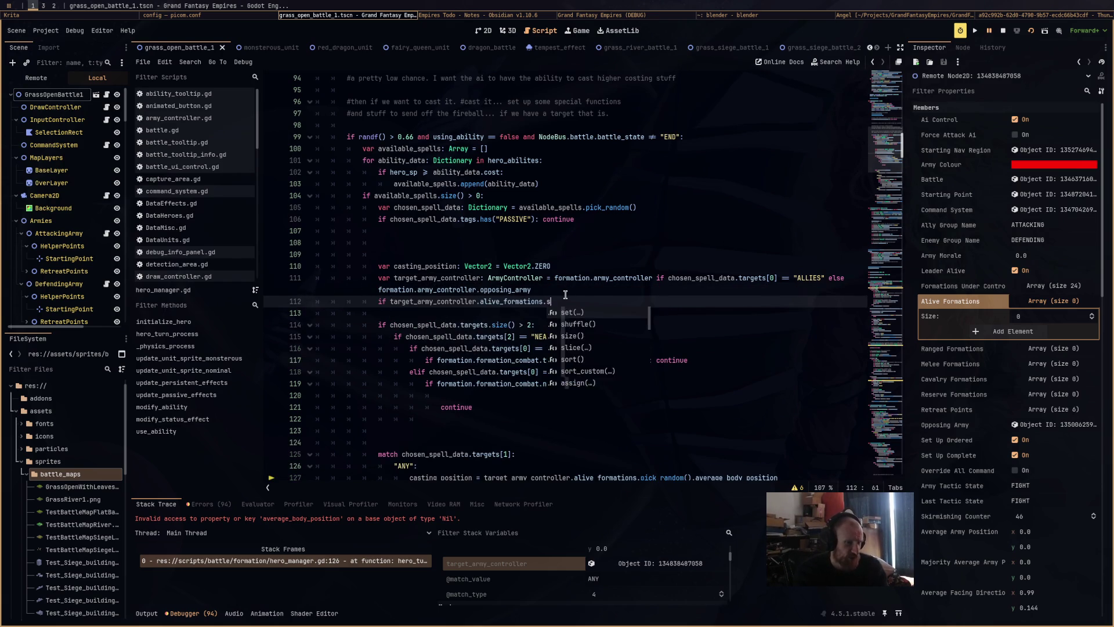
key("Return")
type("< 1")
type(": return")
key("BackSpace")
key("BackSpace")
key("BackSpace")
type("continue")
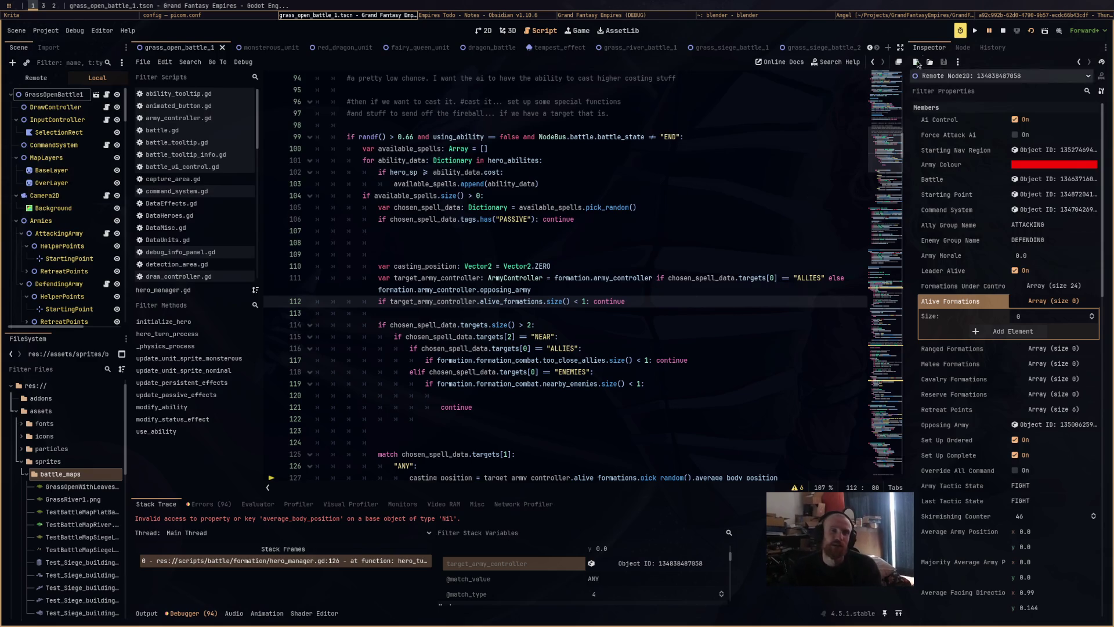
left_click(1003, 30)
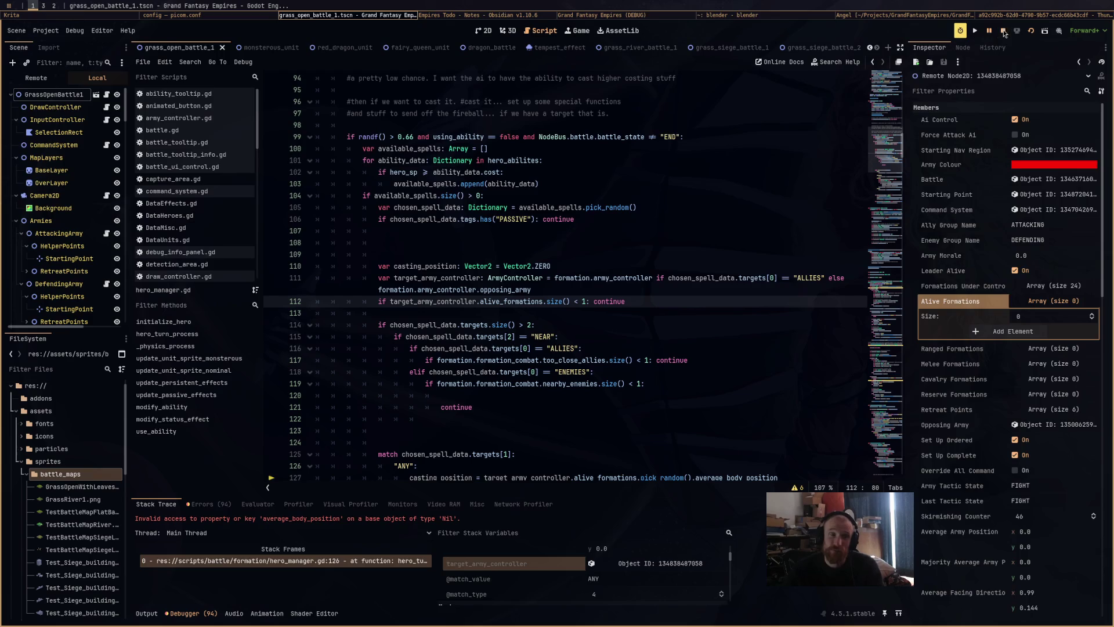
Return to Krita and bring the right-hand house into view
left_click(134, 18)
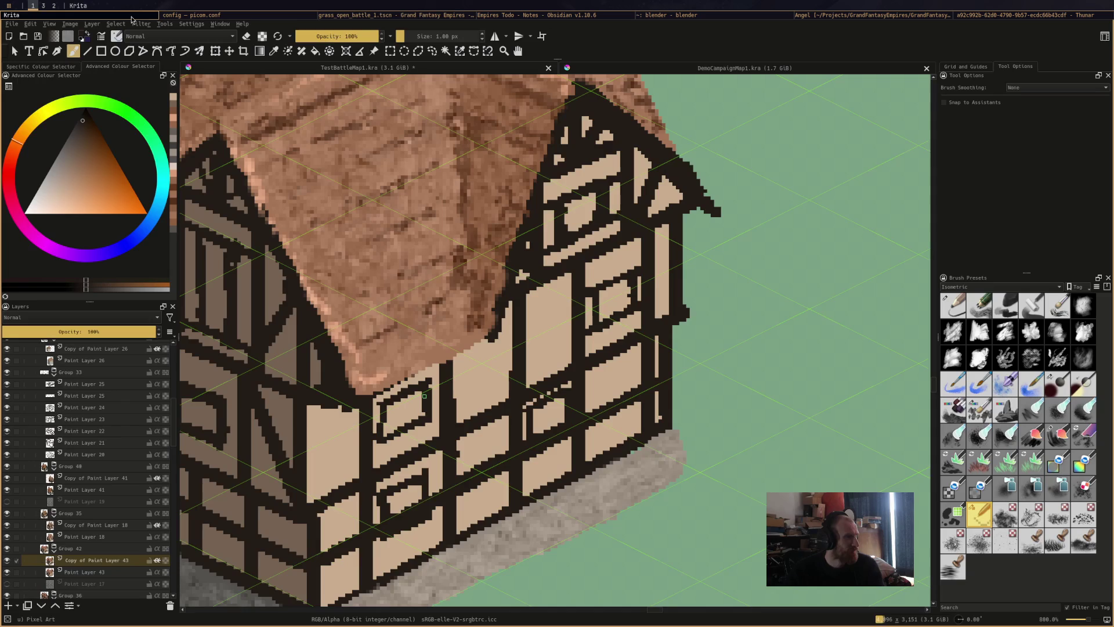
scroll(542, 334, "down", 6)
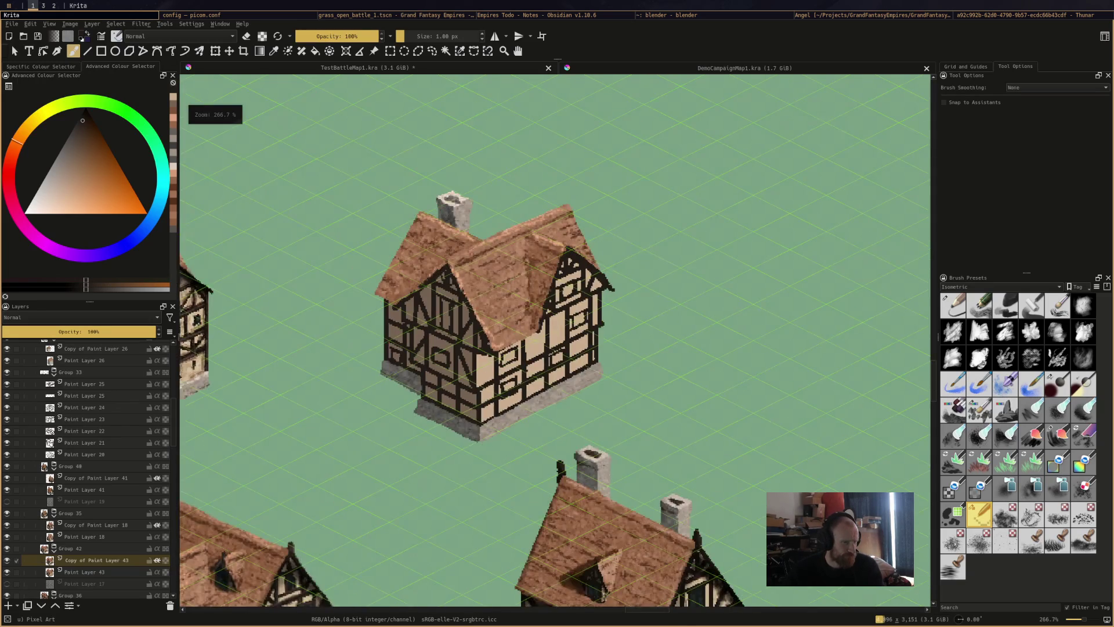
scroll(543, 334, "up", 3)
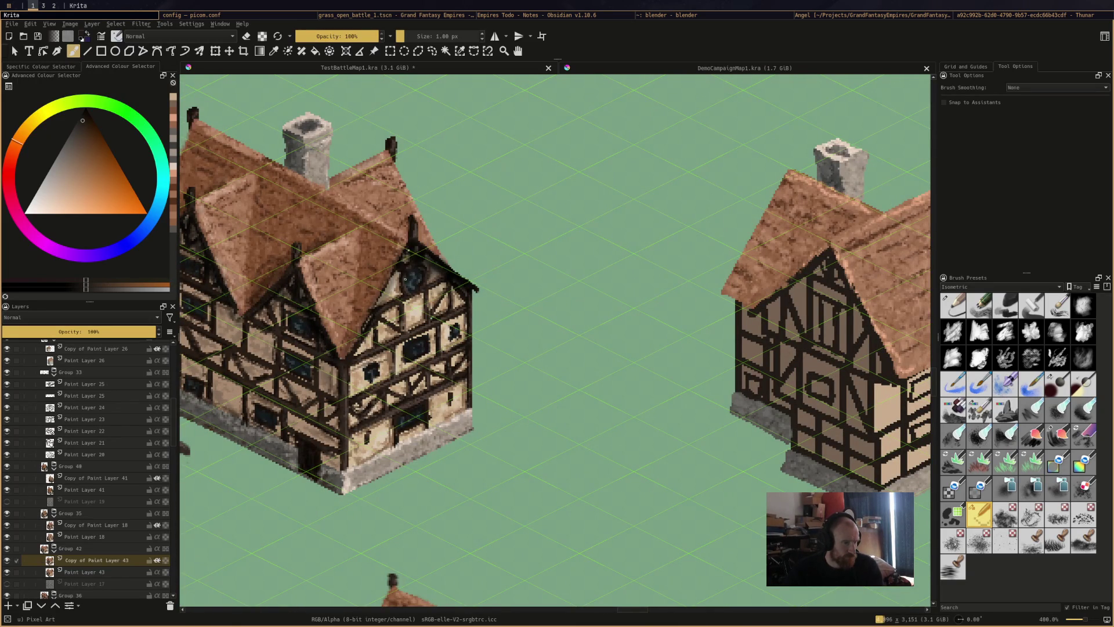
left_click_drag(409, 255, 228, 230)
scroll(626, 348, "up", 1)
Fill the front gable, right gable, and upper and lower front-wall window panes dark
key("f")
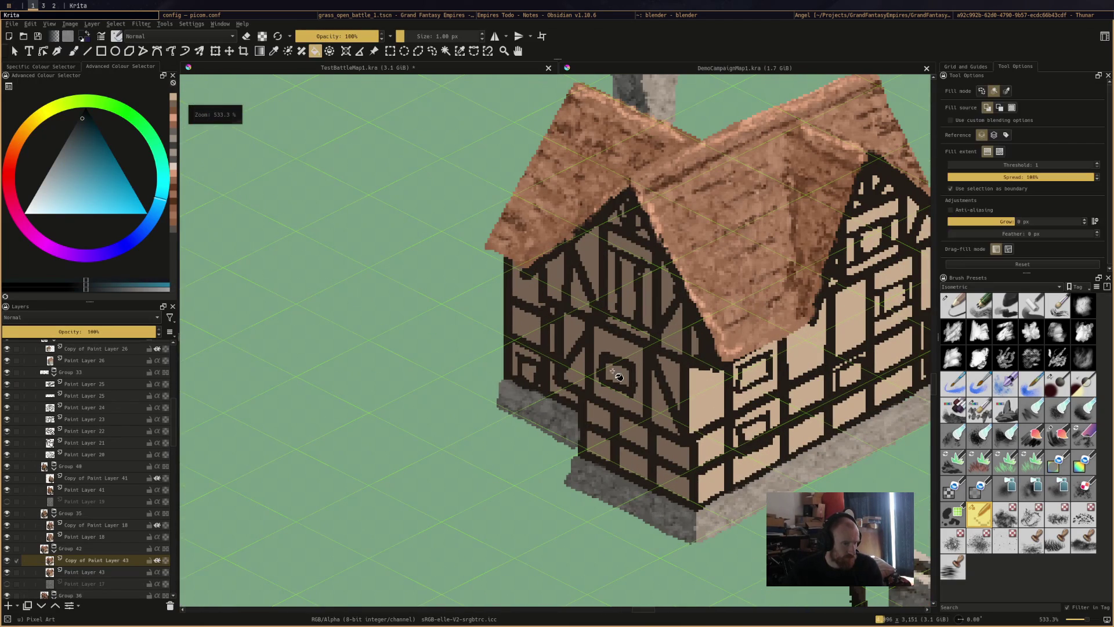
left_click(622, 372)
left_click(628, 299)
left_click_drag(627, 299, 451, 282)
left_click(695, 232)
left_click(721, 283)
left_click(589, 360)
left_click(586, 420)
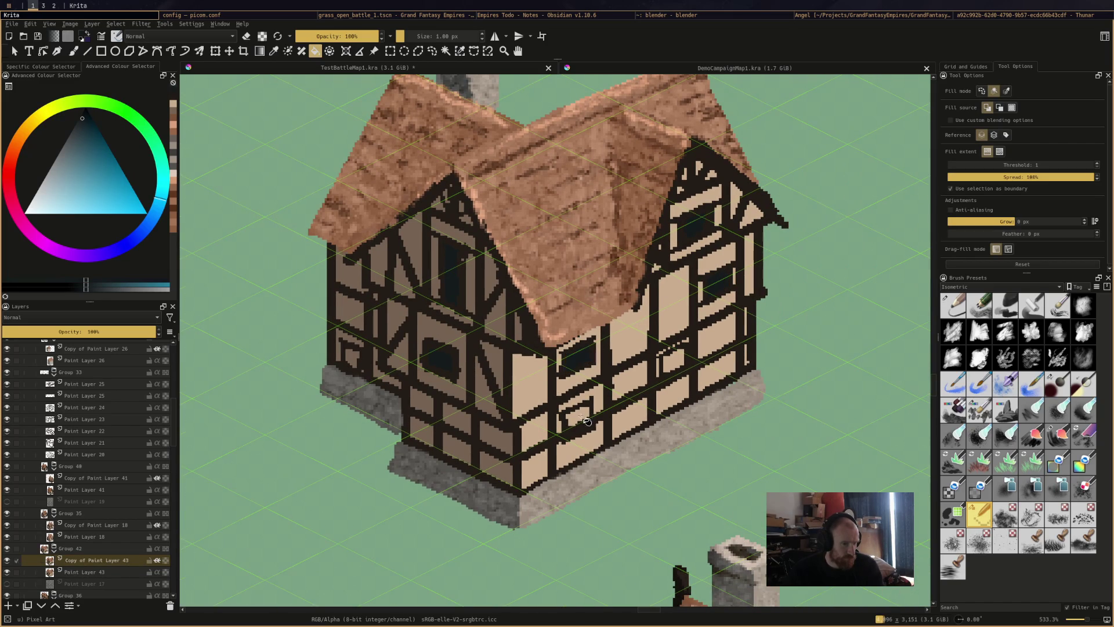
scroll(683, 369, "down", 3)
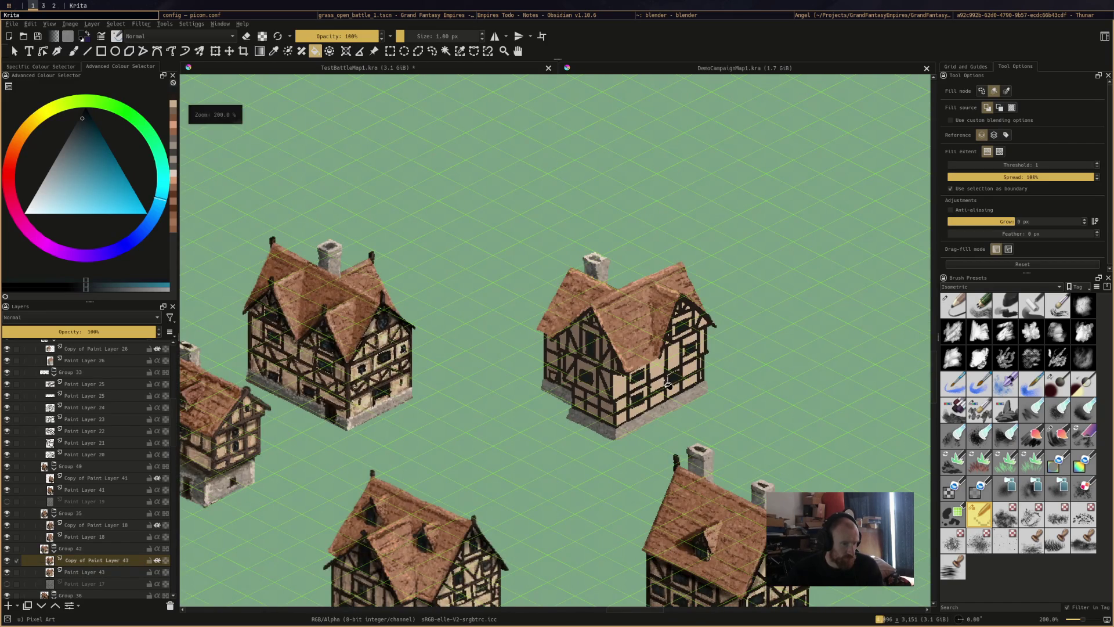
scroll(682, 287, "up", 4)
key("b")
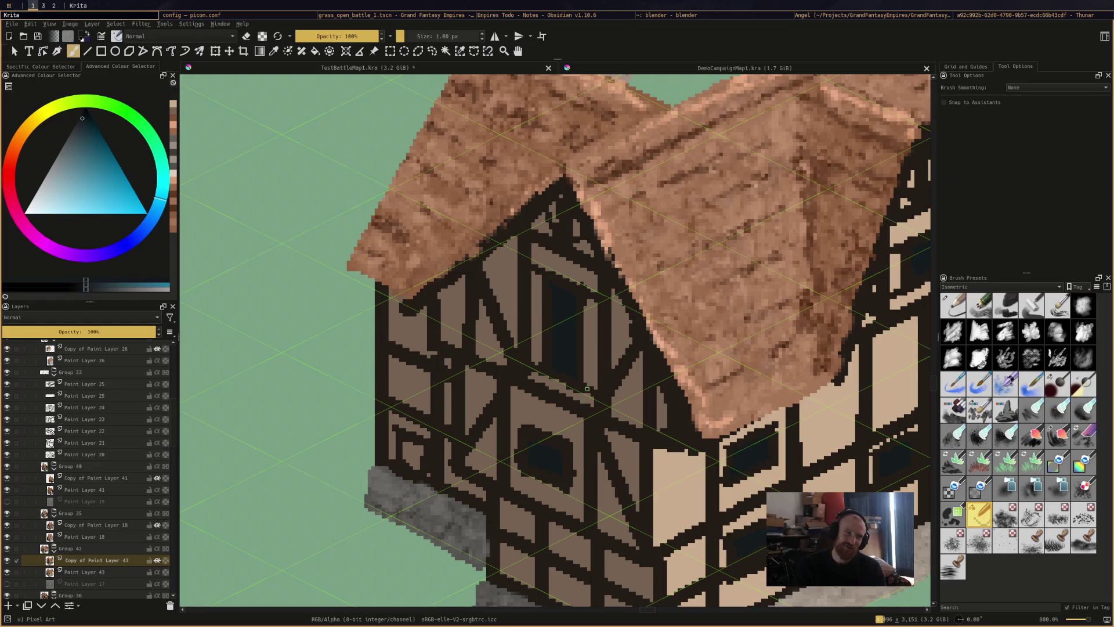
left_click(580, 287, "ctrl")
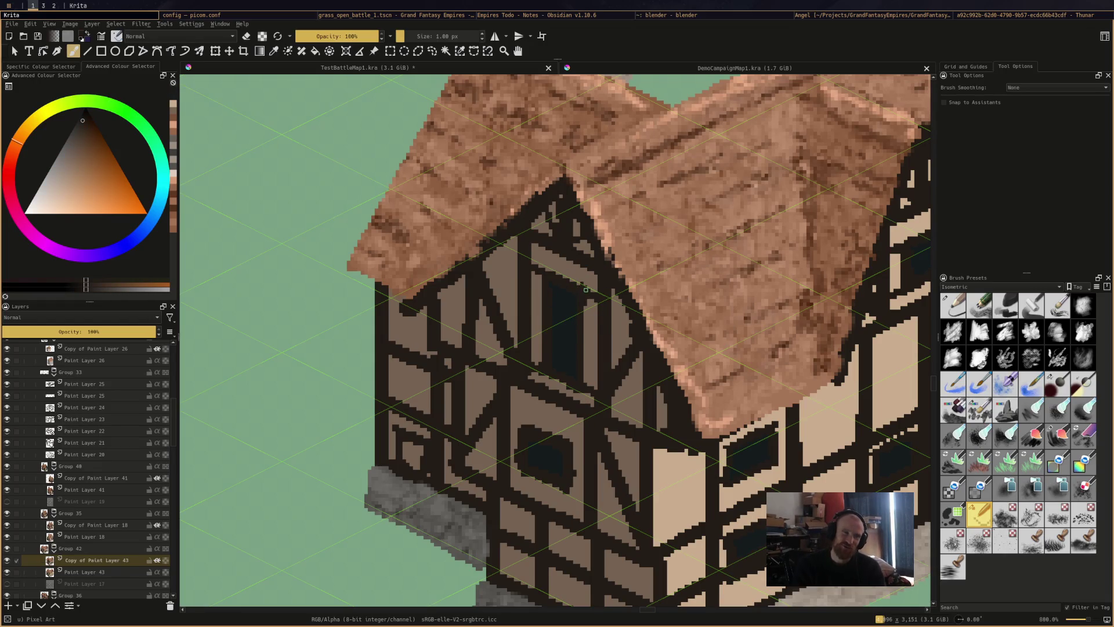
left_click(587, 290, "ctrl")
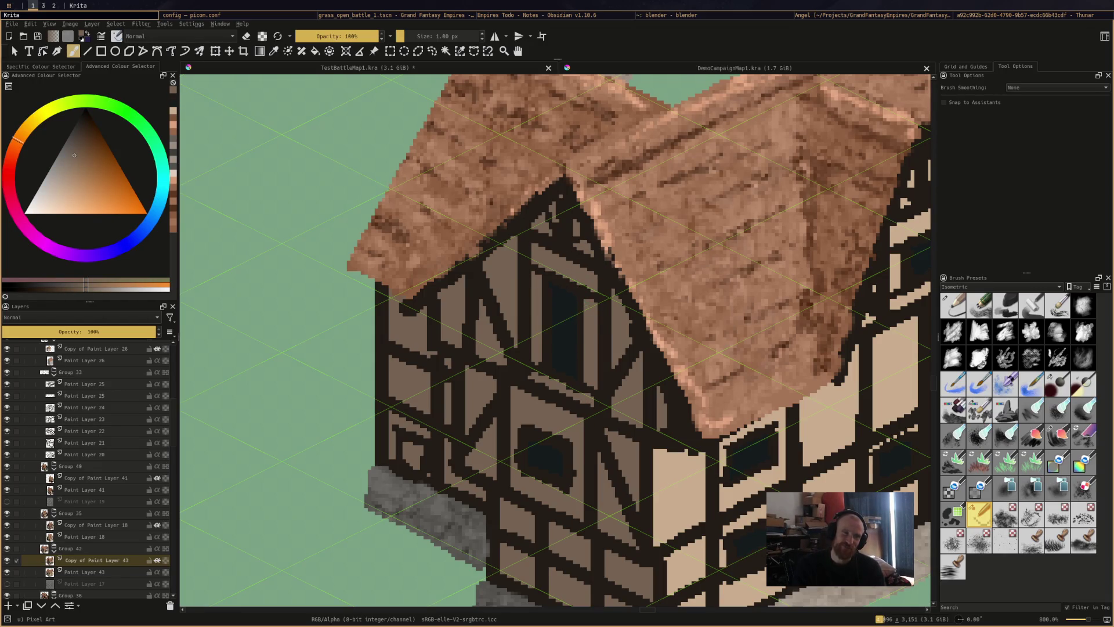
left_click(589, 299, "ctrl")
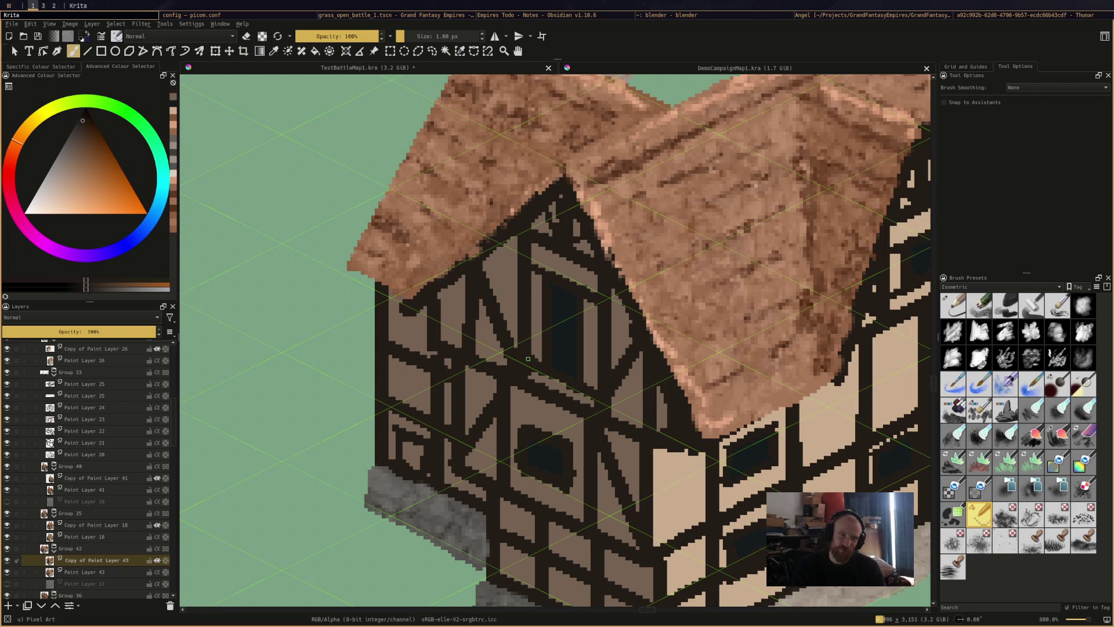
left_click(534, 333, "ctrl")
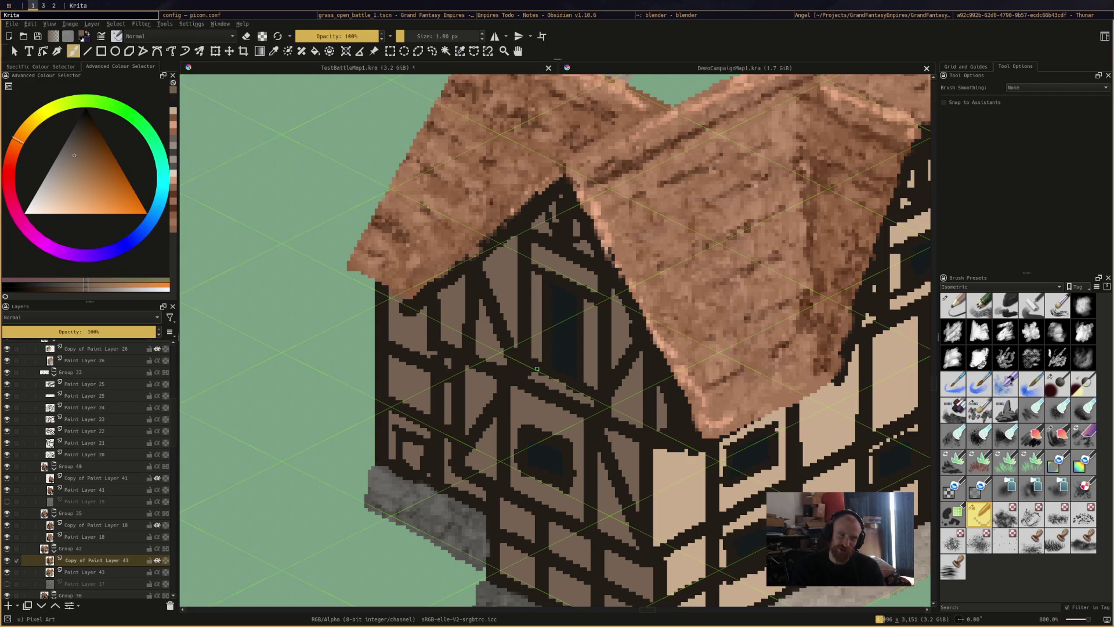
left_click(531, 371, "ctrl")
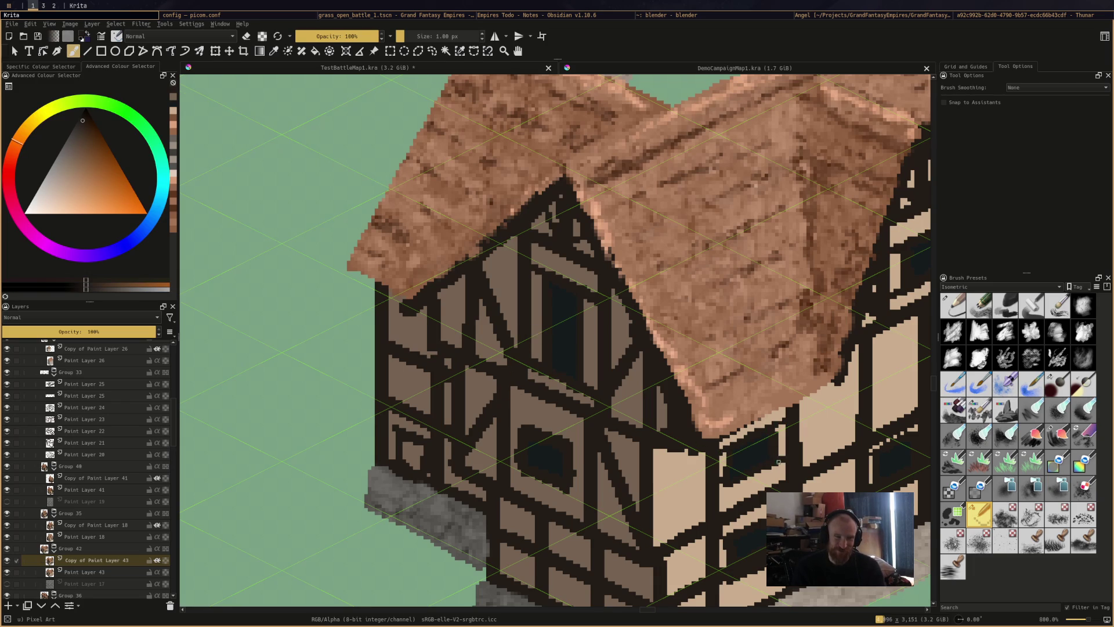
left_click(724, 463, "ctrl")
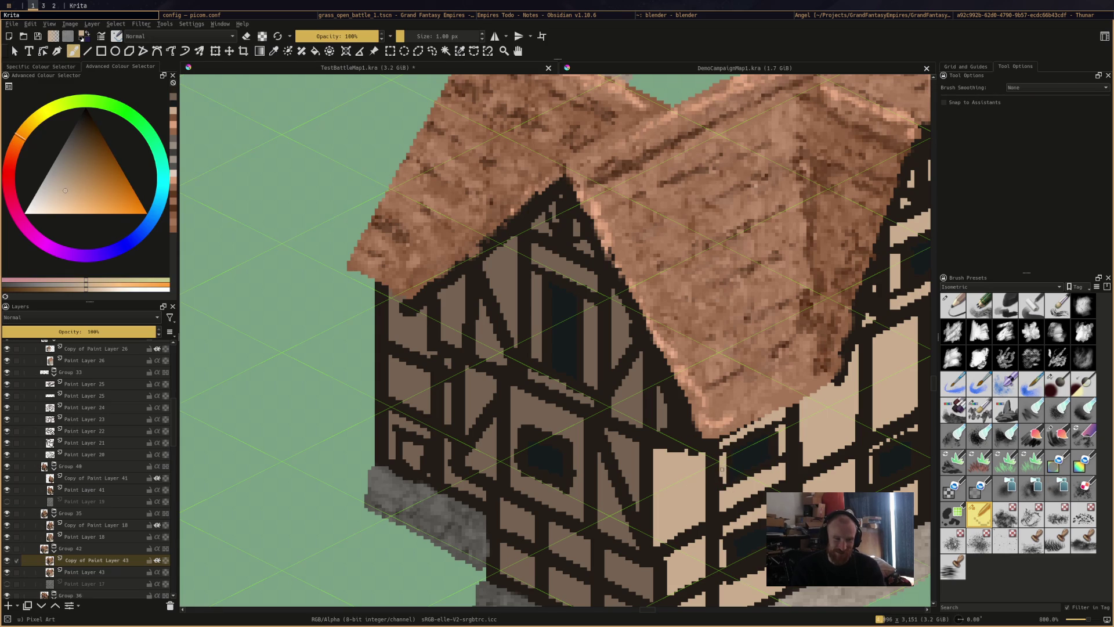
left_click_drag(726, 442, 738, 458)
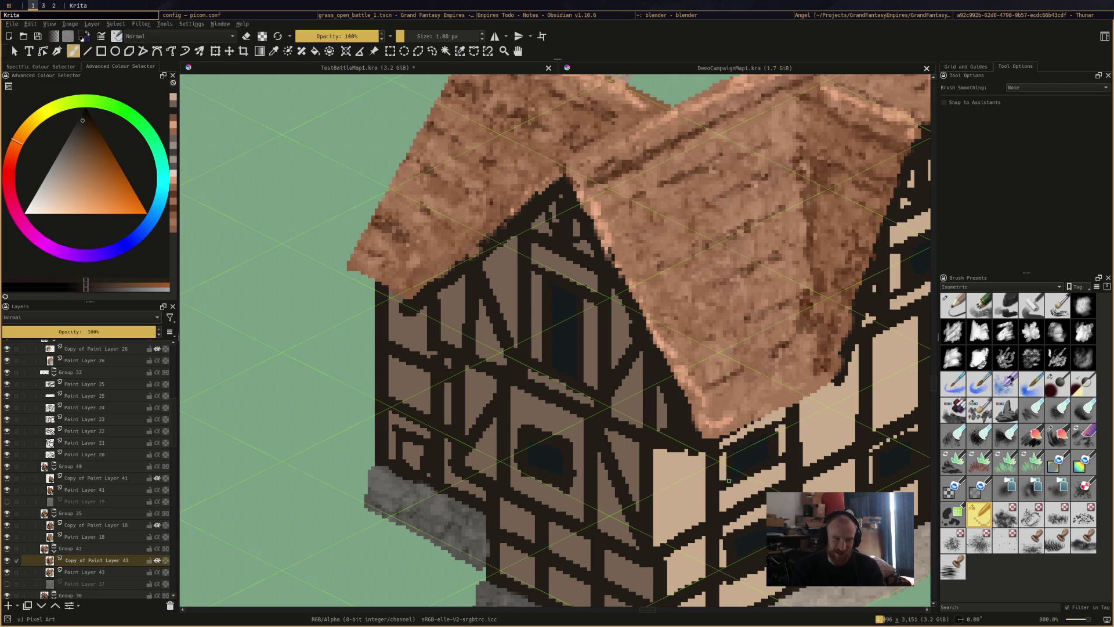
key("ctrl+z")
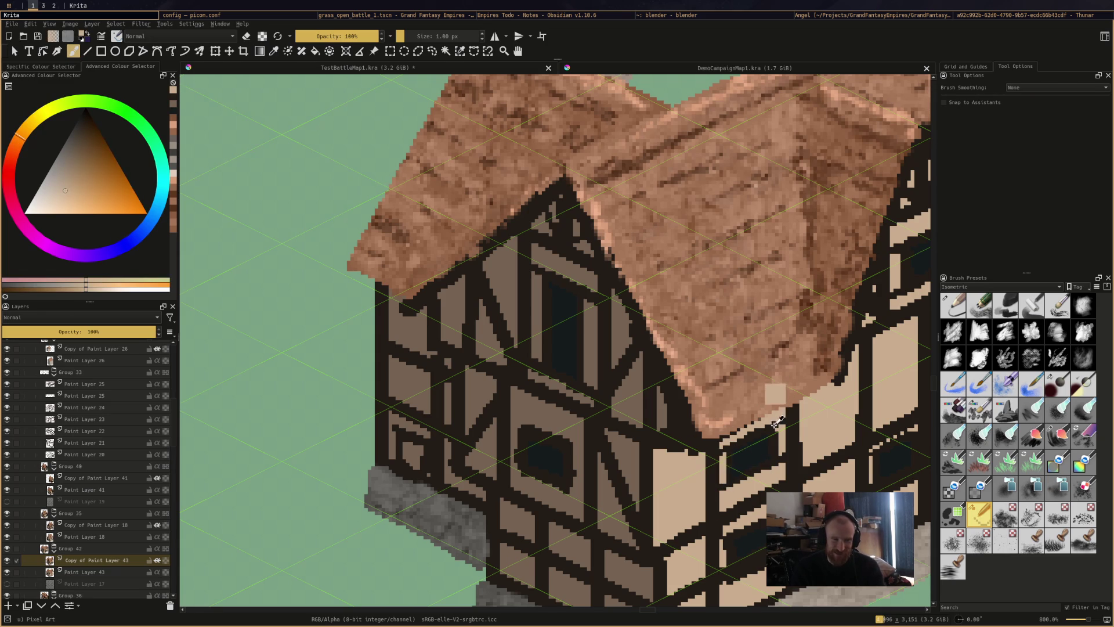
left_click(778, 431, "ctrl")
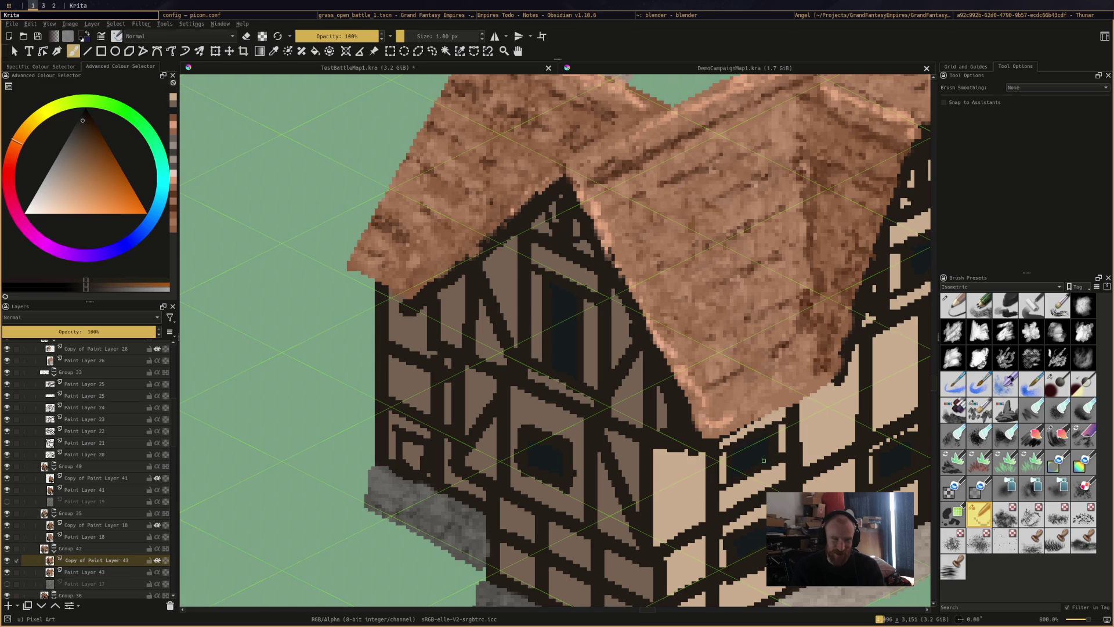
left_click(733, 468, "ctrl")
left_click(732, 470, "ctrl")
left_click(744, 456, "ctrl")
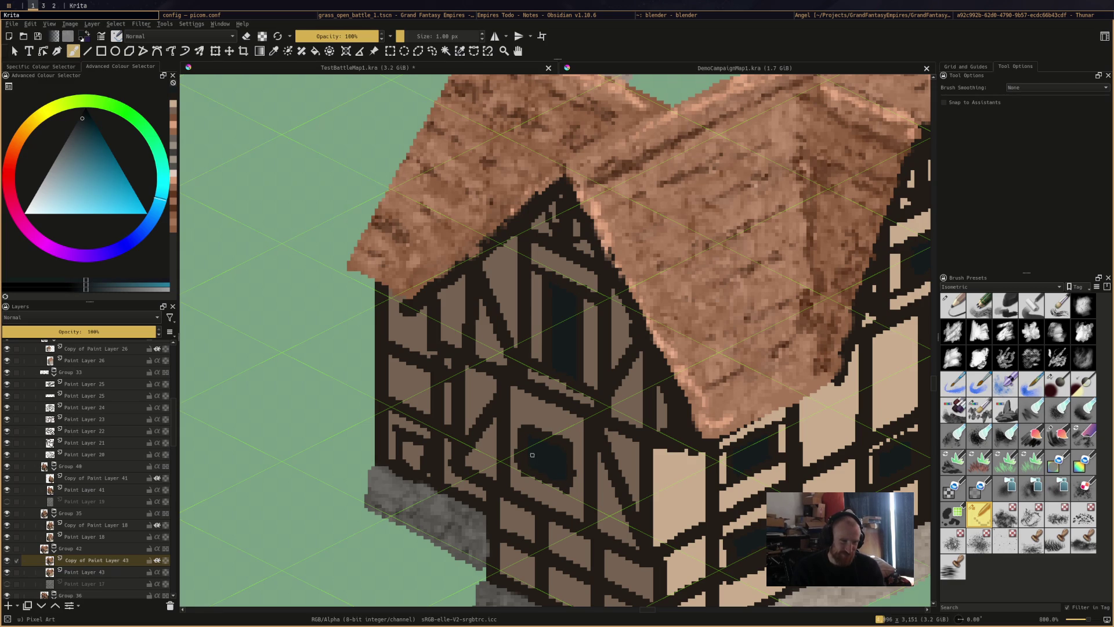
Paint dark brown pixels along the front-wall window's lower edge and save the map
left_click(519, 413, "ctrl")
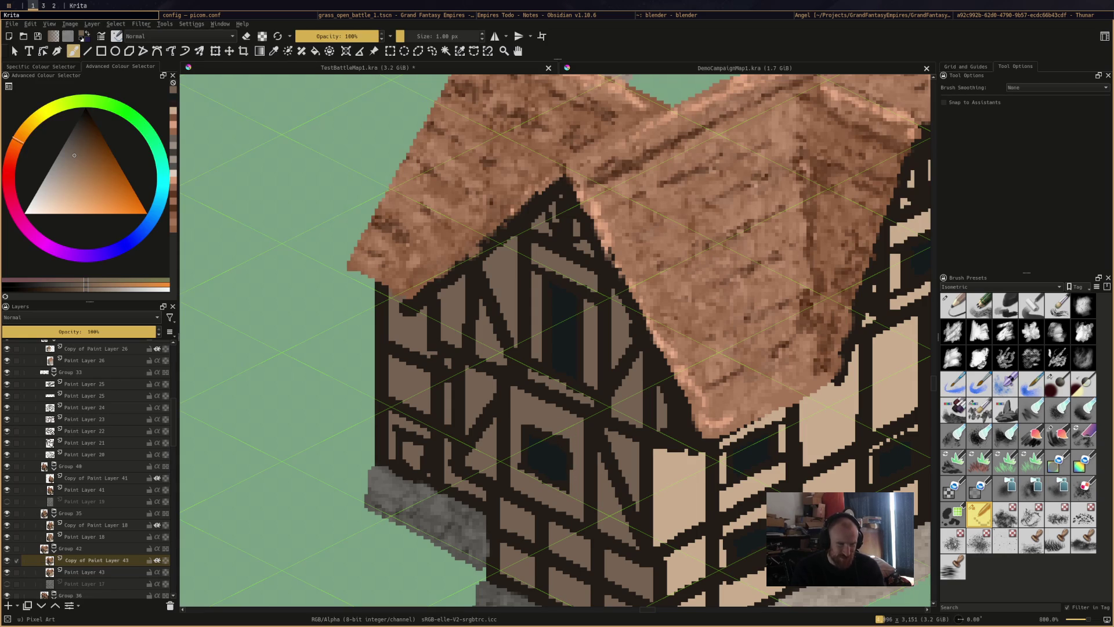
left_click(537, 432, "ctrl")
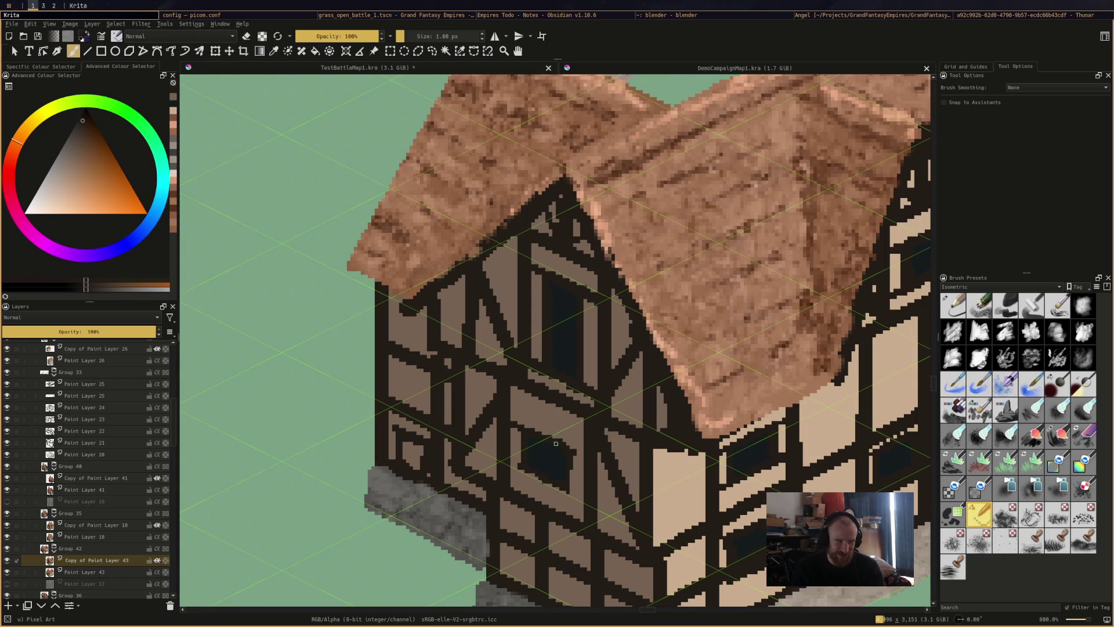
left_click_drag(567, 488, 580, 496)
left_click(576, 492, "ctrl")
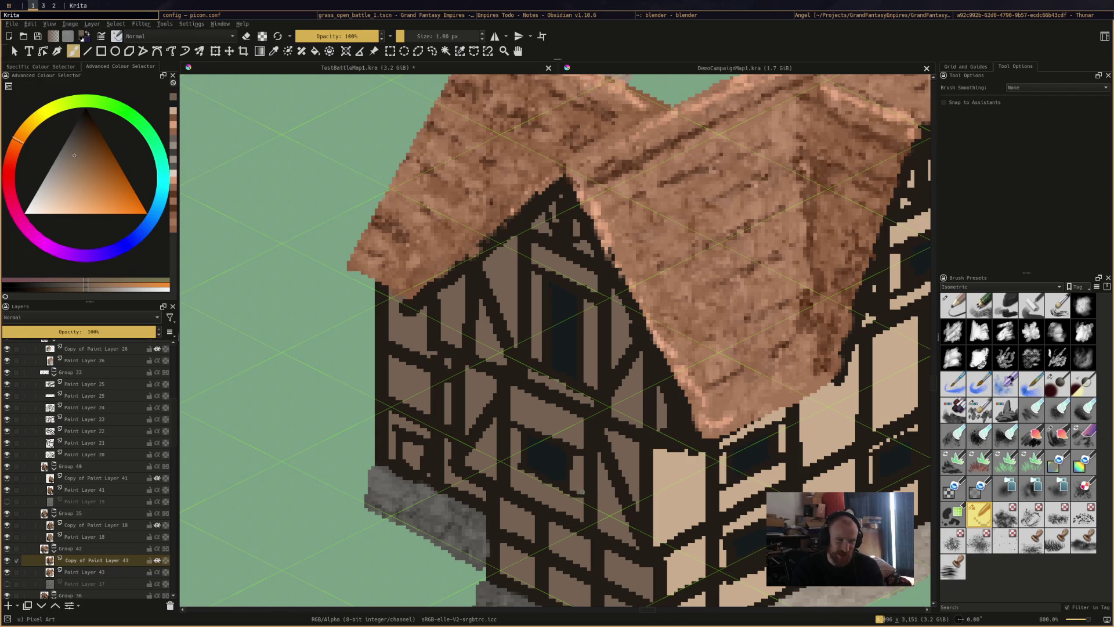
left_click(583, 457, "ctrl")
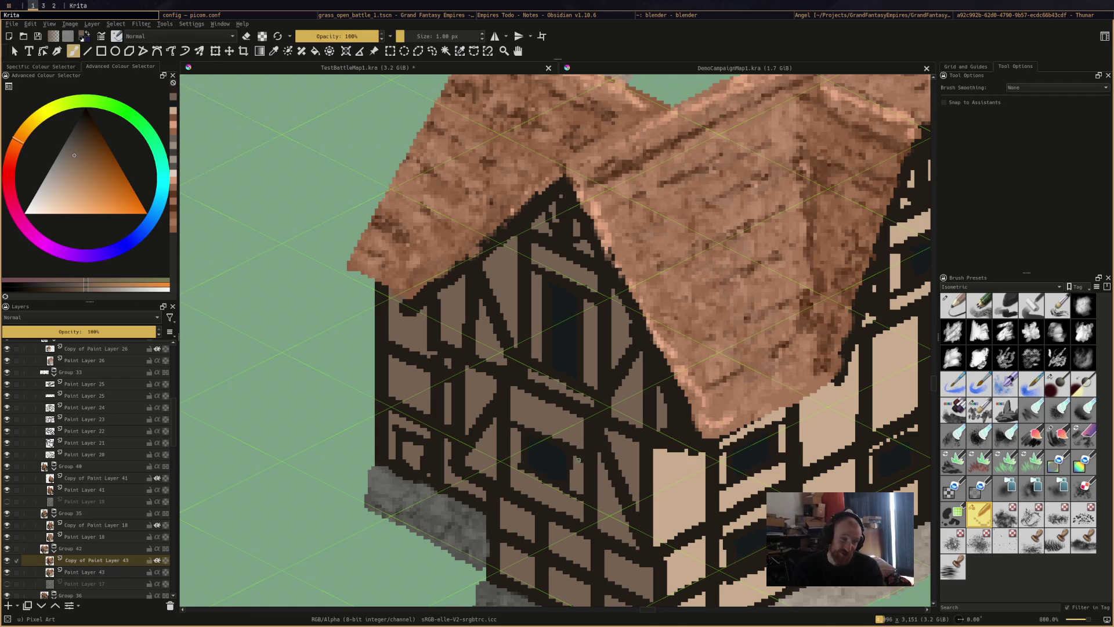
left_click(574, 462)
left_click(517, 464, "ctrl")
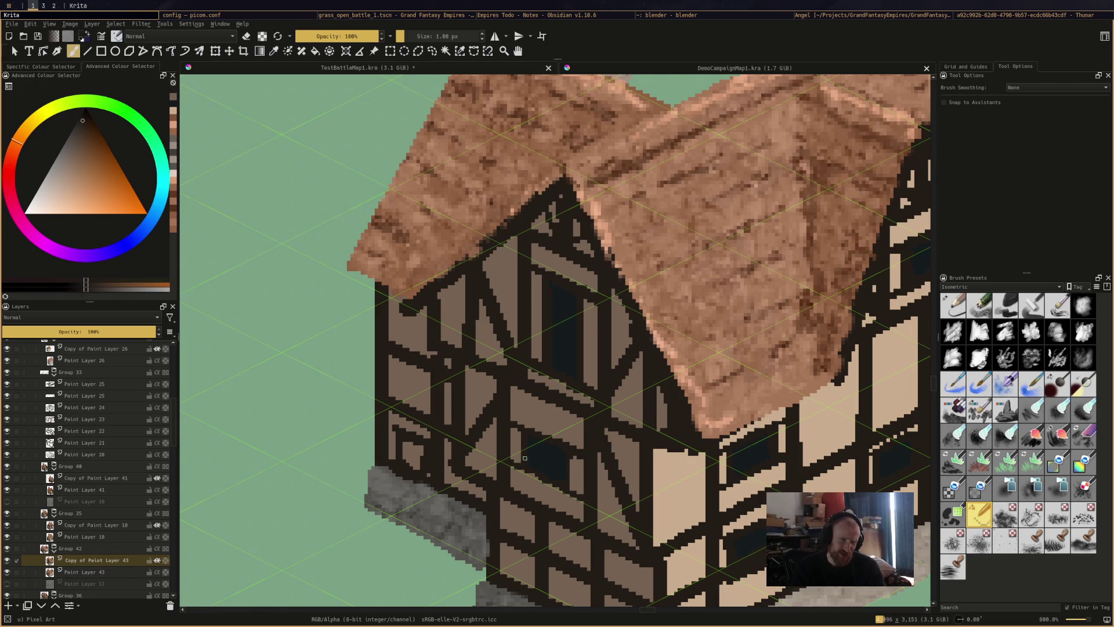
key("ctrl+s")
Add a small dark block on the wall, fill the small side-wall pane dark blue, and save
left_click(522, 416)
left_click(527, 446, "ctrl")
key("f")
left_click(421, 458)
key("b")
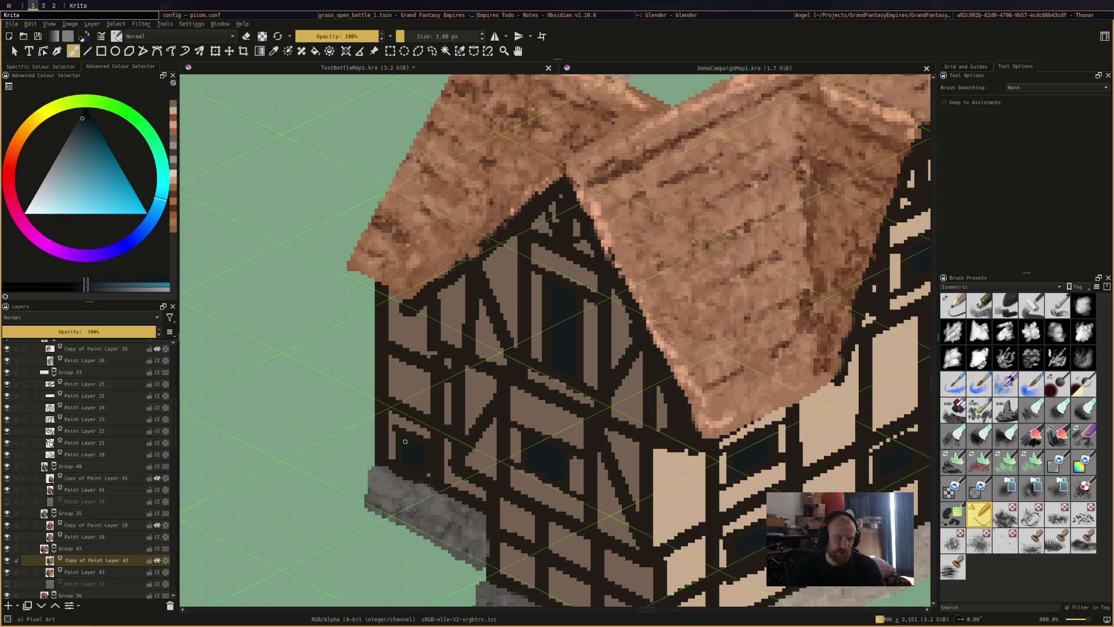
left_click(427, 467, "ctrl")
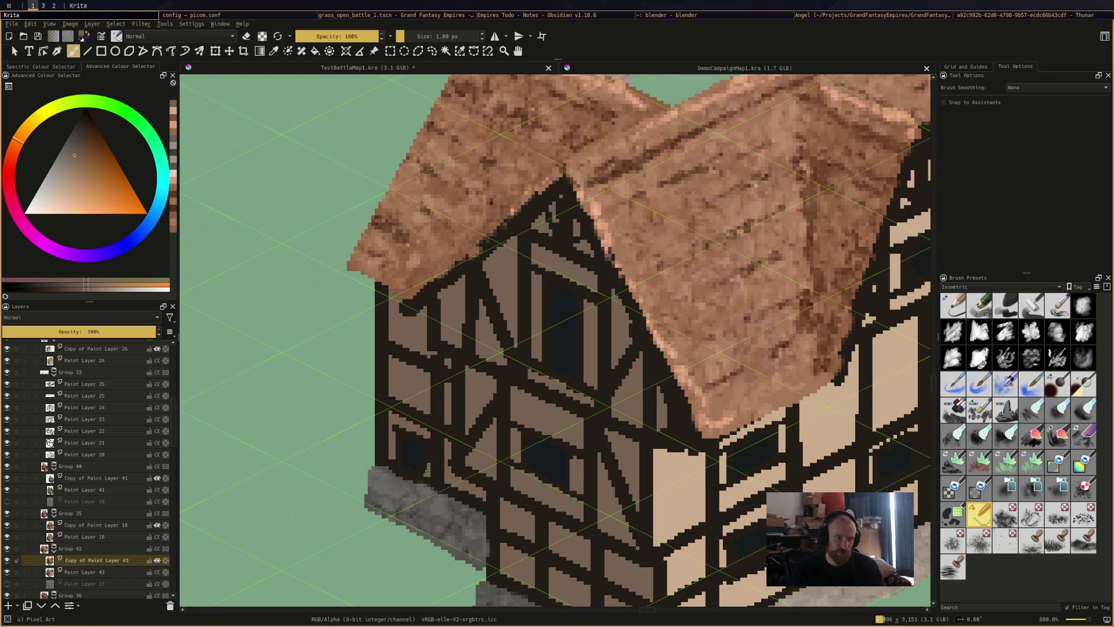
left_click(421, 440, "ctrl")
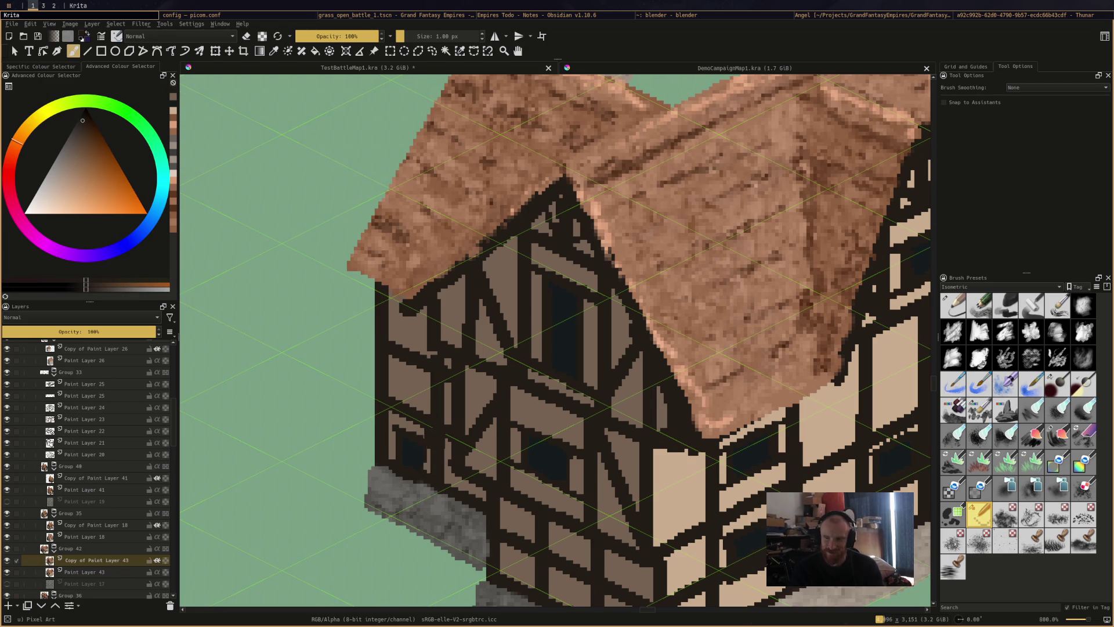
key("ctrl+s")
mouse_move(652, 419)
left_mouse_down()
mouse_move(487, 351)
mouse_move(464, 371)
left_mouse_up()
left_click_drag(750, 357, 737, 357)
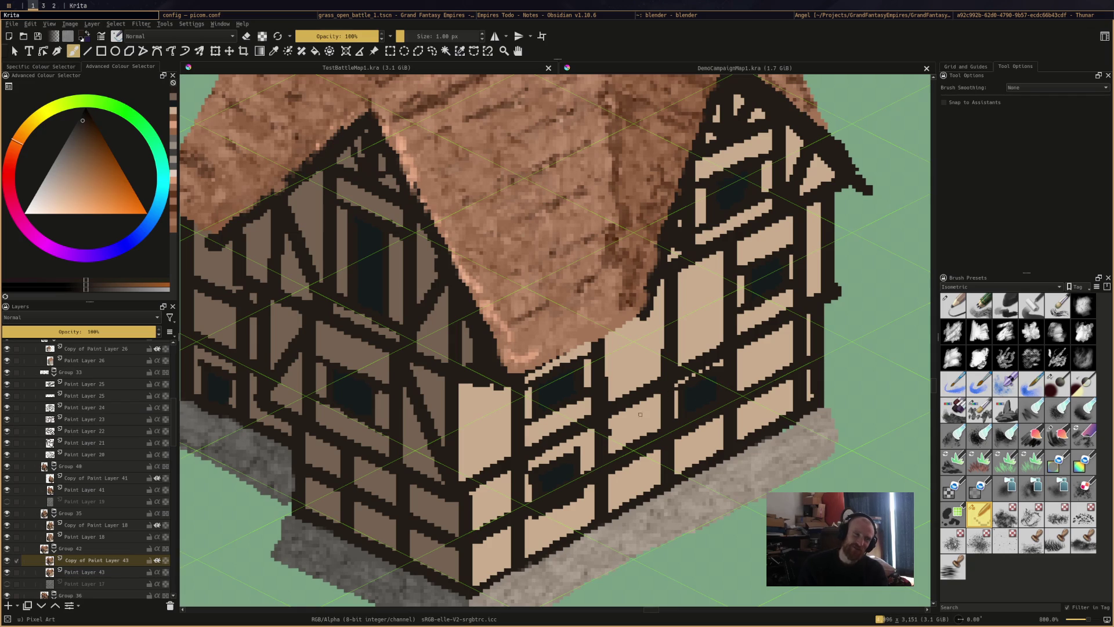
left_click(531, 480, "ctrl")
left_click_drag(531, 481, 531, 471)
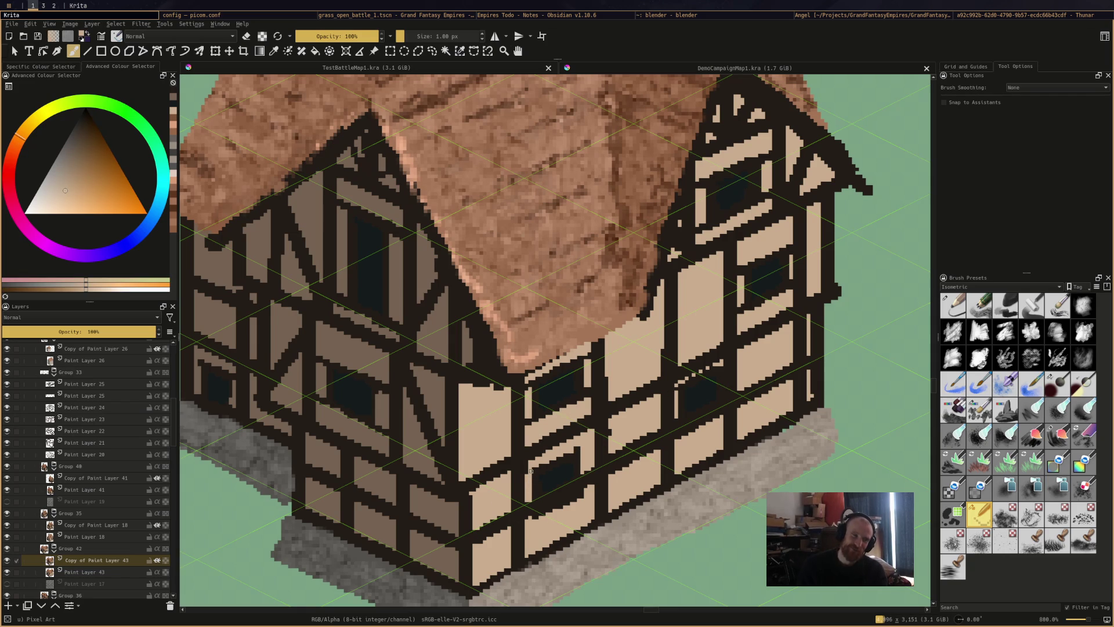
left_click(577, 452, "ctrl")
mouse_move(574, 421)
left_mouse_down()
mouse_move(579, 450)
mouse_move(601, 446)
left_mouse_up()
left_click(591, 451, "ctrl")
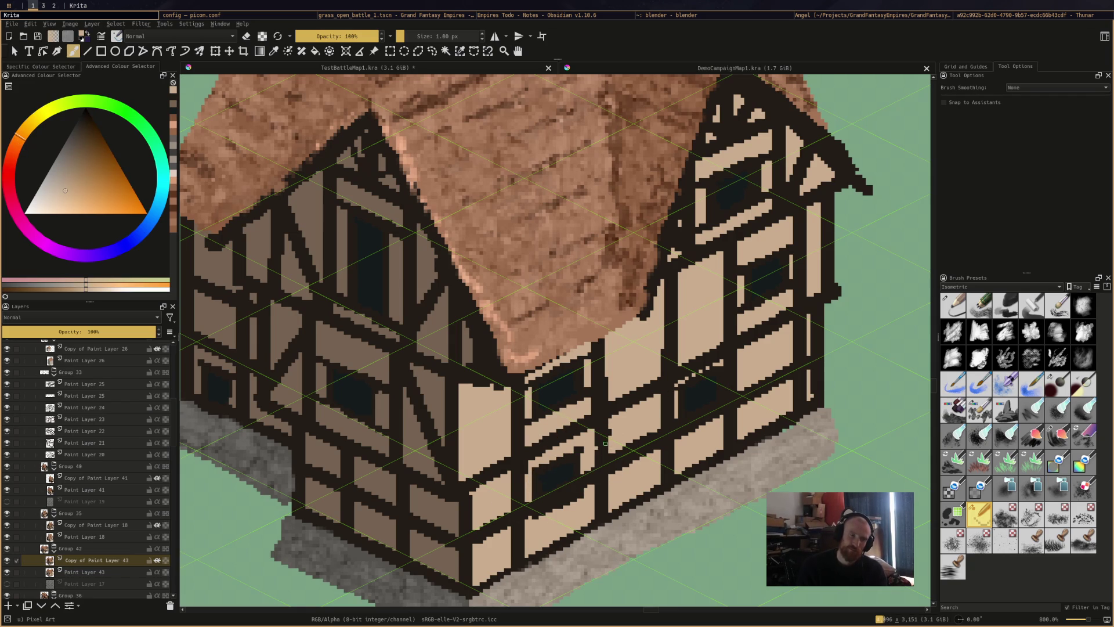
key("minus")
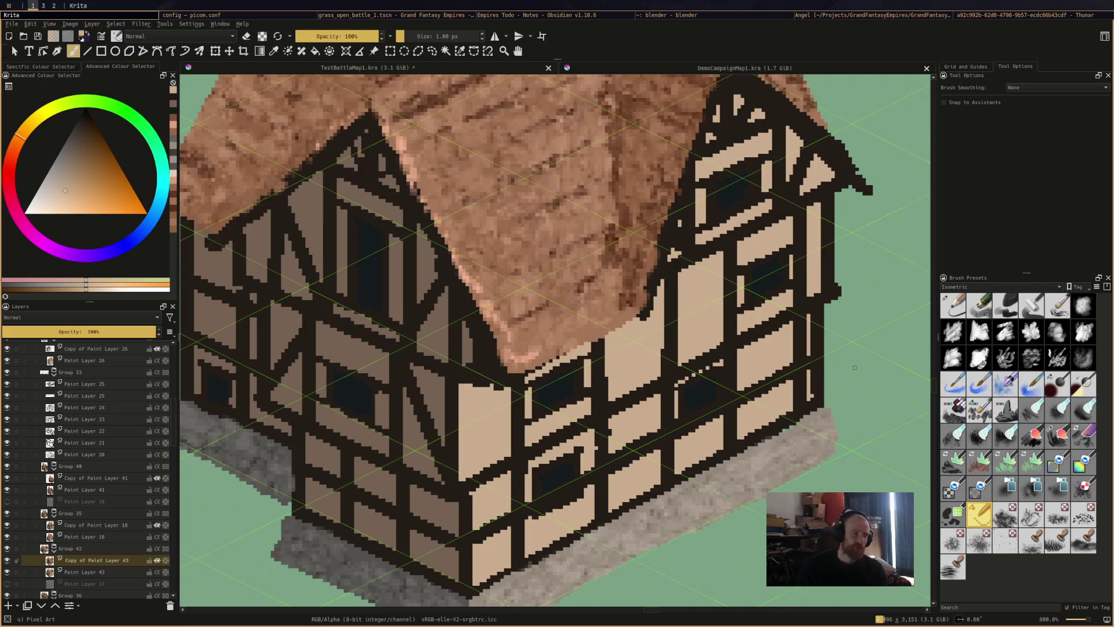
key("minus")
scroll(678, 281, "down", 3)
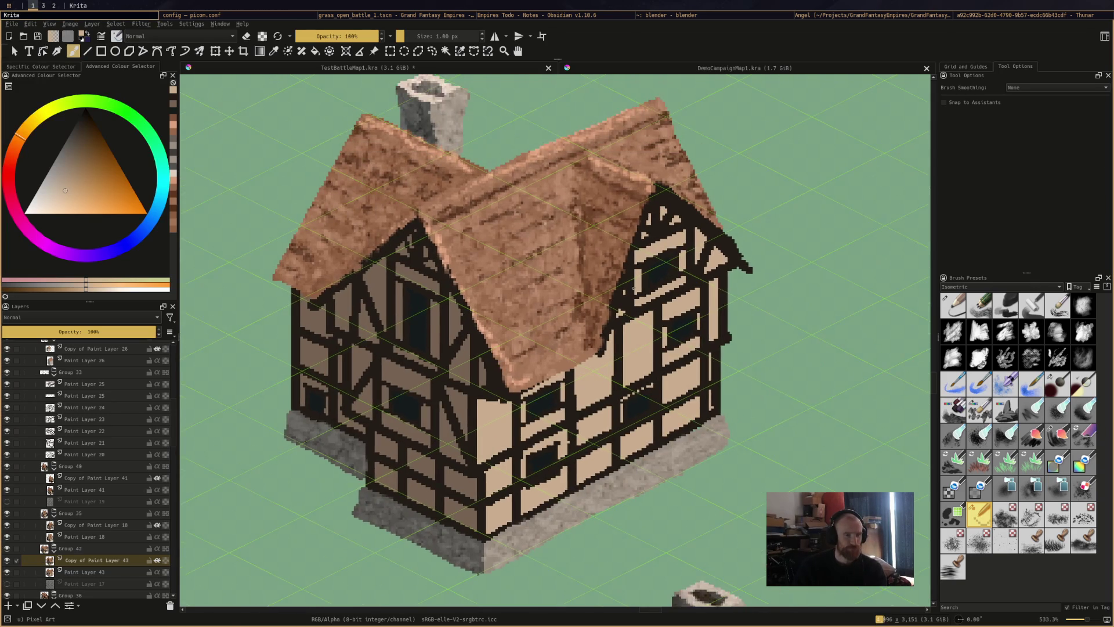
scroll(678, 280, "up", 3)
scroll(678, 281, "up", 3)
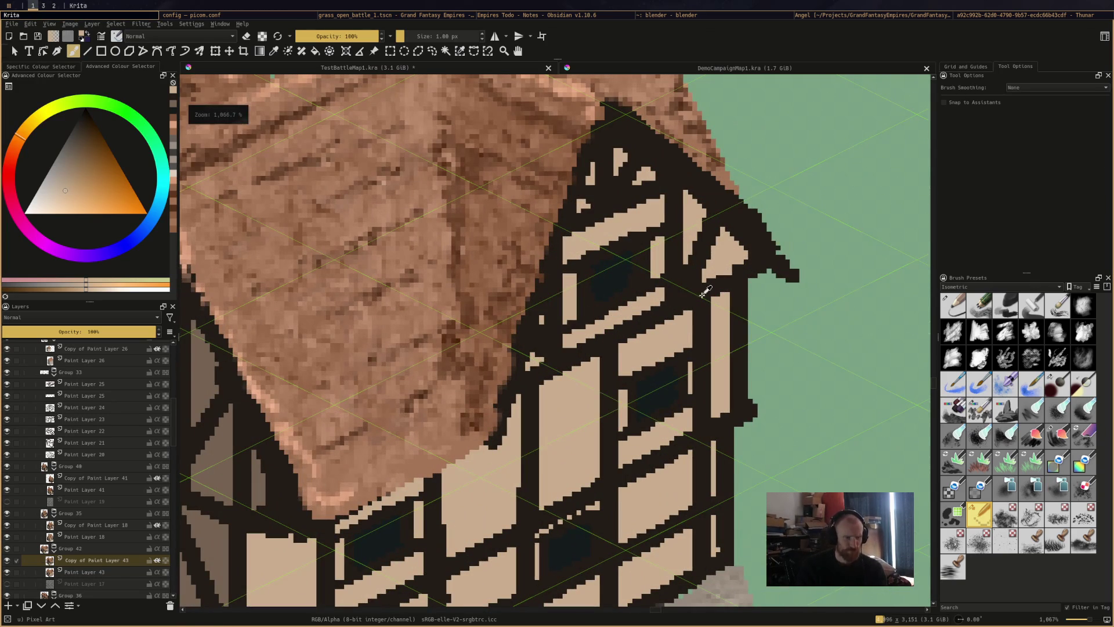
left_click(622, 261, "ctrl")
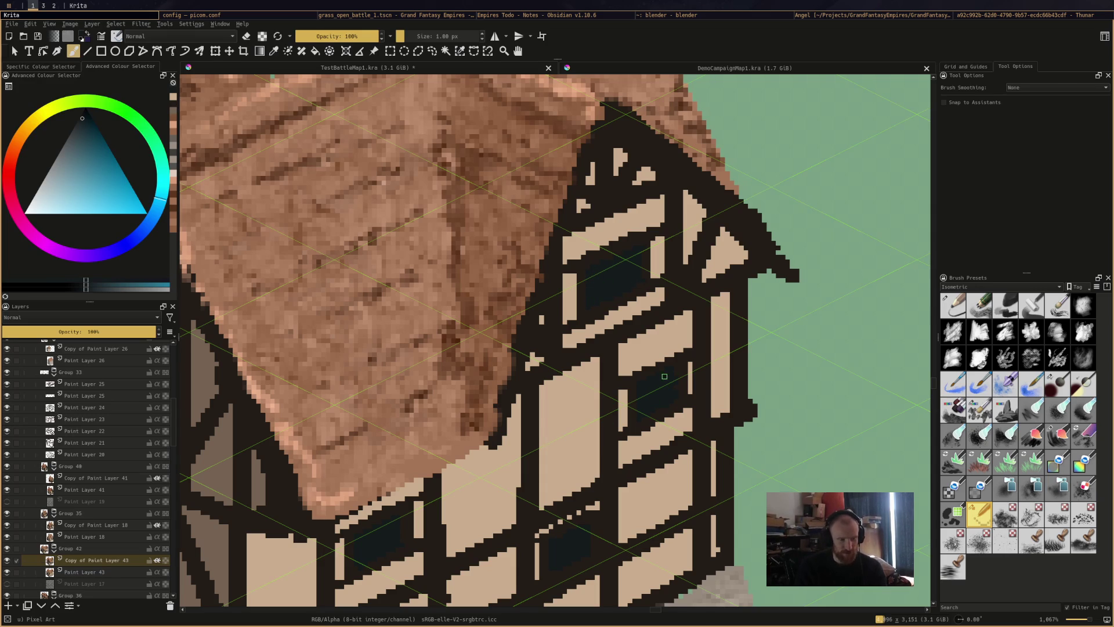
scroll(599, 522, "down", 1)
scroll(603, 464, "down", 1)
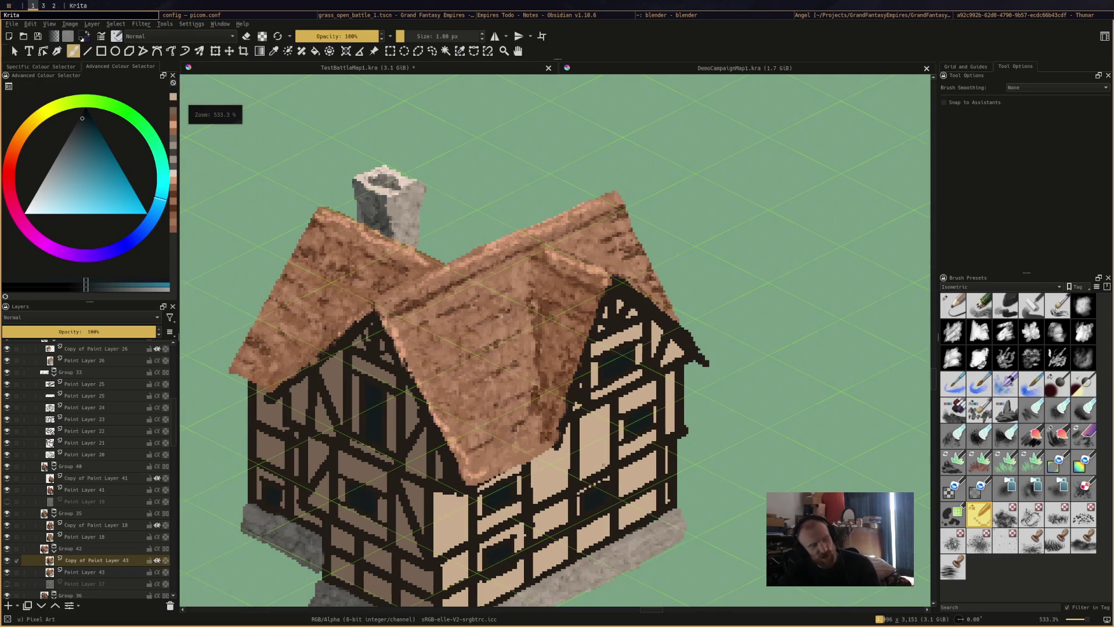
Blacken the plaster strip and one pixel under the gable peak, then save TestBattleMap1.kra
scroll(646, 375, "up", 1)
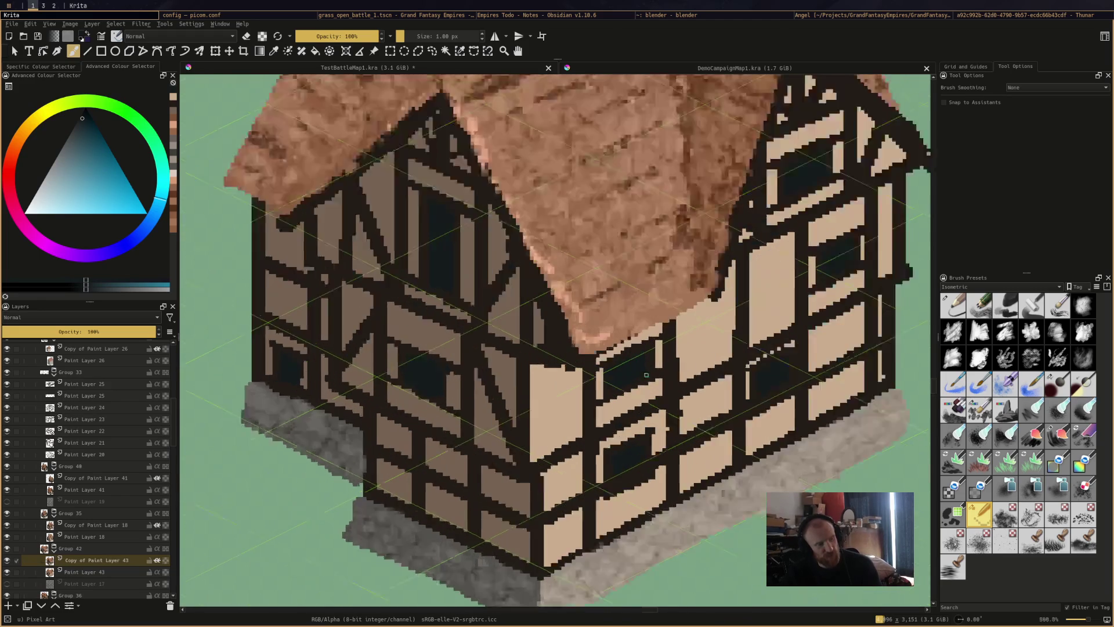
scroll(646, 375, "down", 2)
scroll(572, 404, "up", 3)
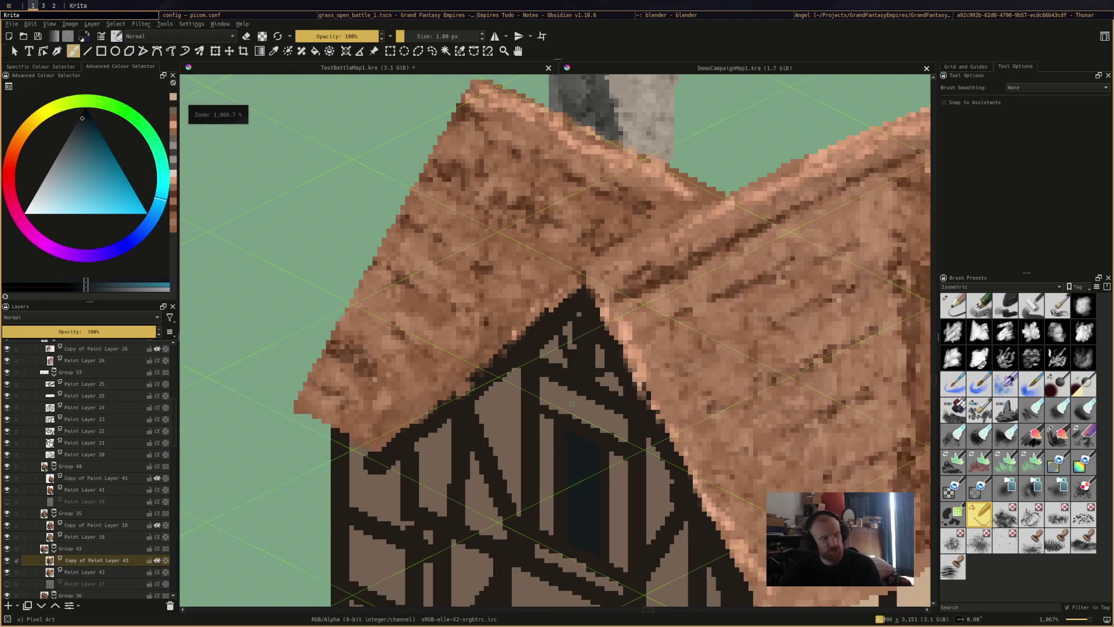
left_click(584, 331, "ctrl")
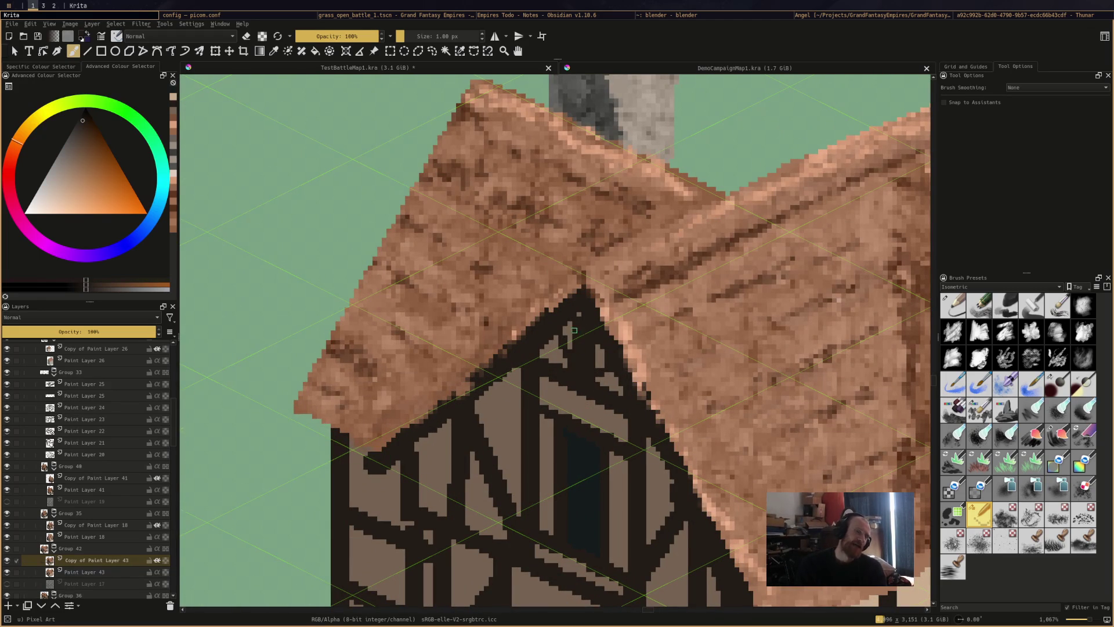
left_click(596, 355, "ctrl")
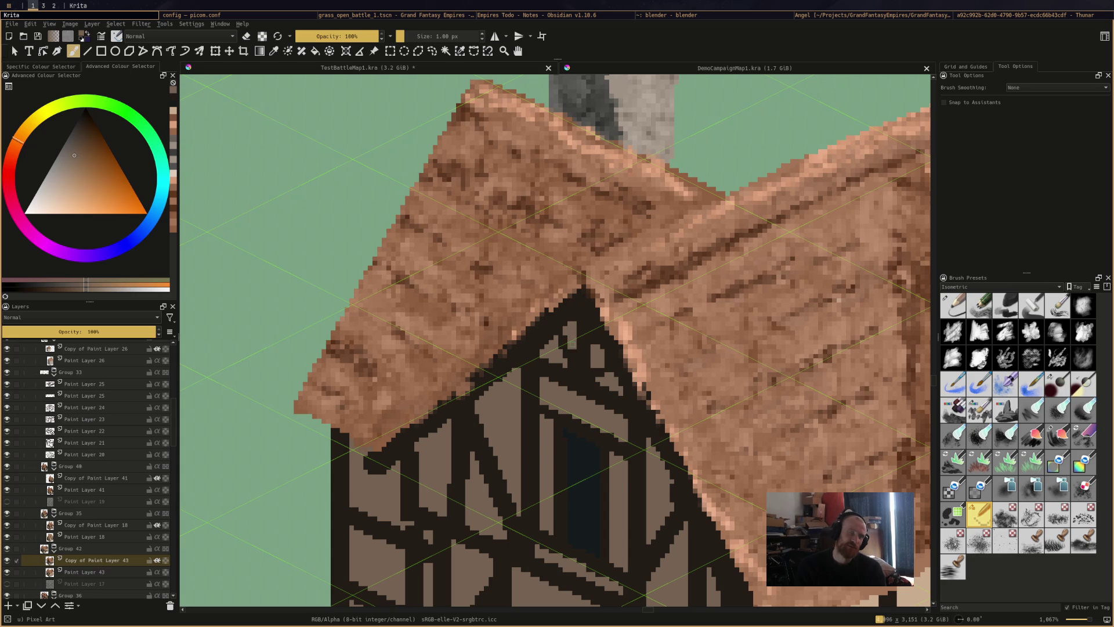
left_click(565, 355, "ctrl")
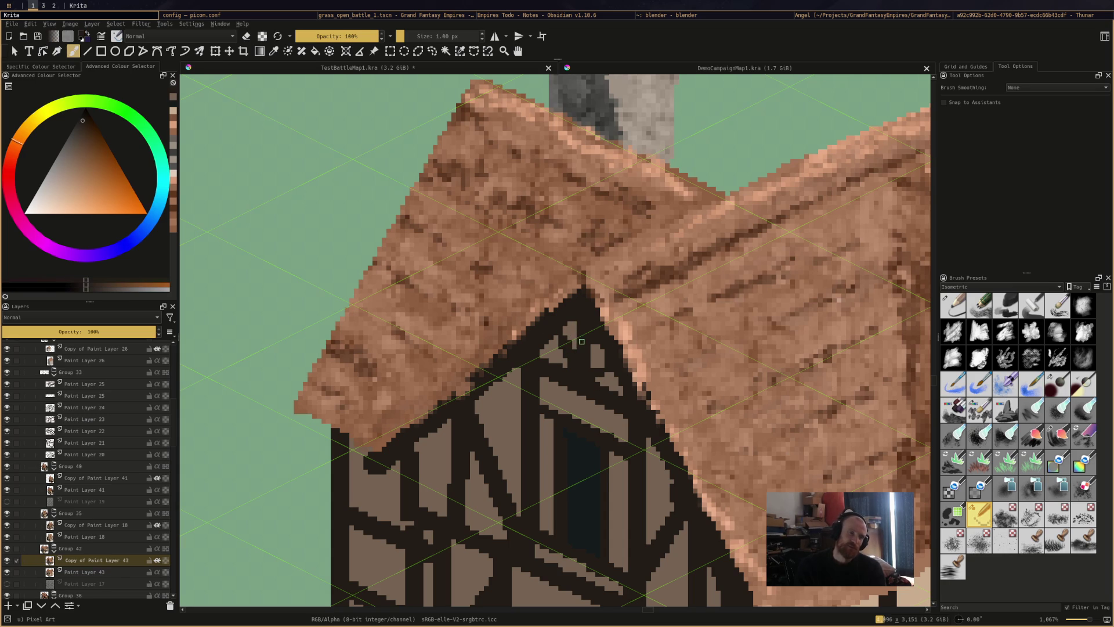
left_click_drag(576, 350, 574, 326)
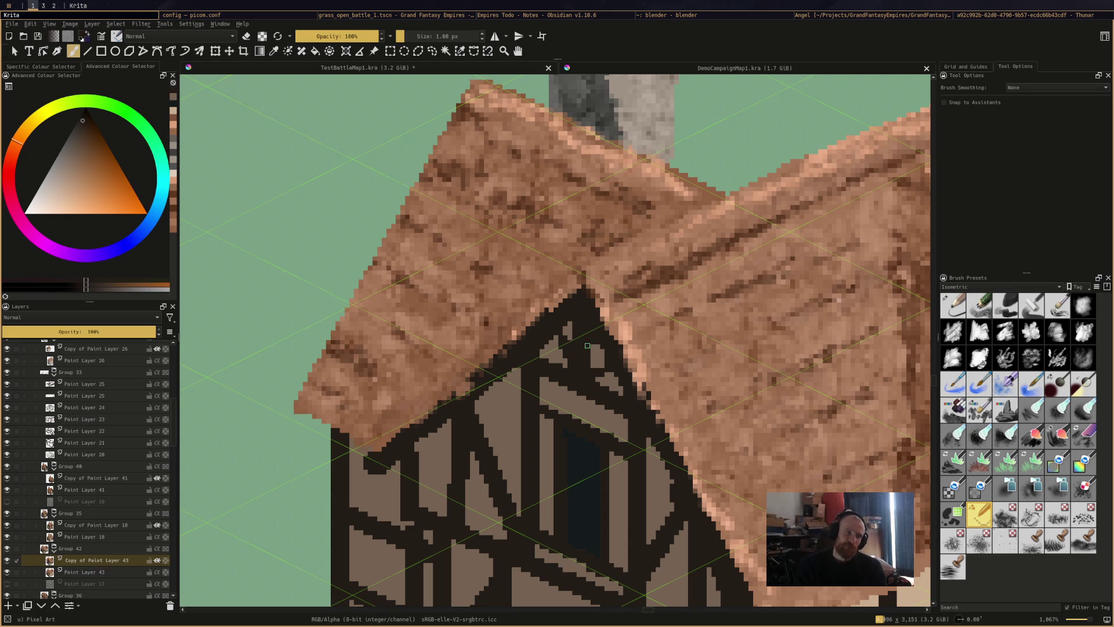
left_click(591, 350, "ctrl")
left_click(599, 371, "ctrl")
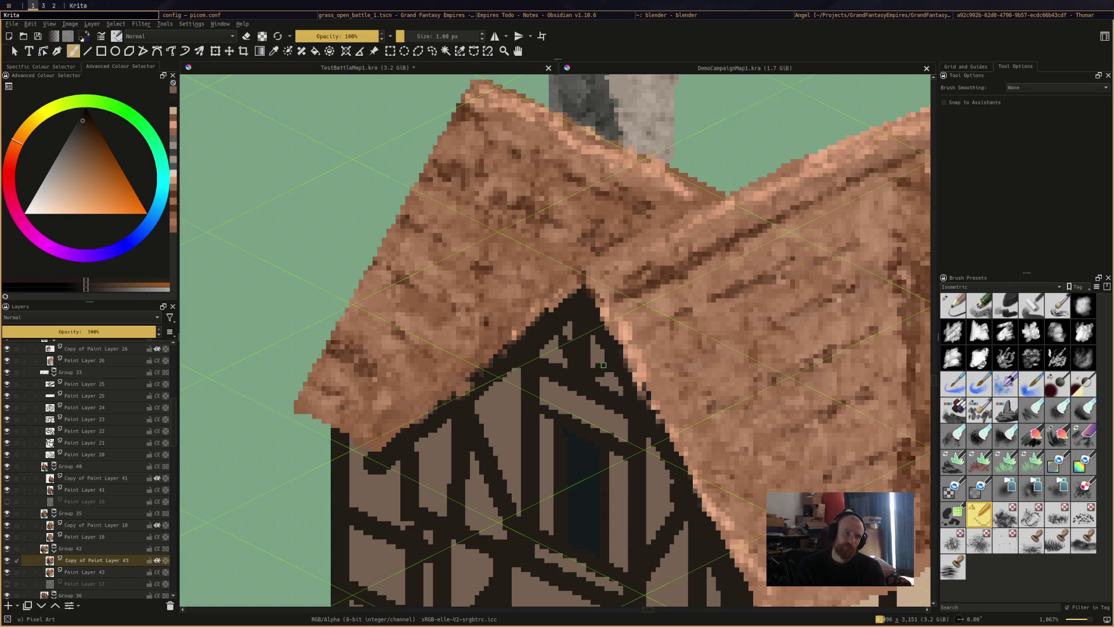
left_click(597, 360)
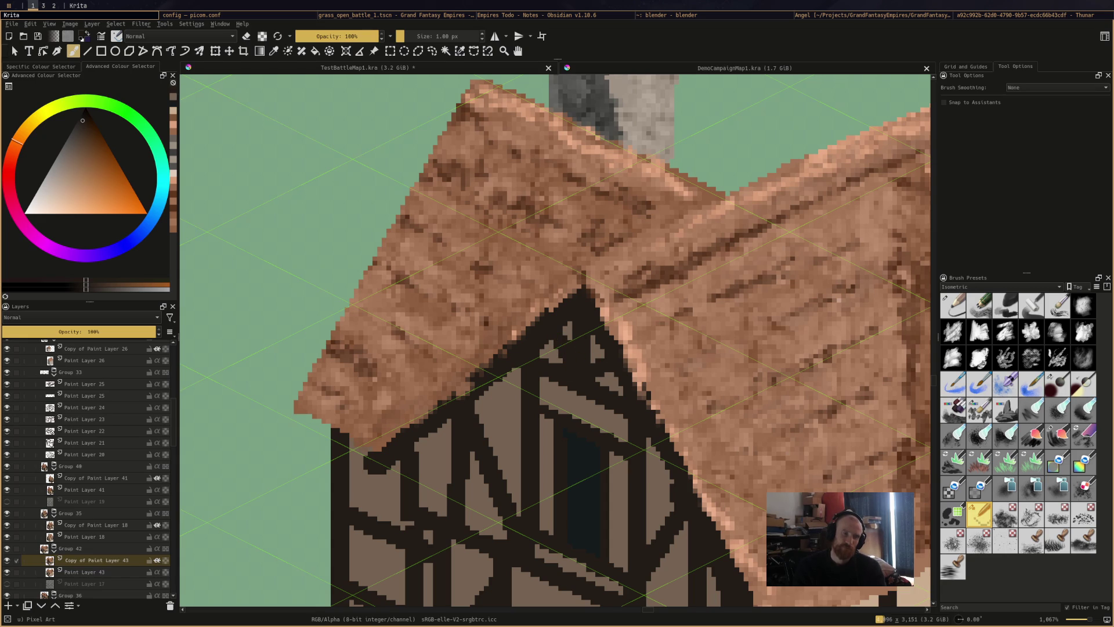
left_click(568, 299, "ctrl")
key("ctrl+s")
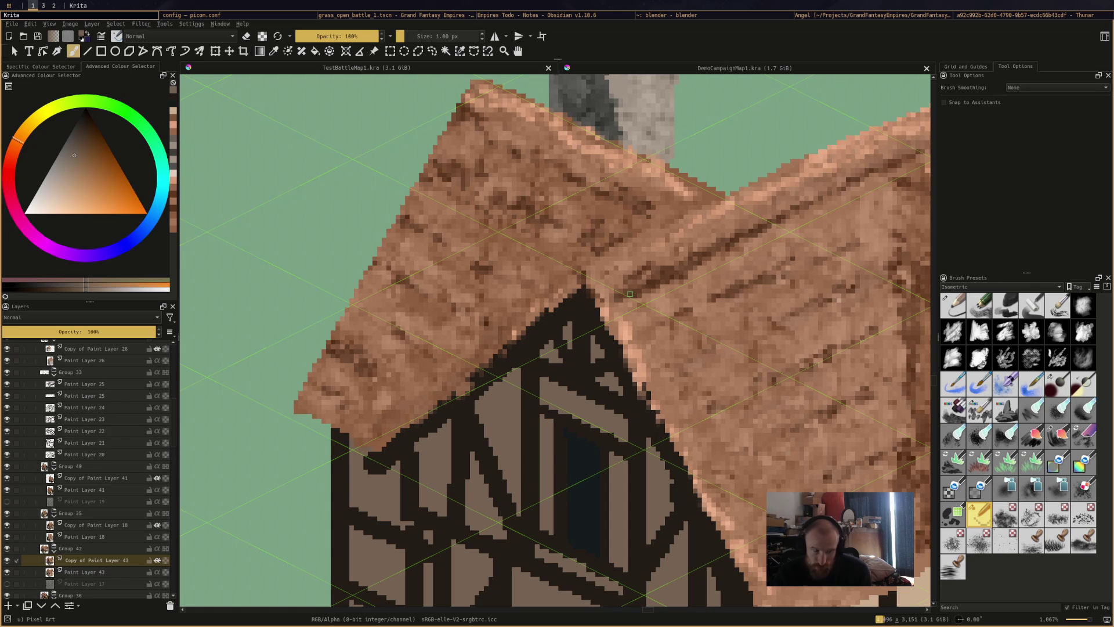
Touch up the beige wall and extend dark timber along the roof–wall edge, then save
scroll(630, 294, "down", 3)
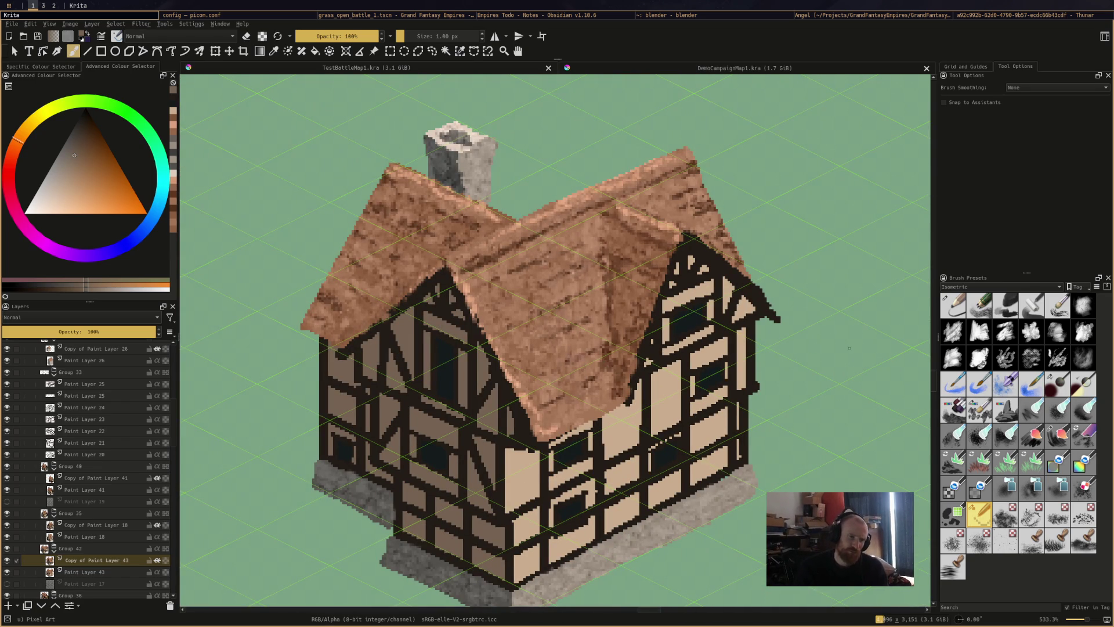
left_click(637, 363, "ctrl")
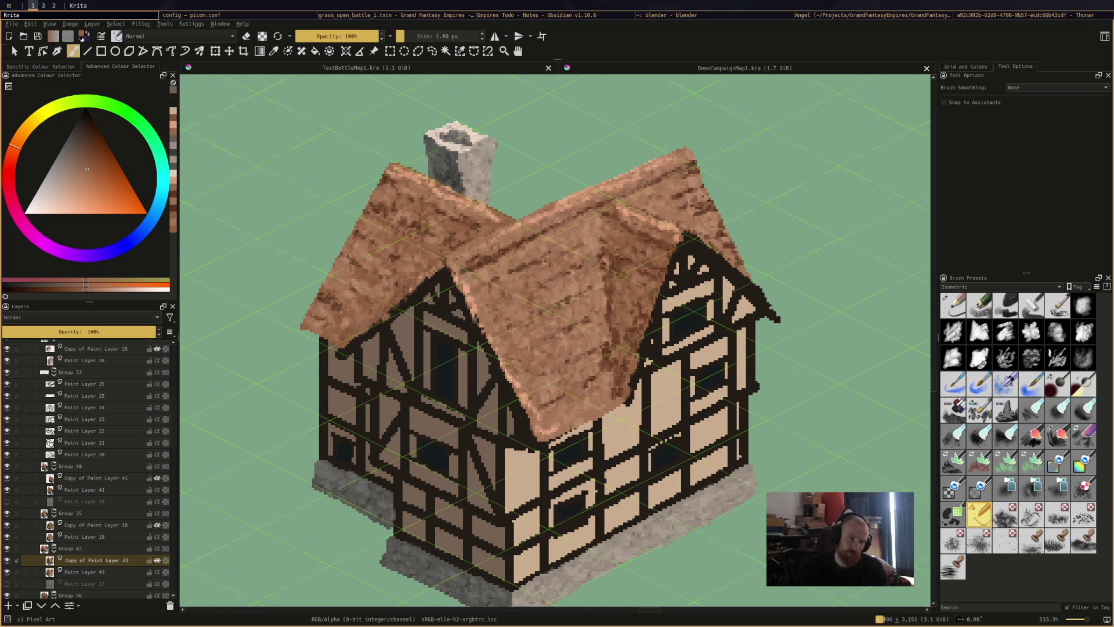
left_click_drag(636, 348, 631, 380)
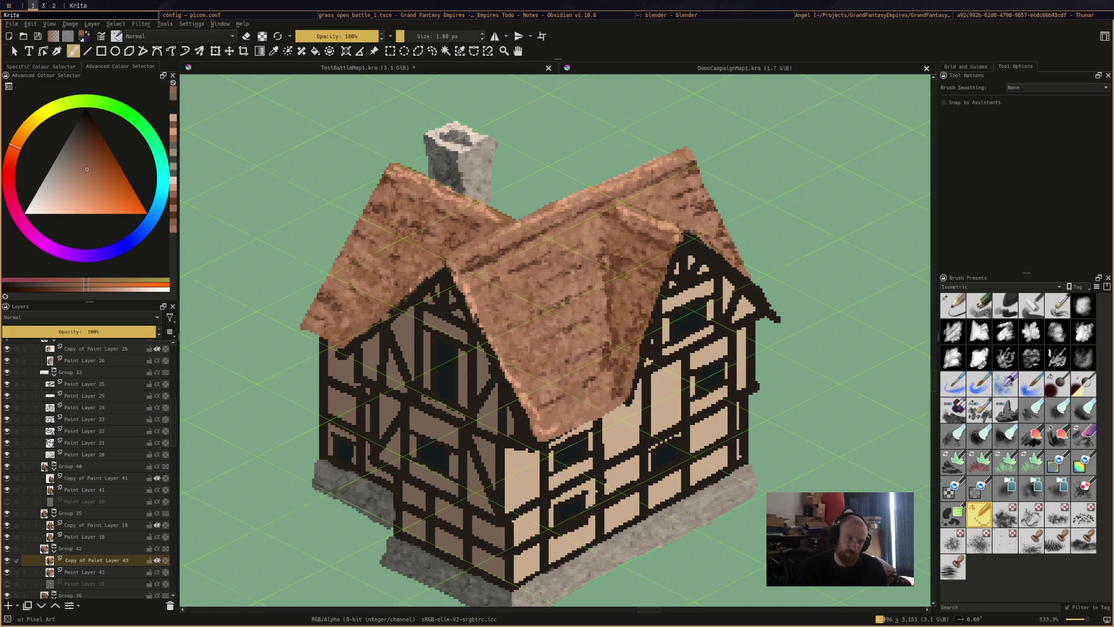
left_click(637, 381, "ctrl")
left_click_drag(637, 352, 628, 399)
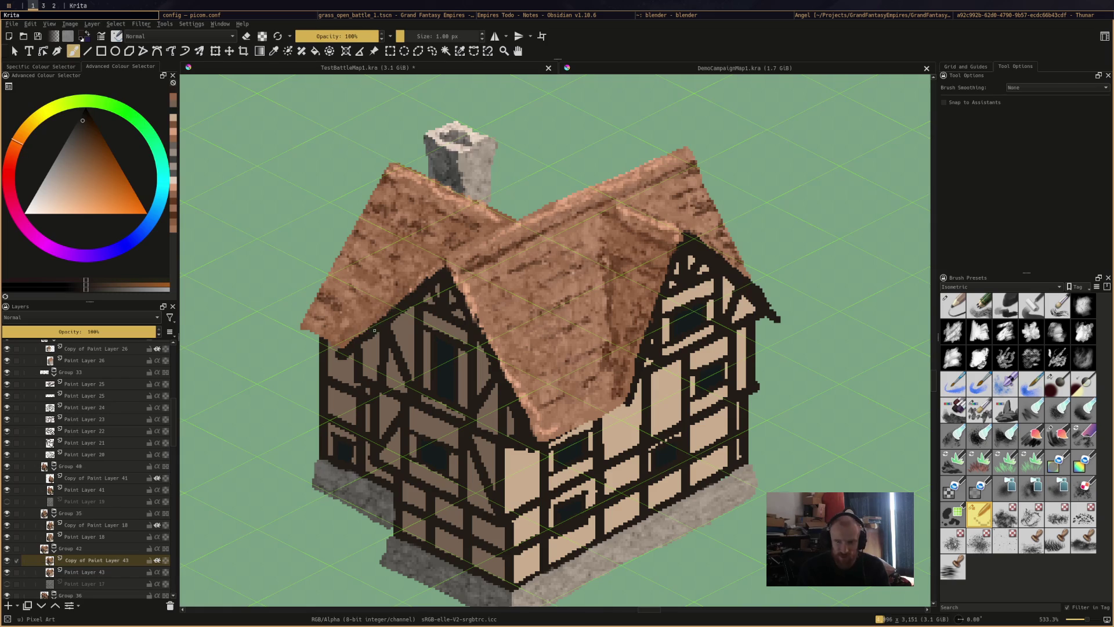
key("ctrl+s")
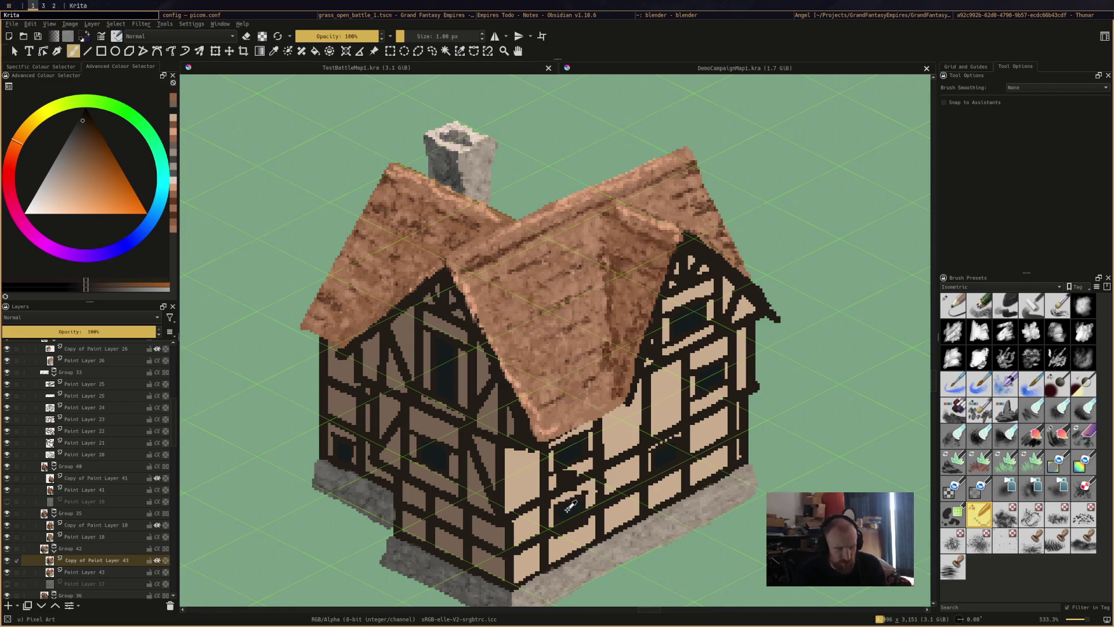
Cover the timber patch beside the lower window with beige plaster and save
left_click(563, 520, "ctrl")
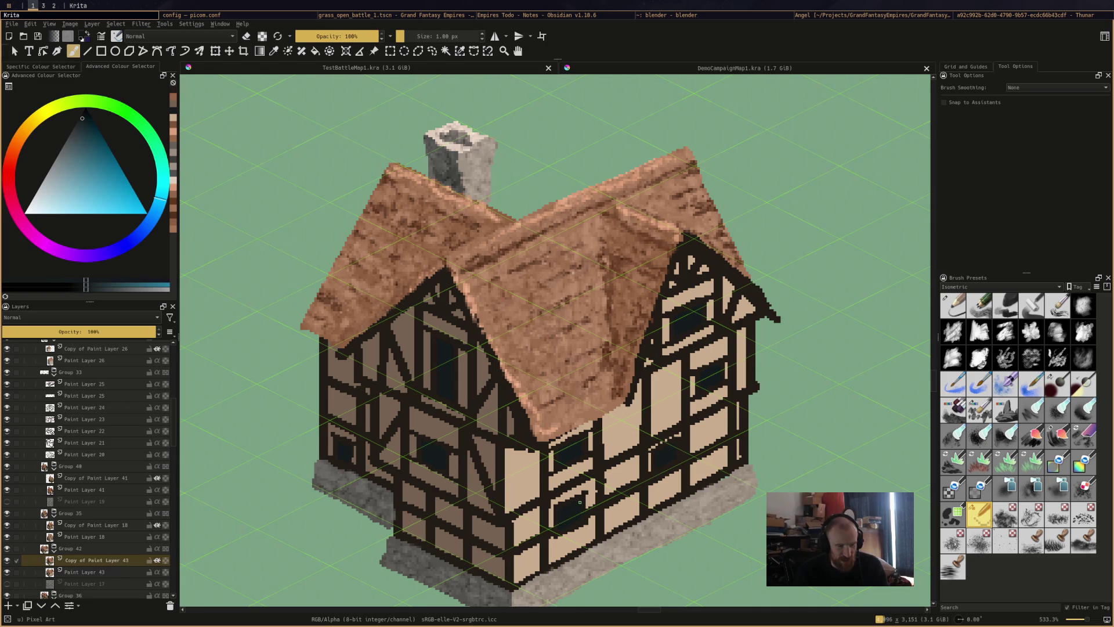
left_click(580, 514)
left_click(584, 512, "ctrl")
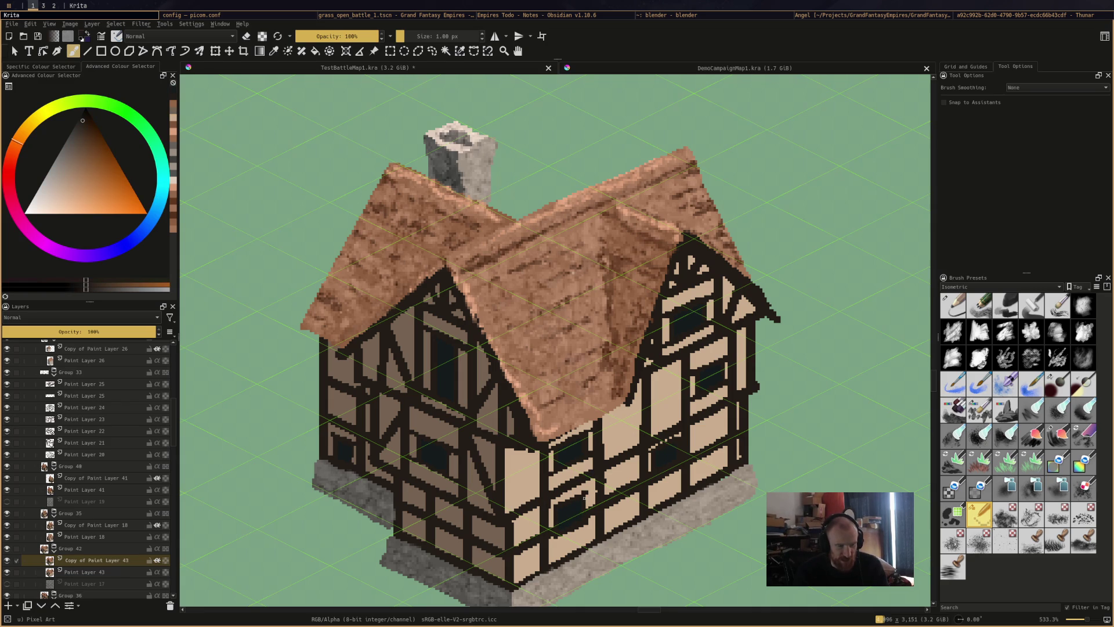
left_click(577, 492, "ctrl")
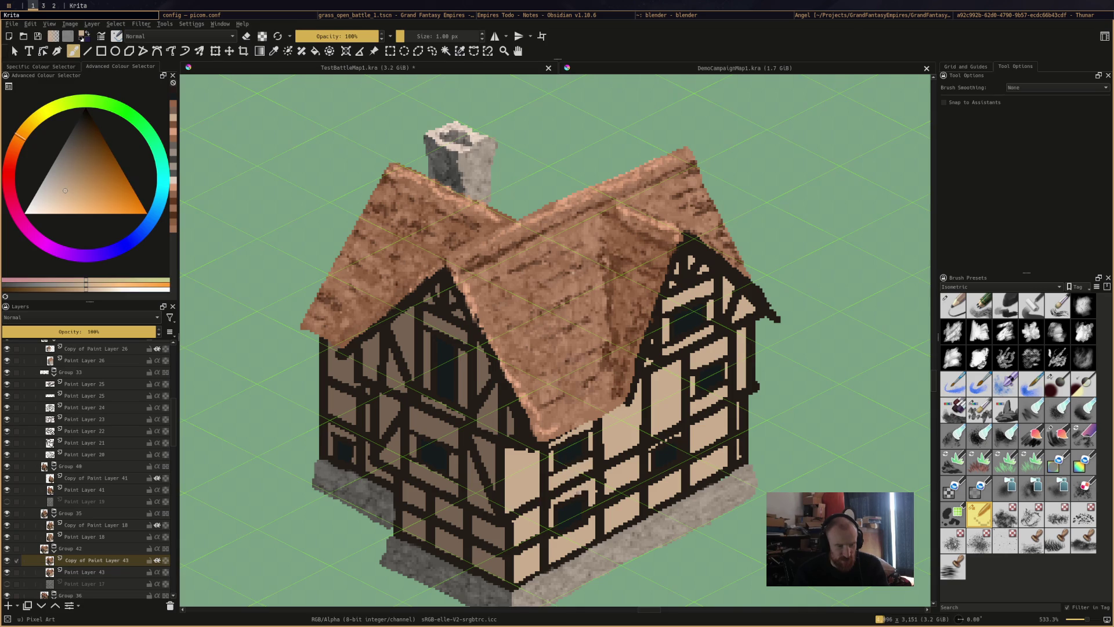
left_click_drag(586, 486, 588, 497)
left_click_drag(585, 483, 571, 497)
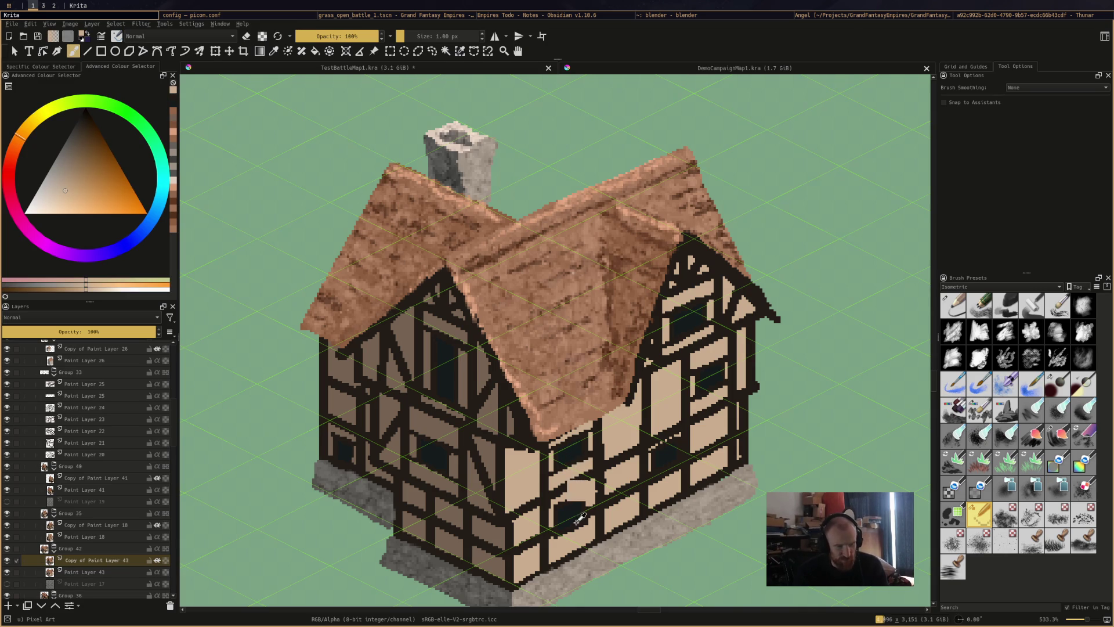
left_click(566, 527, "ctrl")
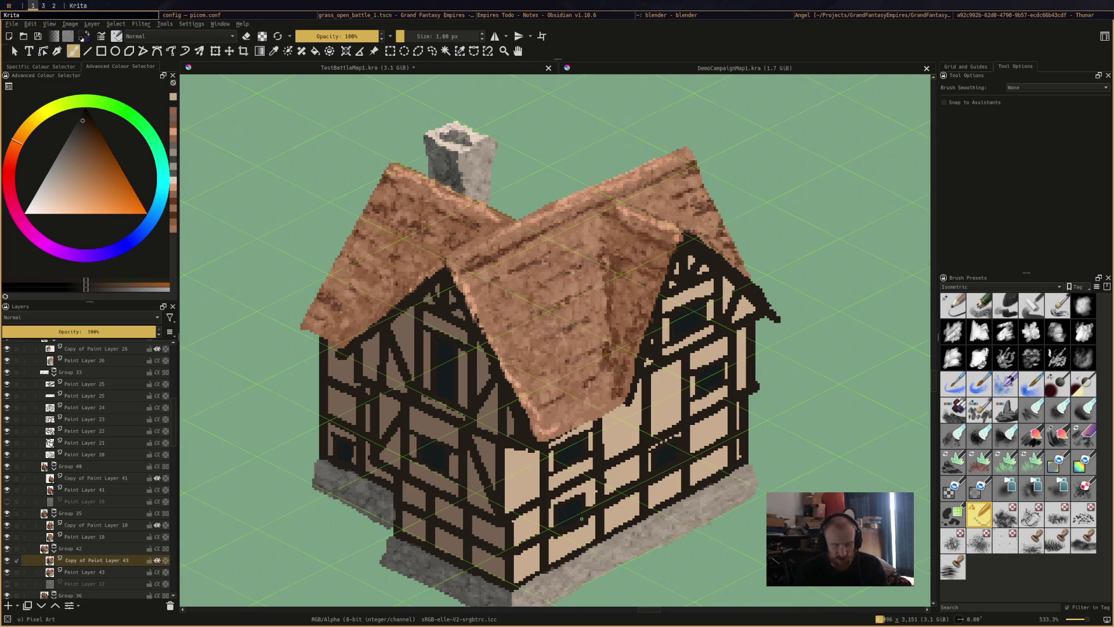
key("ctrl+s")
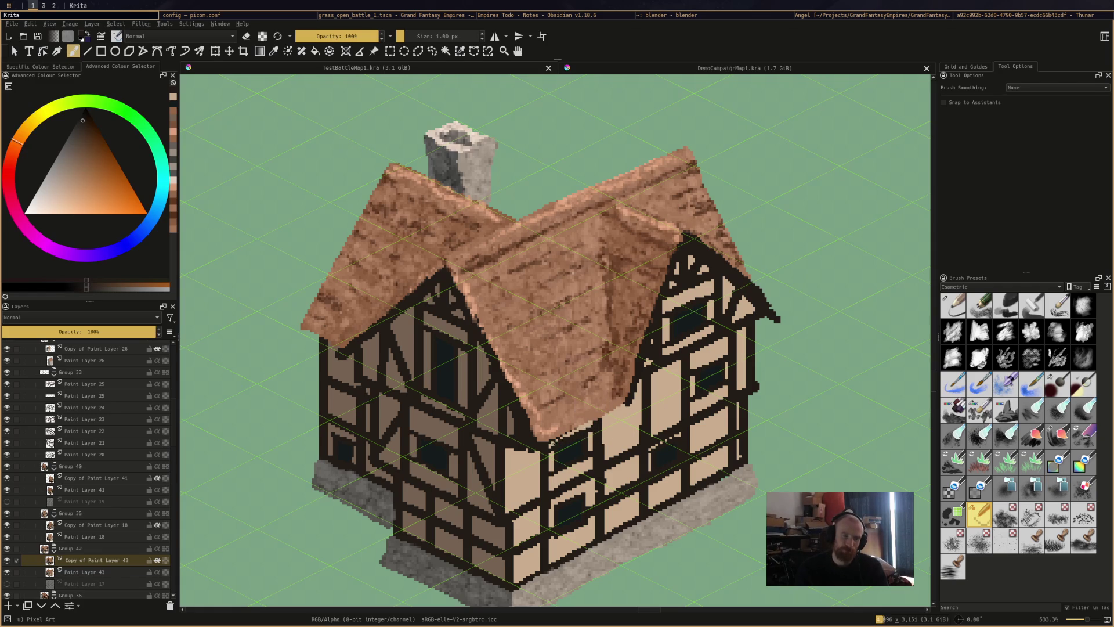
Sample the light beige wall and reddish-brown roof colours, saving the file again
left_click(582, 433)
key("ctrl+s")
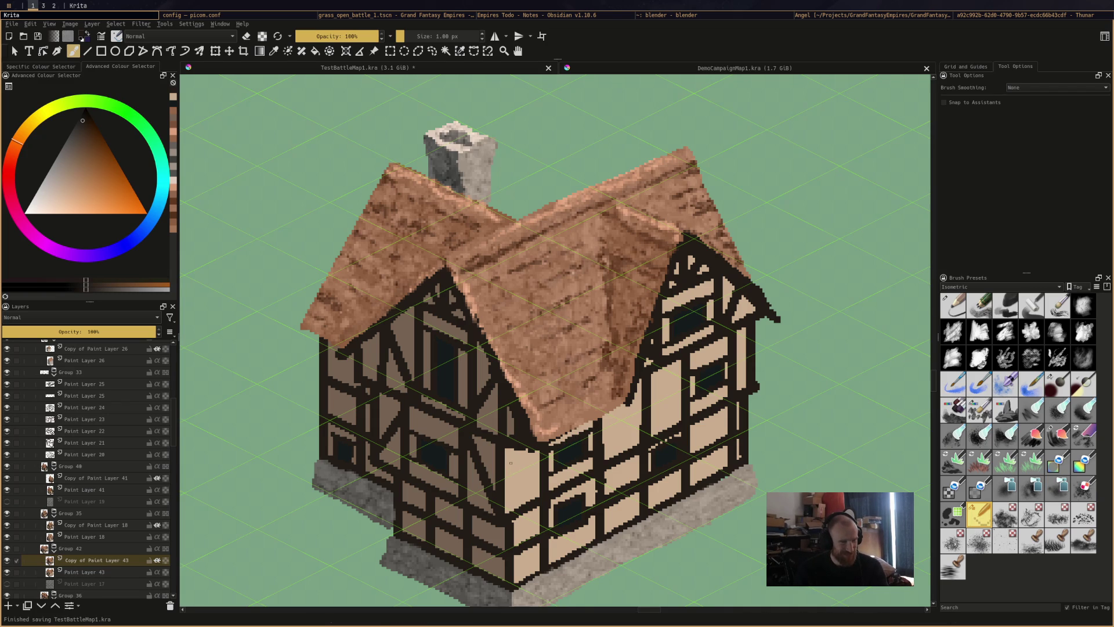
left_click(512, 451, "ctrl")
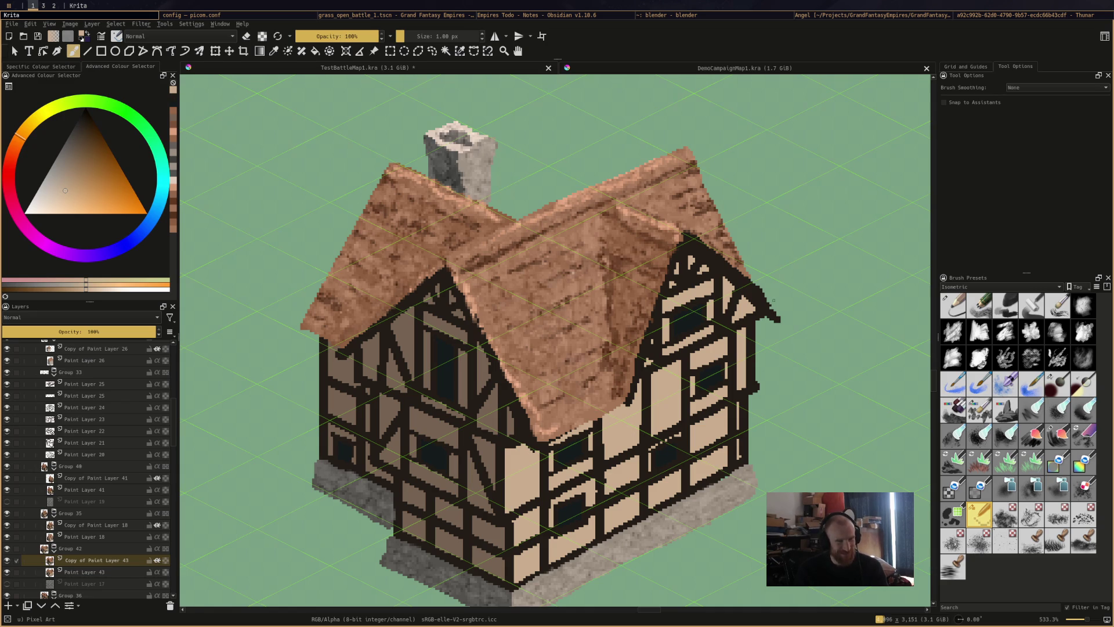
left_click(747, 271, "ctrl")
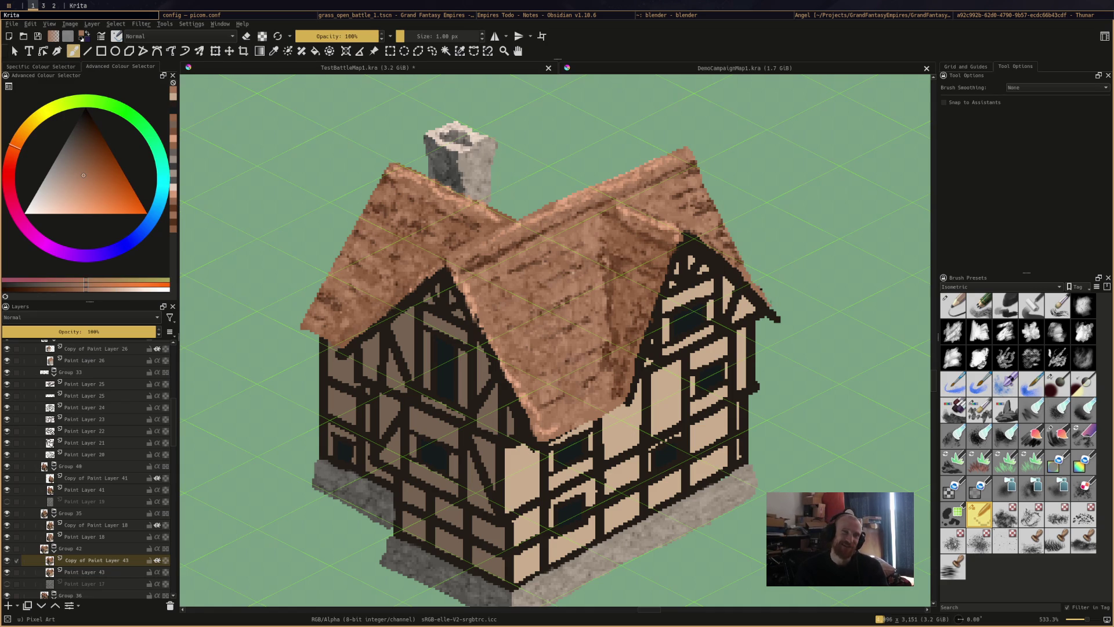
left_click(736, 261, "ctrl")
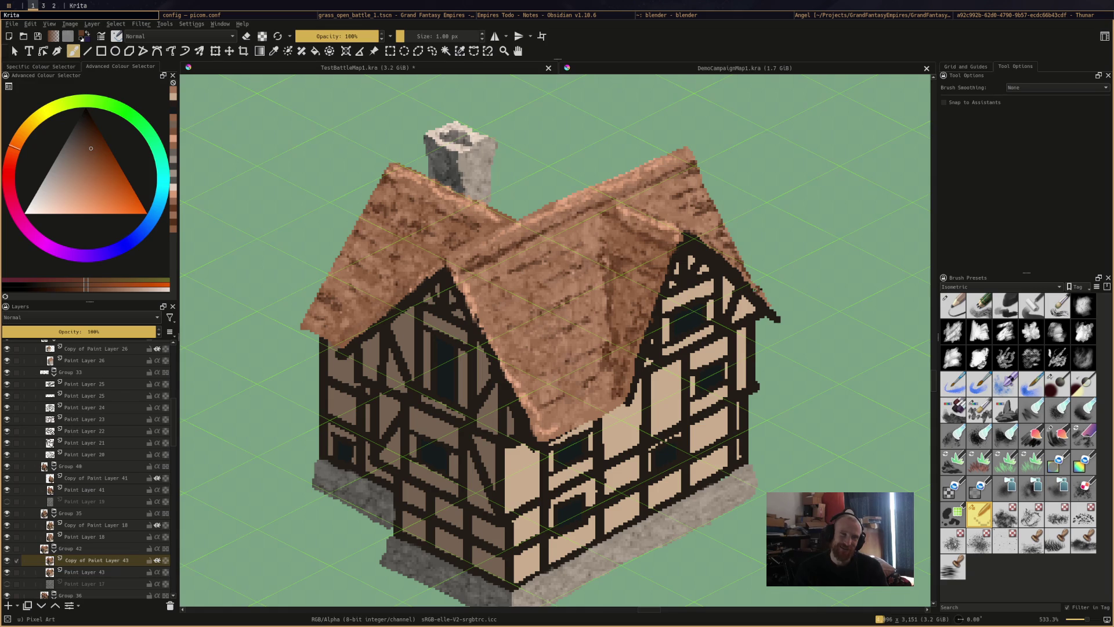
key("ctrl+s")
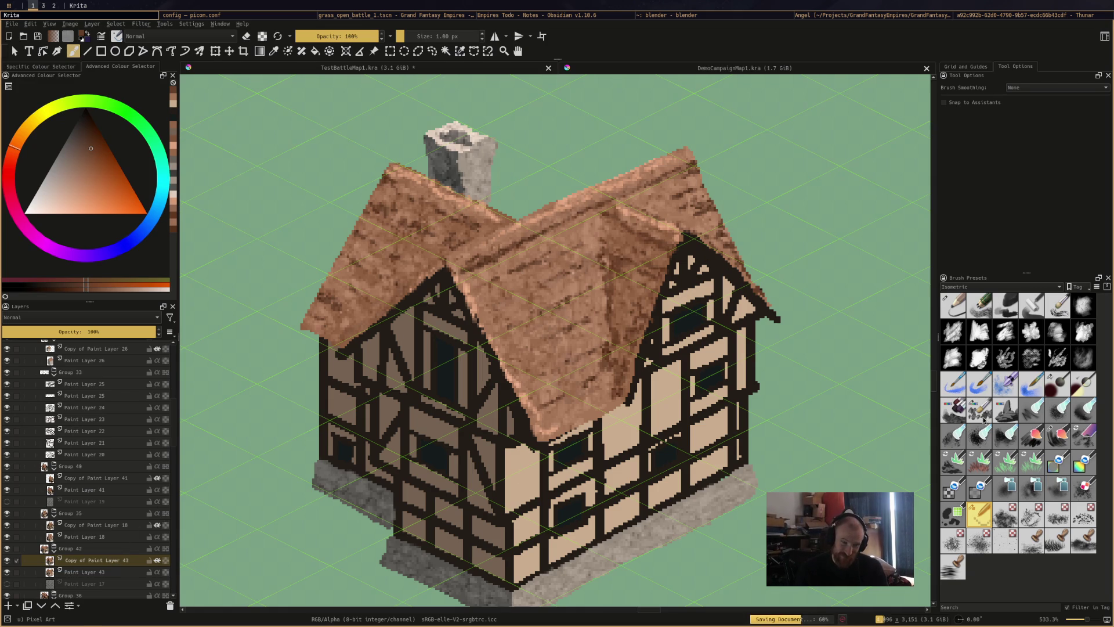
With a larger textured brush on Copy of Paint Layer 43, highlight the stone base's top edge
left_click(979, 410)
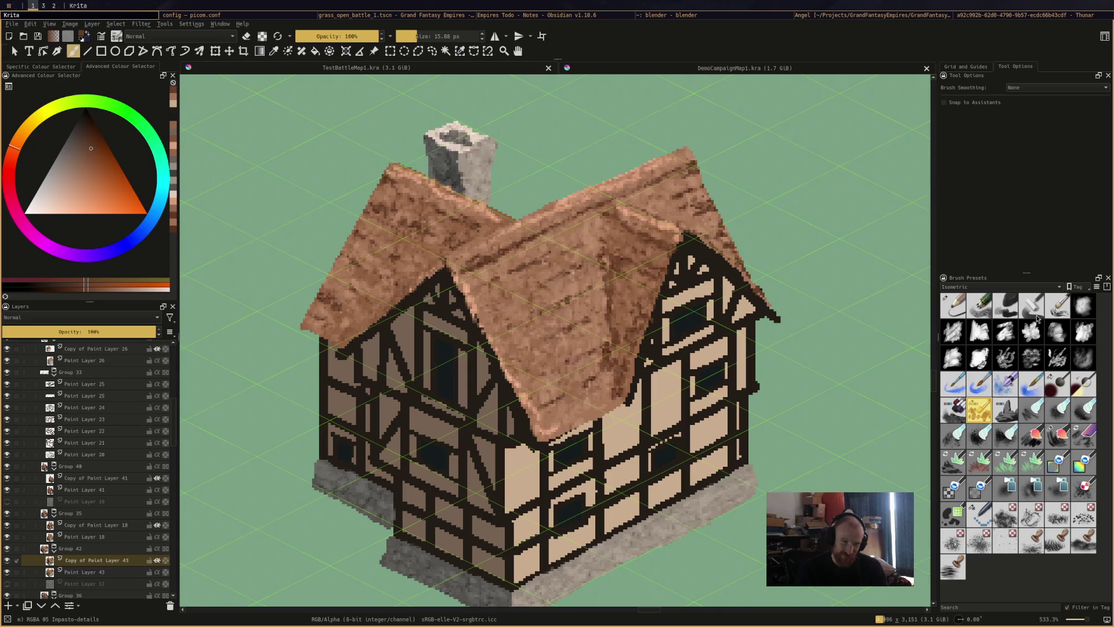
left_click(732, 492, "ctrl")
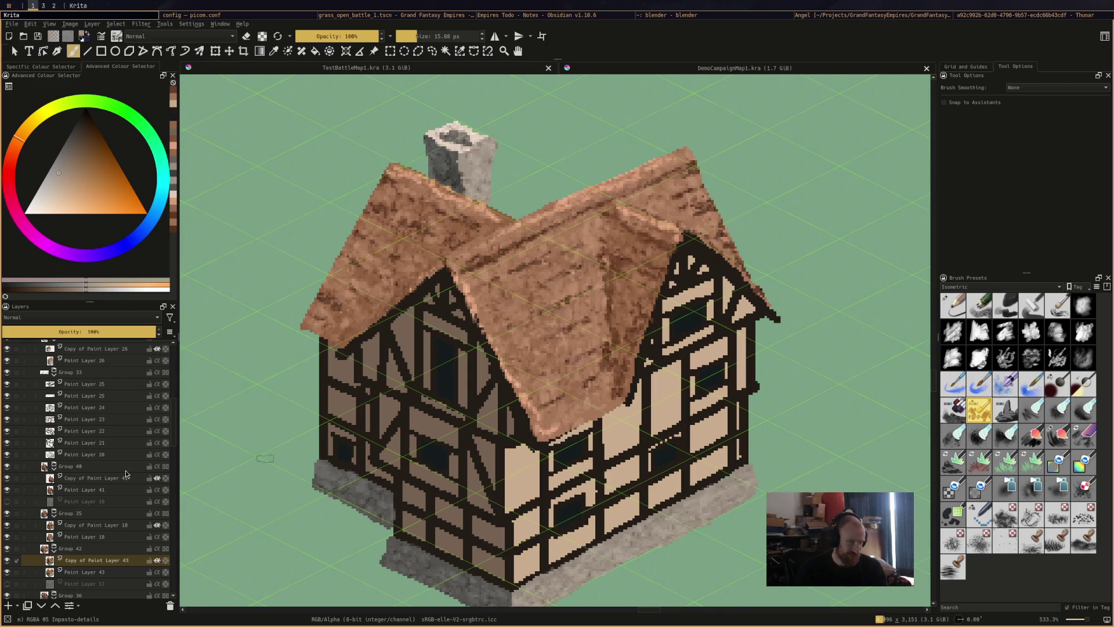
left_click(53, 572)
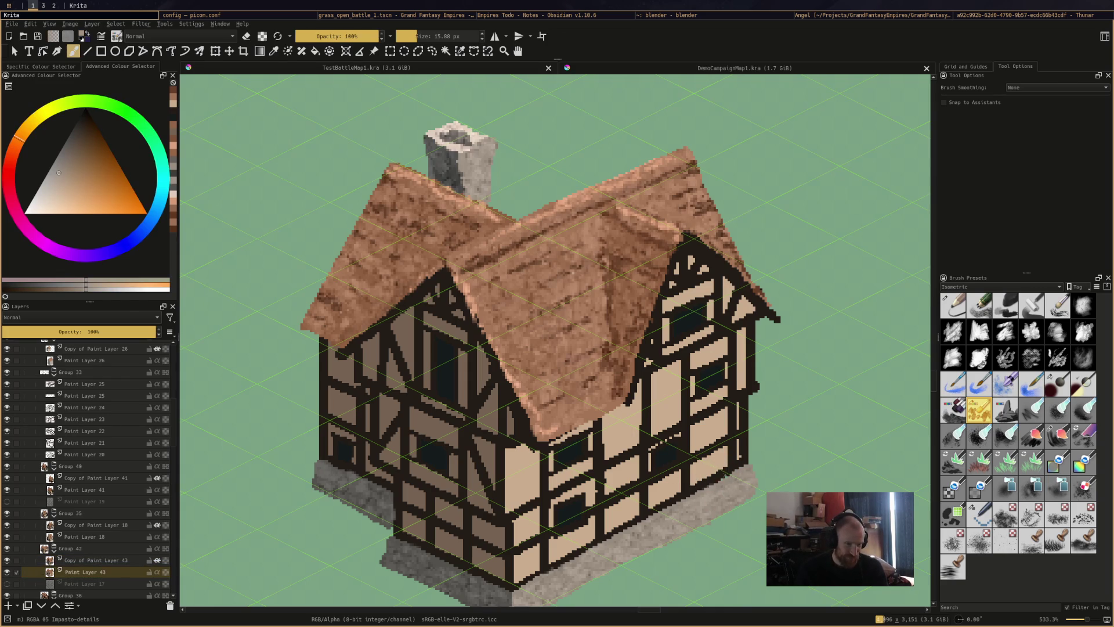
left_click(109, 562)
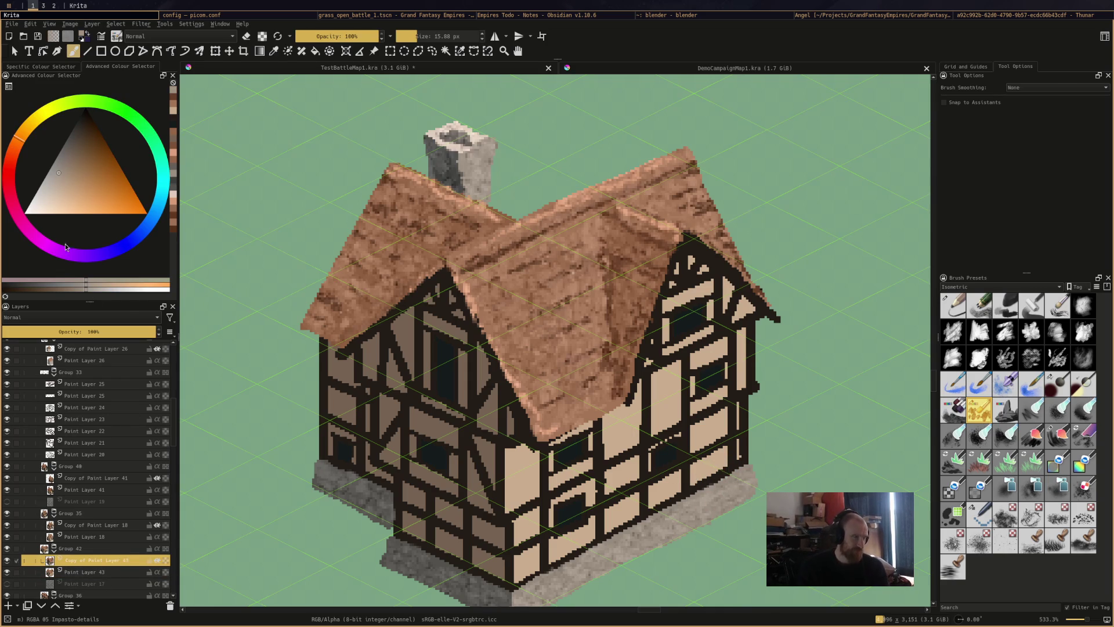
left_click(54, 184)
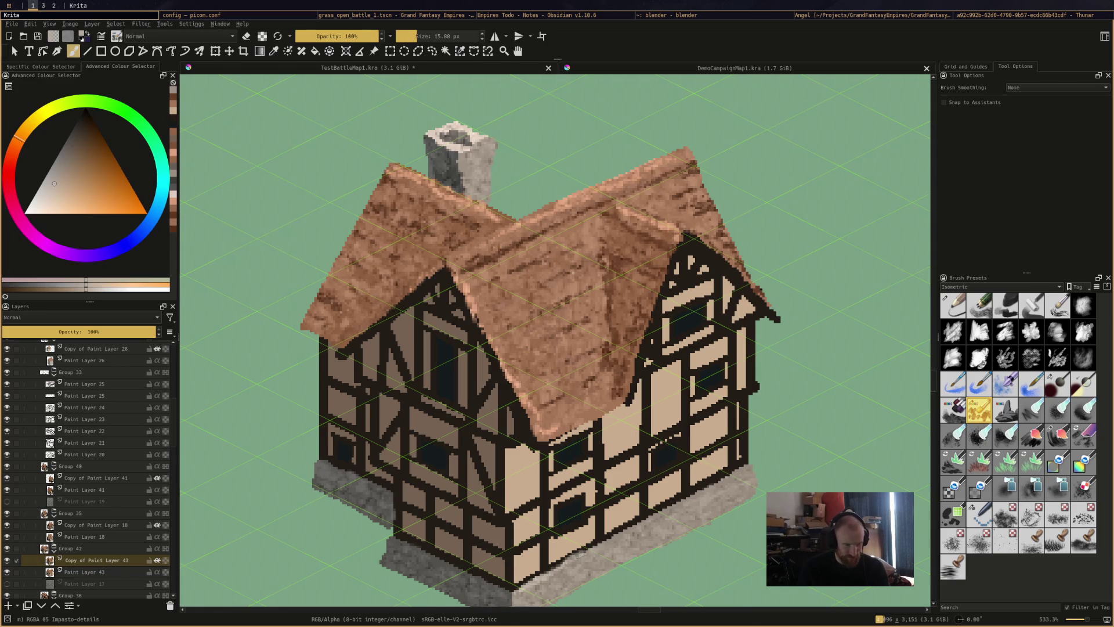
left_click_drag(702, 487, 759, 467)
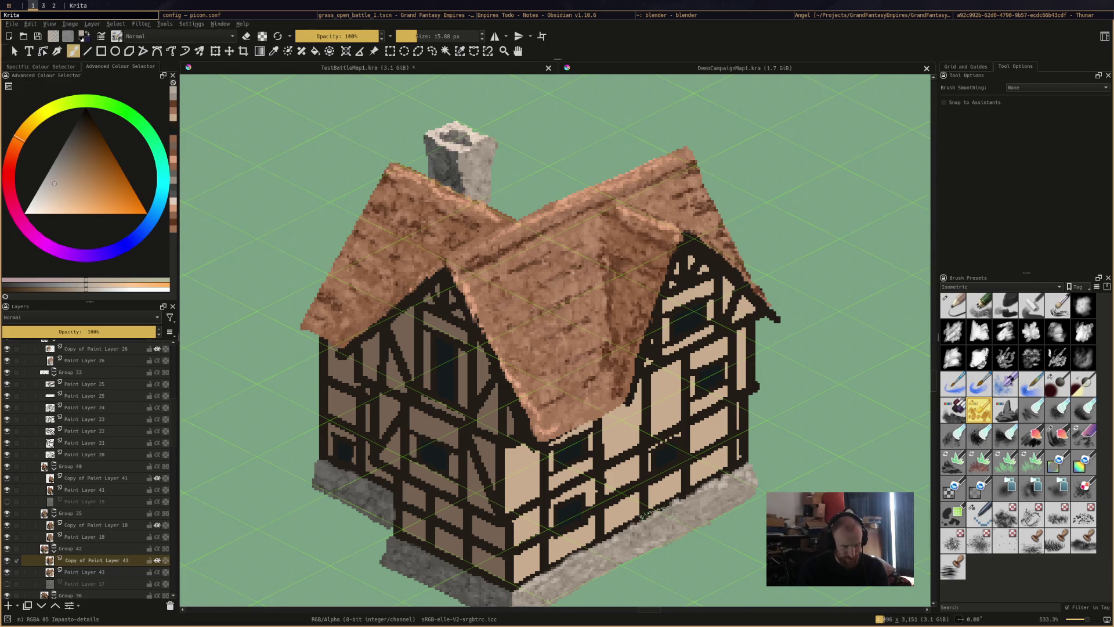
Darken the base's lower-left with a darker grey, then lighten its lower-left stones and lower front
left_click(395, 546, "ctrl")
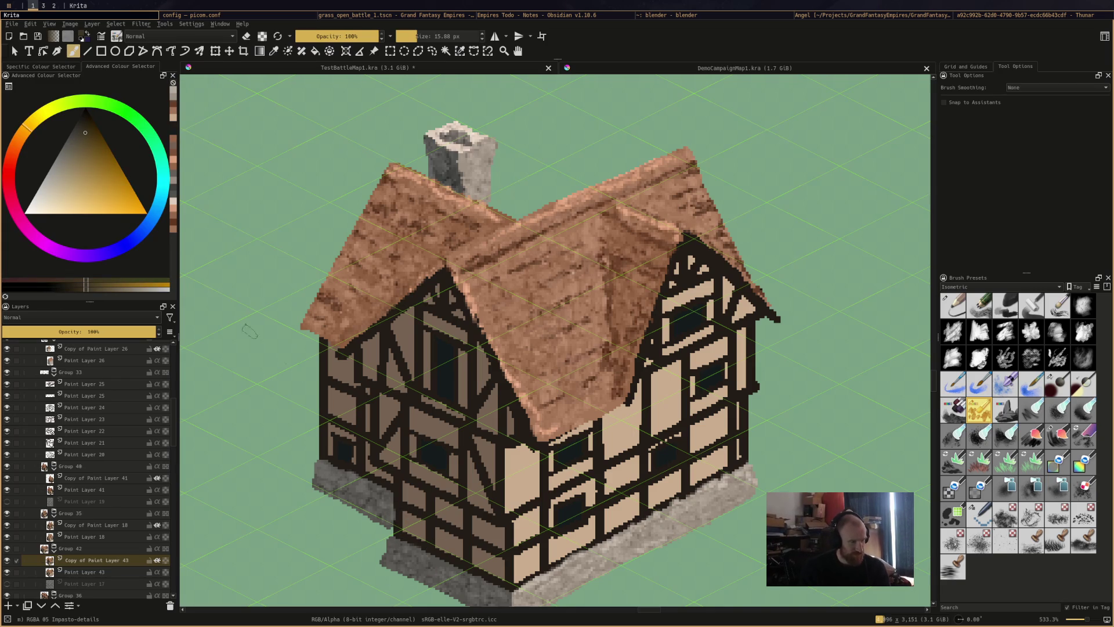
left_click(332, 465)
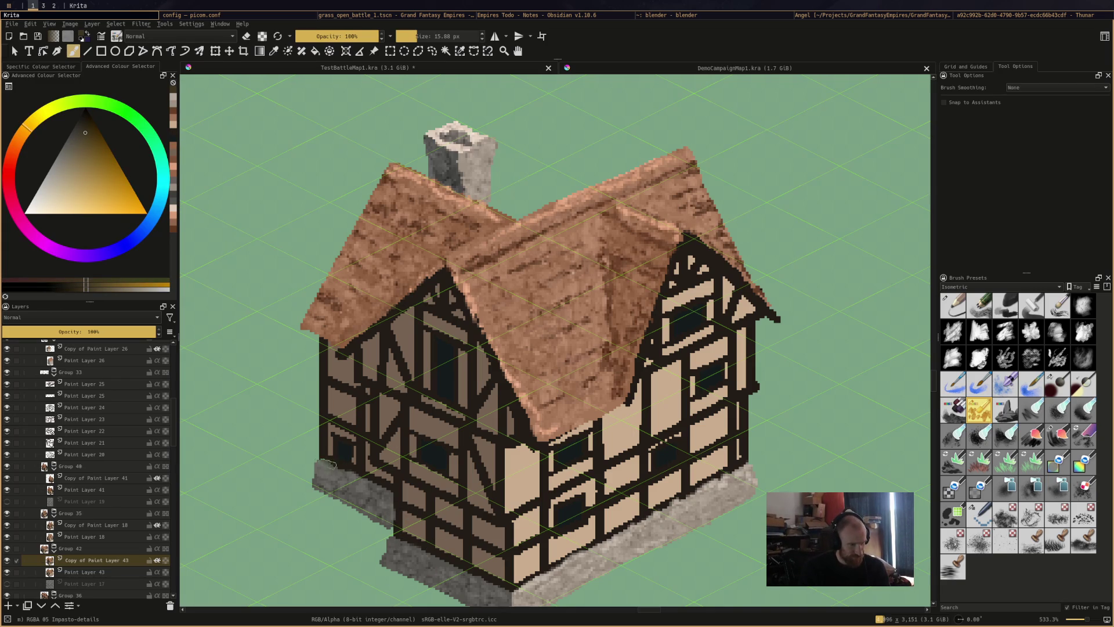
left_click(322, 477, "ctrl")
mouse_move(317, 462)
left_mouse_down()
mouse_move(395, 497)
mouse_move(402, 573)
mouse_move(463, 604)
left_mouse_up()
left_click(369, 493, "ctrl")
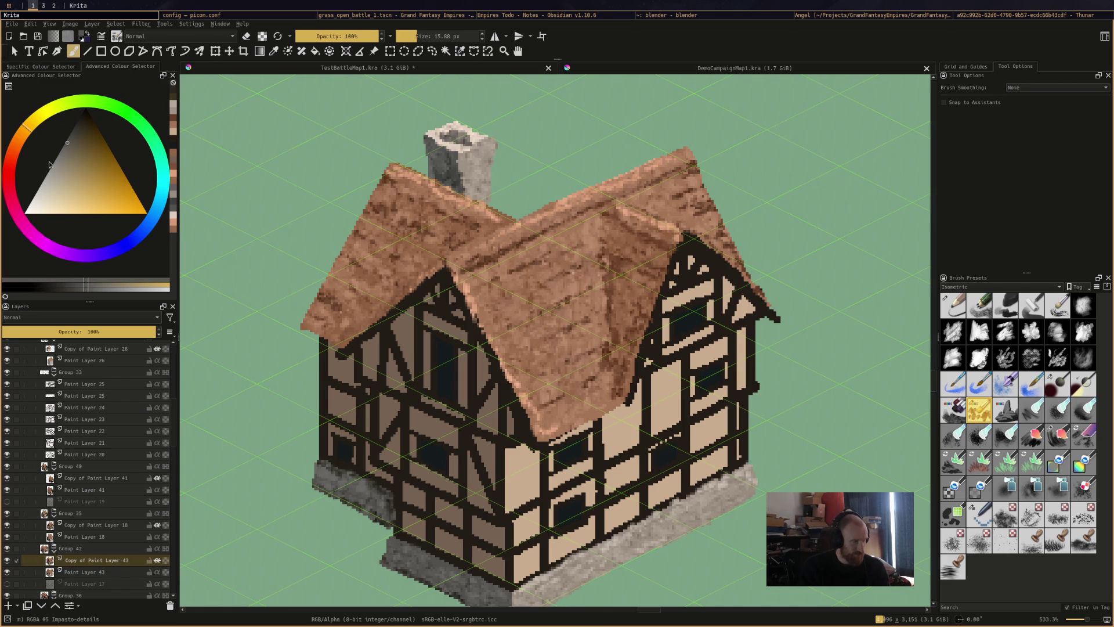
left_click_drag(326, 463, 376, 490)
left_click_drag(410, 542, 502, 592)
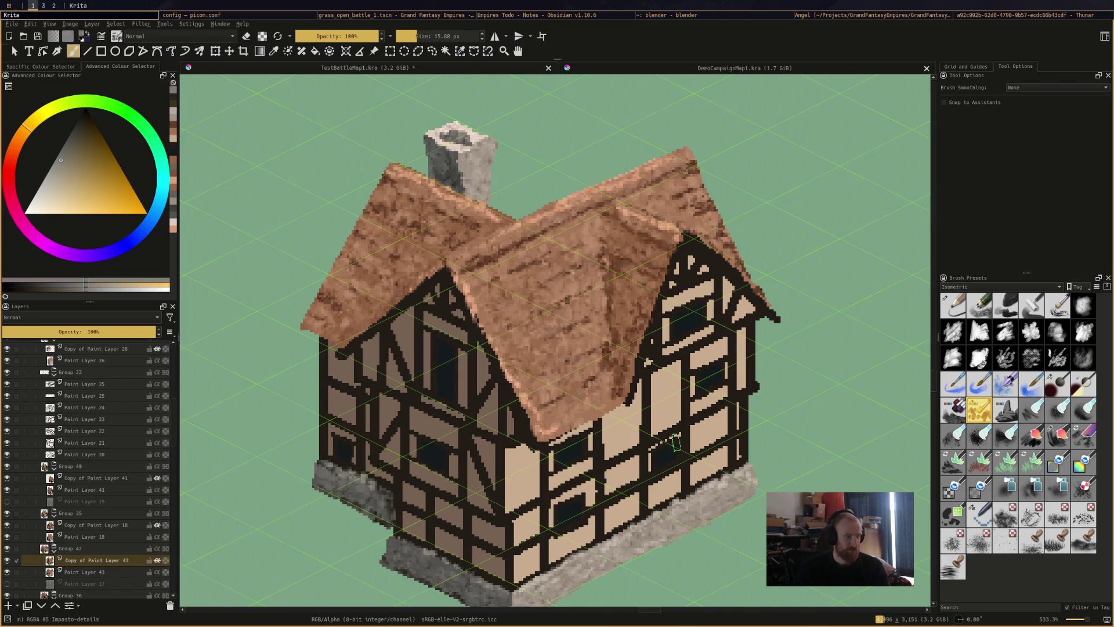
Sample grey, light peach and dark olive tones from the chimney
scroll(673, 372, "down", 3)
scroll(673, 371, "up", 2)
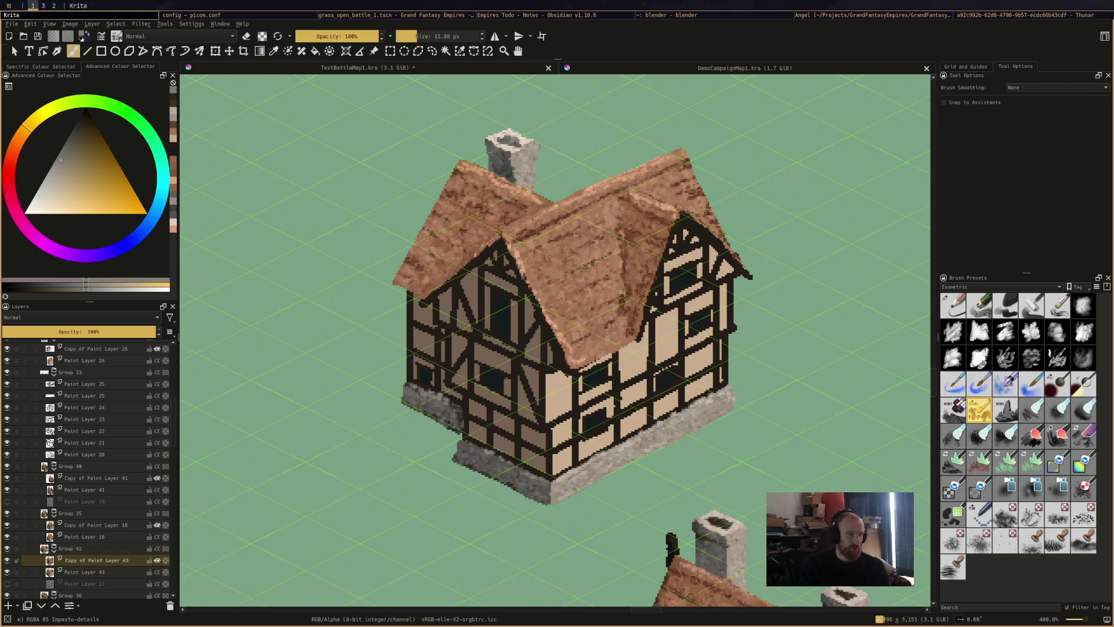
left_click(510, 164, "ctrl")
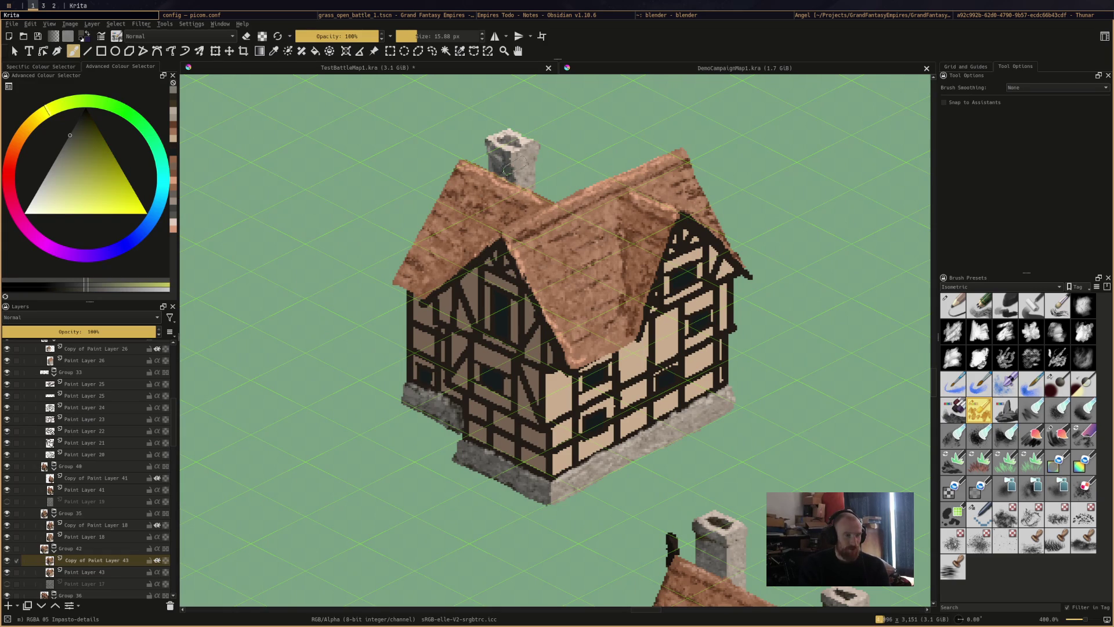
left_click(504, 156, "ctrl")
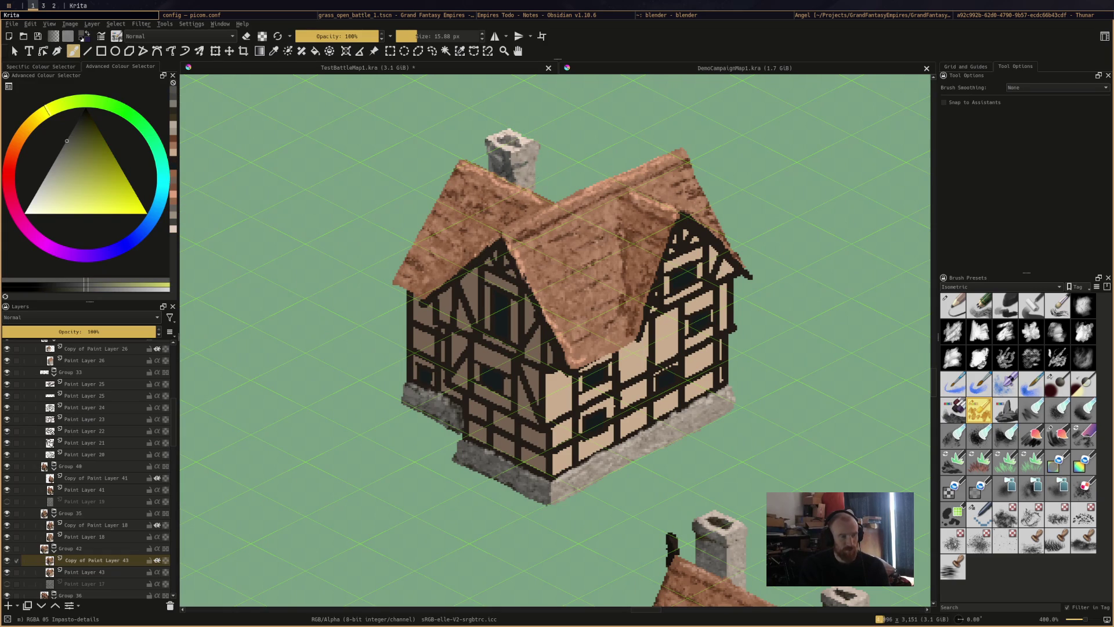
left_click(526, 154, "ctrl")
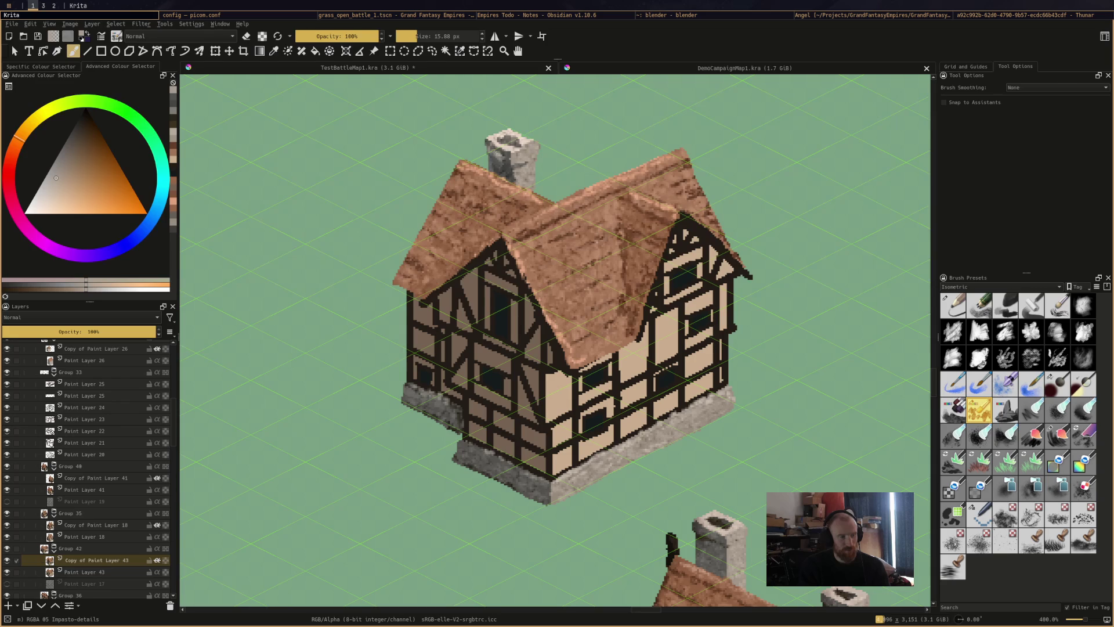
left_click(498, 152, "ctrl")
Recentre the house among its neighbours and switch to the Roughbreeze brush, 4 px at 75% opacity
scroll(666, 141, "down", 5)
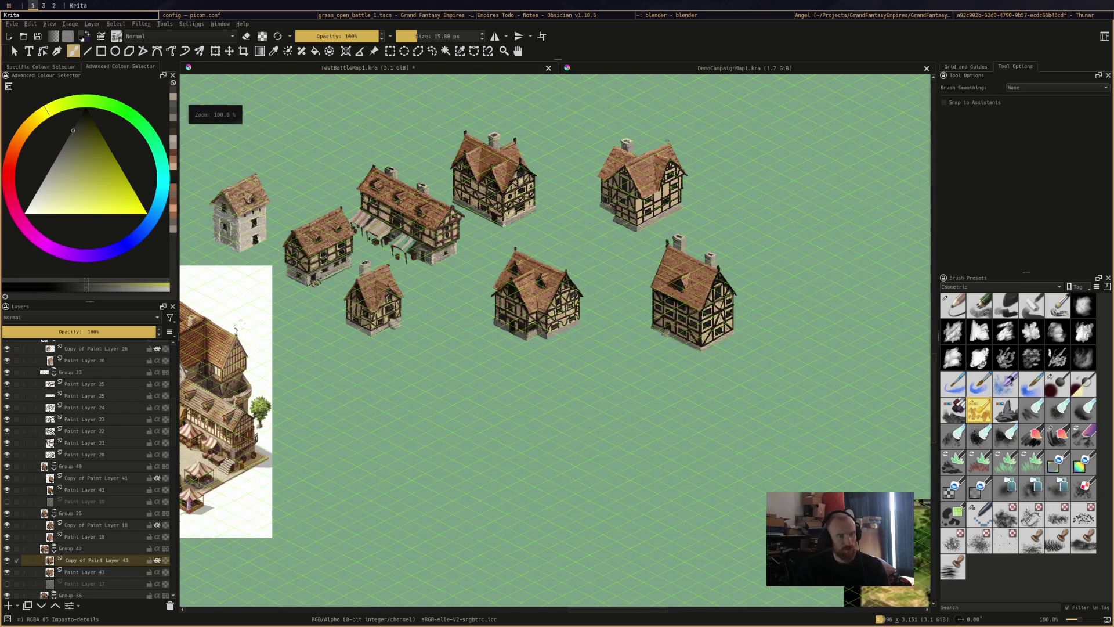
scroll(666, 141, "up", 4)
left_click_drag(445, 289, 335, 352)
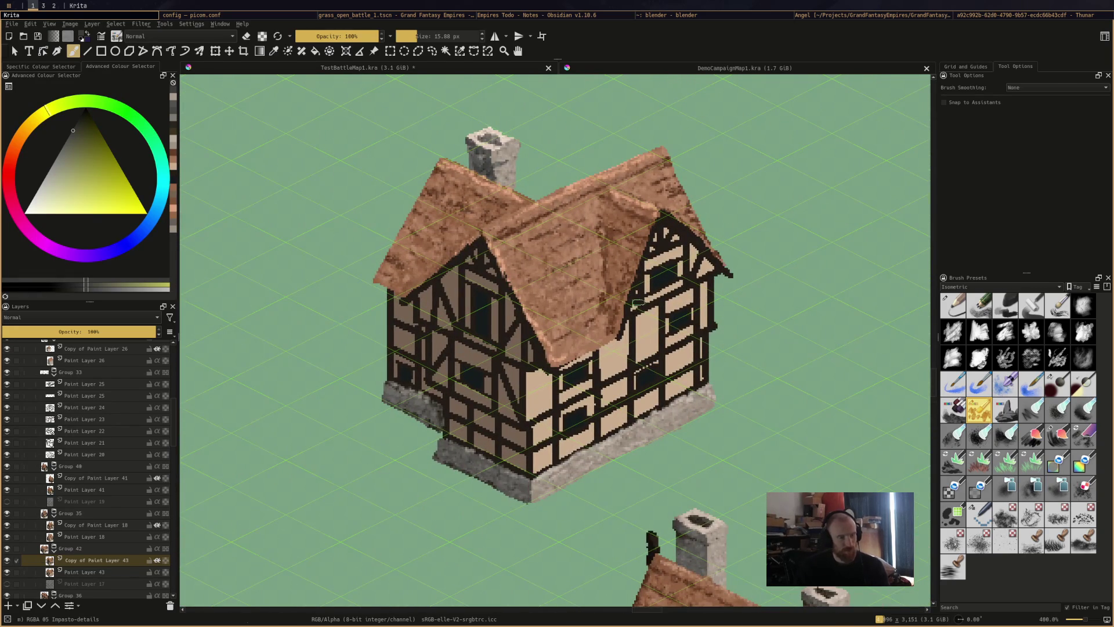
key("slash")
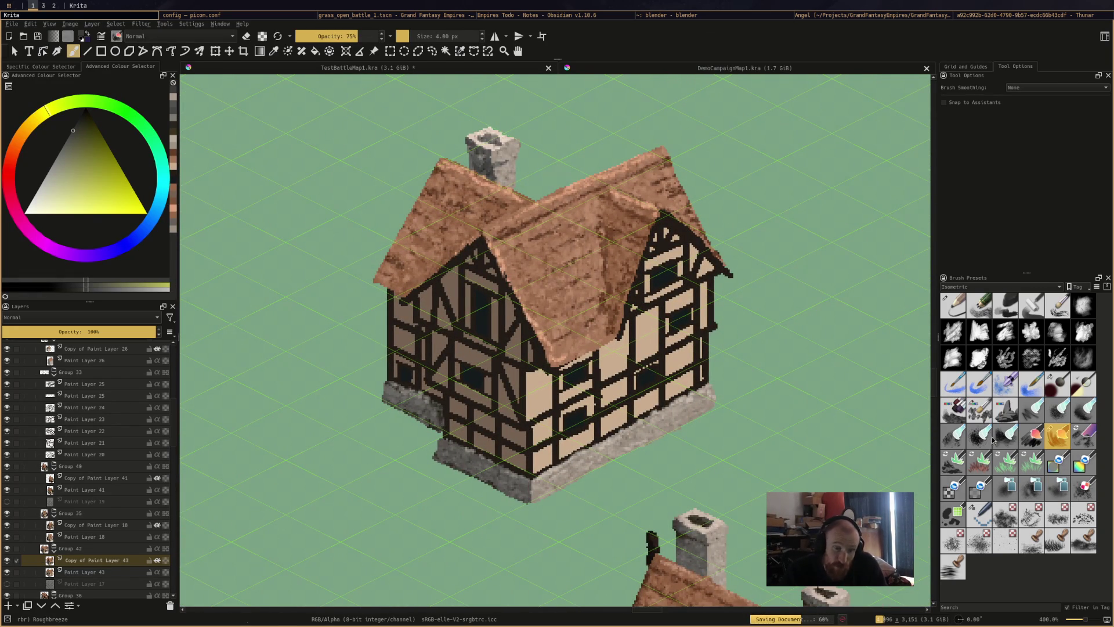
scroll(668, 332, "down", 2)
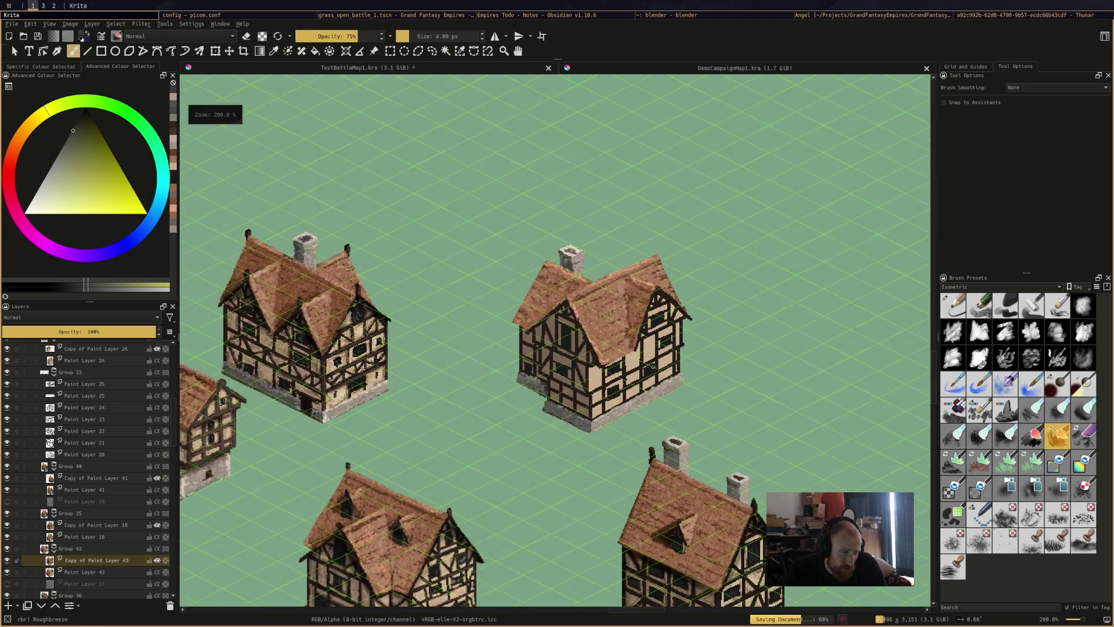
scroll(669, 332, "up", 1)
left_click(650, 336, "ctrl")
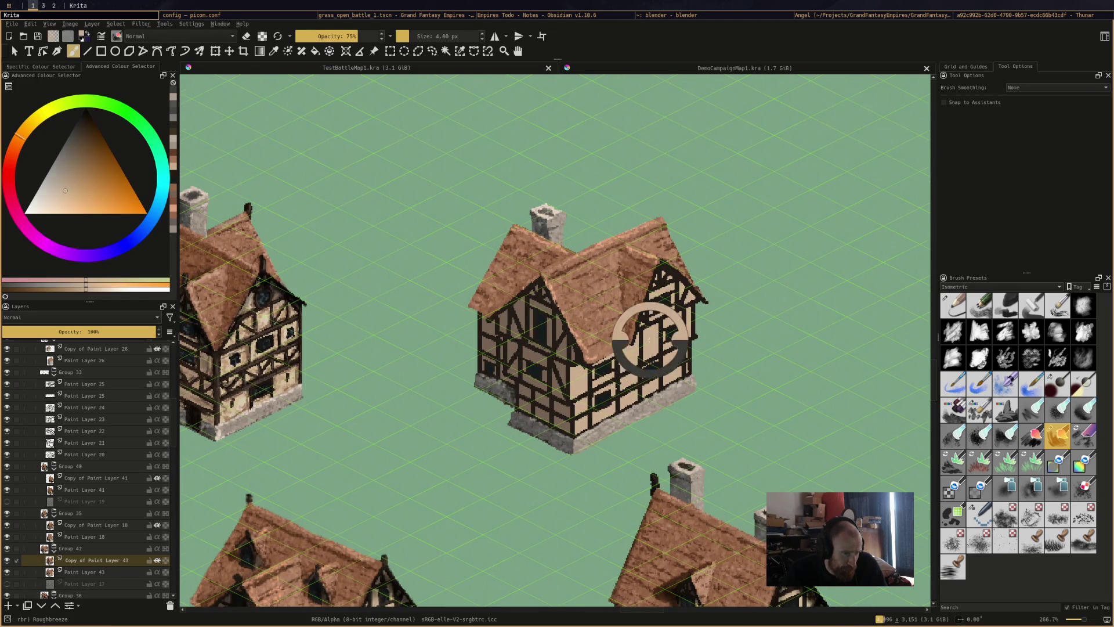
Paint tones sampled from the left house onto the walls, right gable window area and central gable
left_click(262, 311, "ctrl")
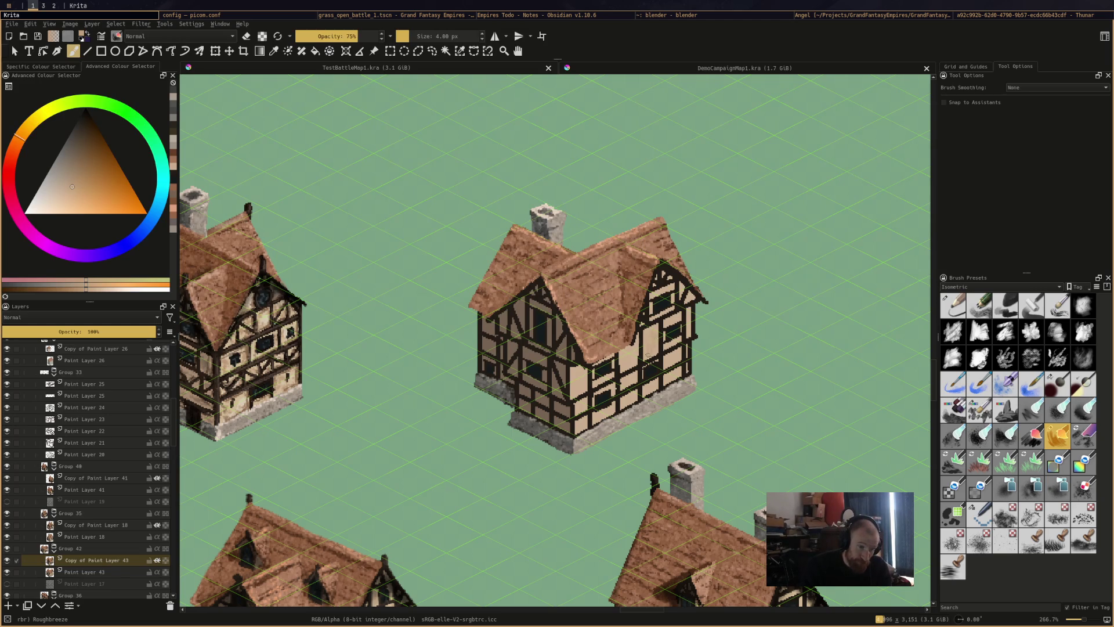
left_click_drag(645, 335, 672, 359)
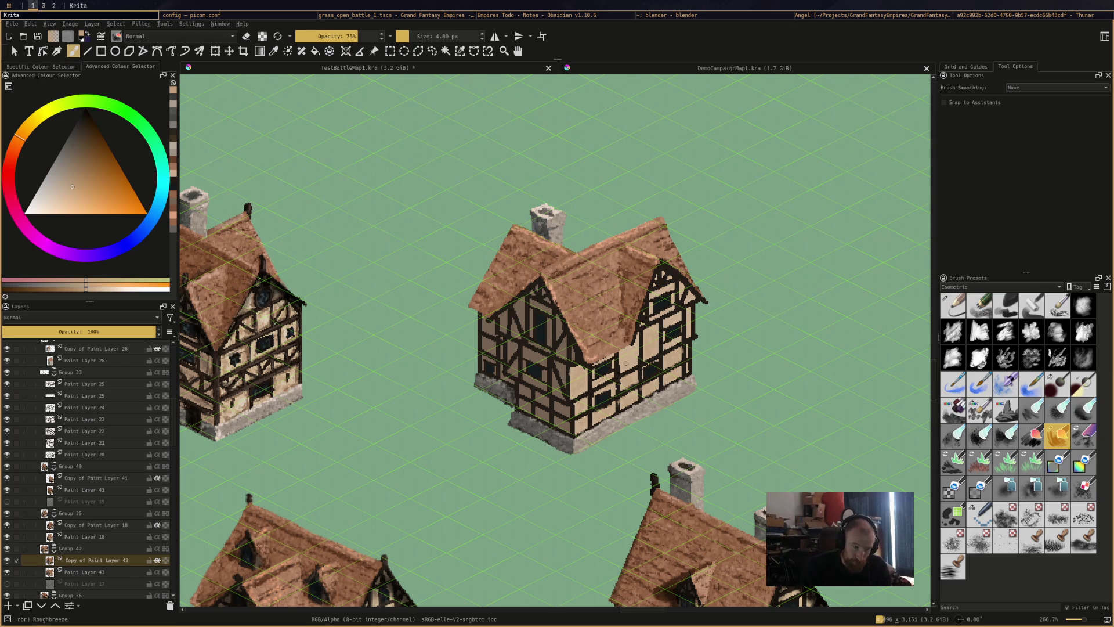
left_click_drag(656, 316, 680, 294)
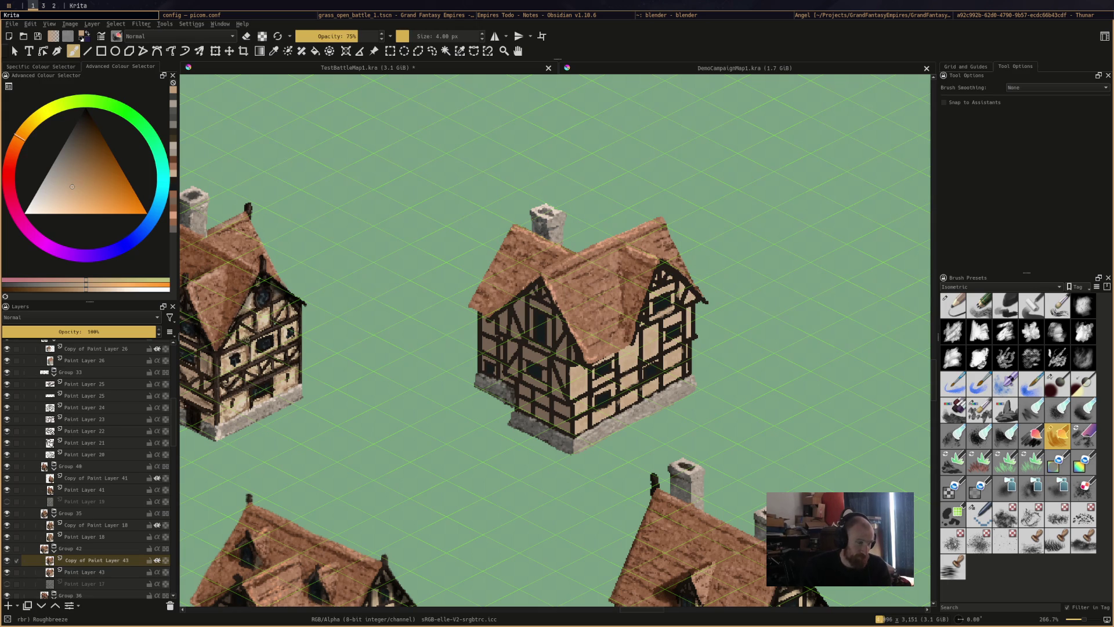
left_click(212, 348, "ctrl")
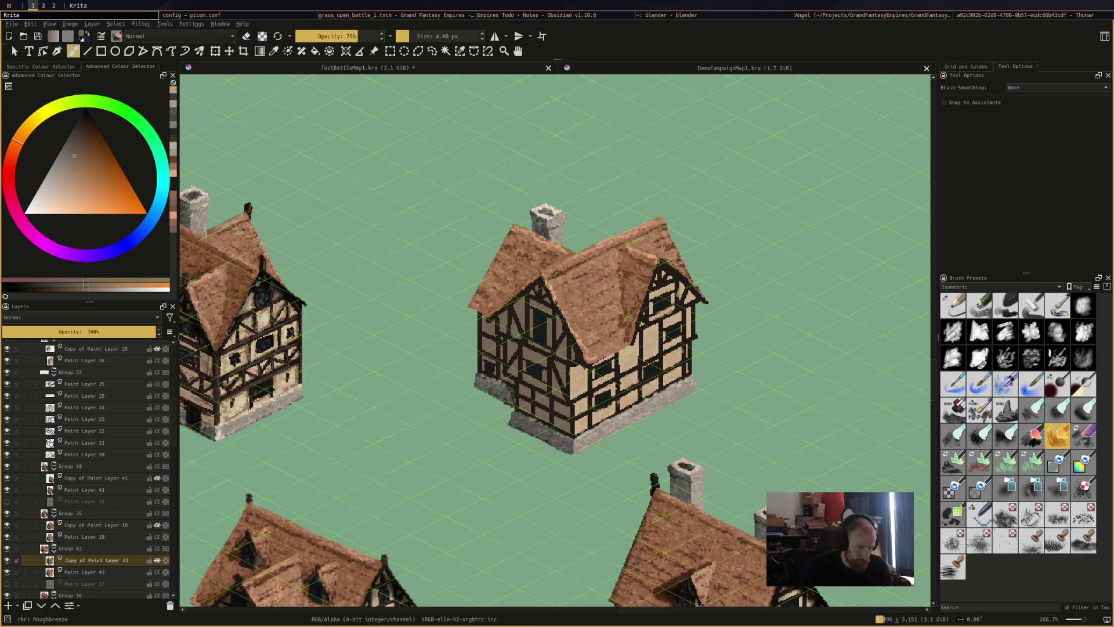
left_click(213, 366)
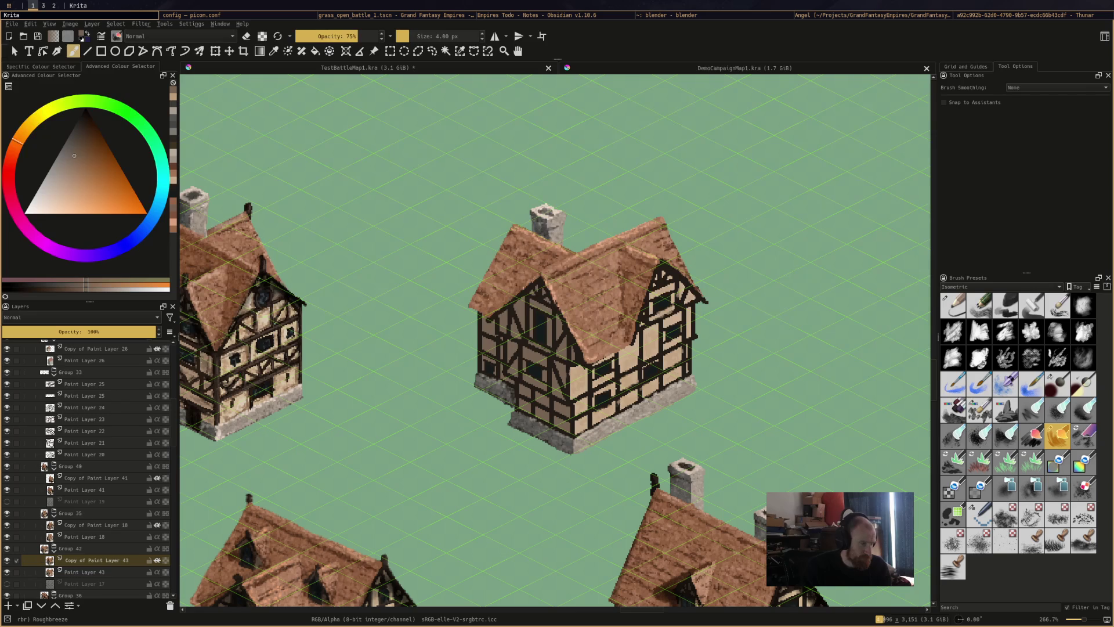
left_click(214, 354, "ctrl")
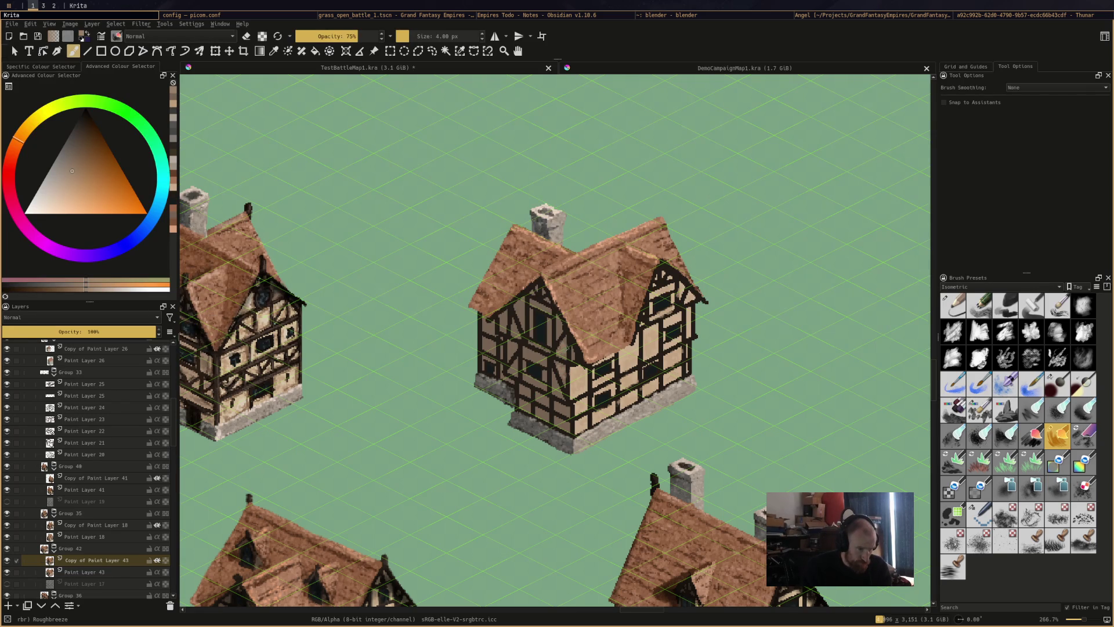
left_click(547, 303)
left_click_drag(507, 318, 553, 388)
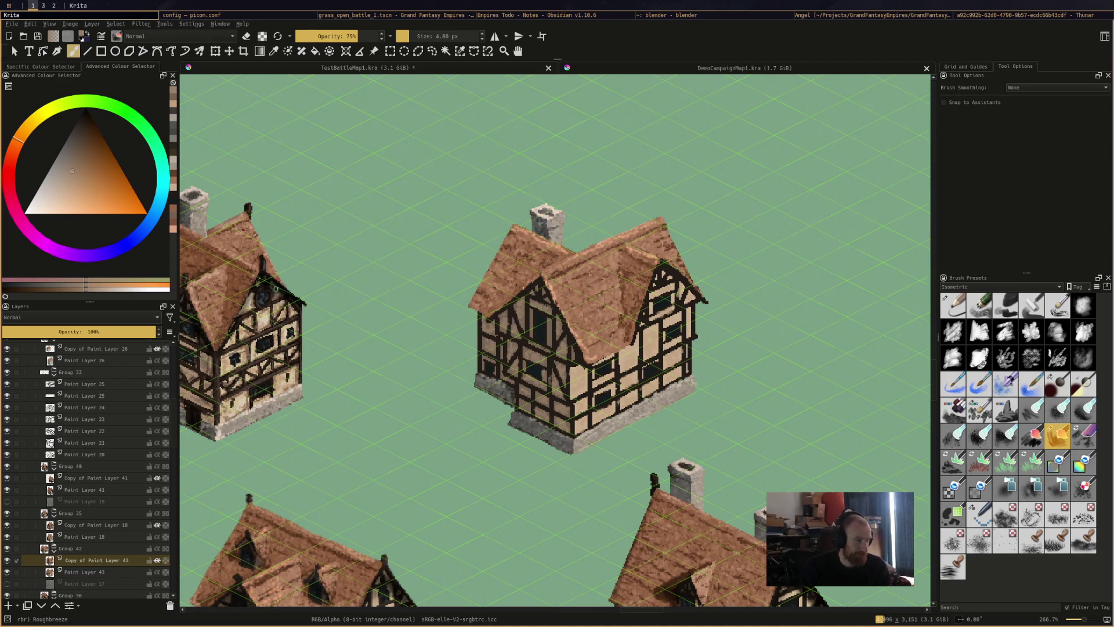
Darken the gable timbers and left gable edge in dark brown, cover the right gable's light patch, and save
left_click(276, 258, "ctrl")
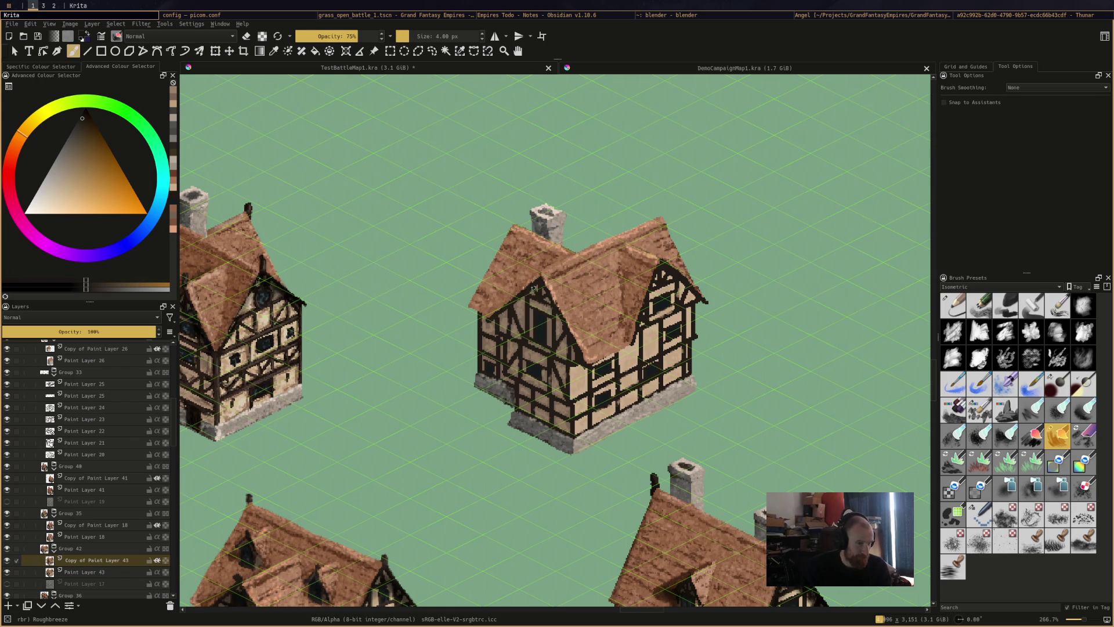
left_click_drag(523, 297, 513, 308)
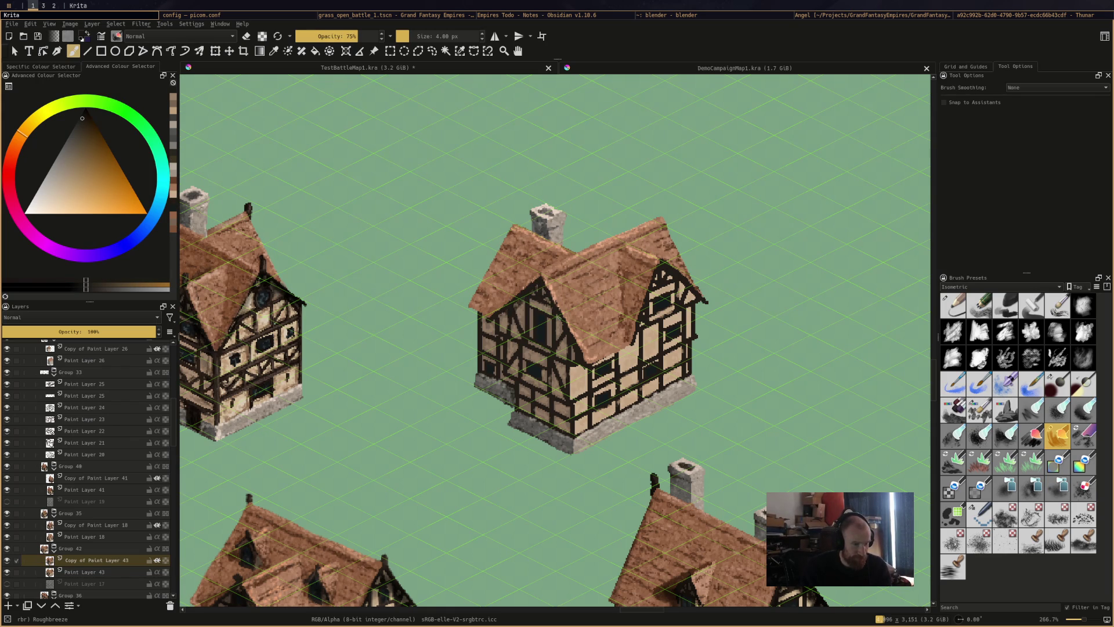
mouse_move(555, 328)
left_mouse_down()
mouse_move(566, 349)
mouse_move(551, 314)
left_mouse_up()
left_click_drag(484, 322, 477, 316)
left_click_drag(665, 281, 655, 289)
key("ctrl+s")
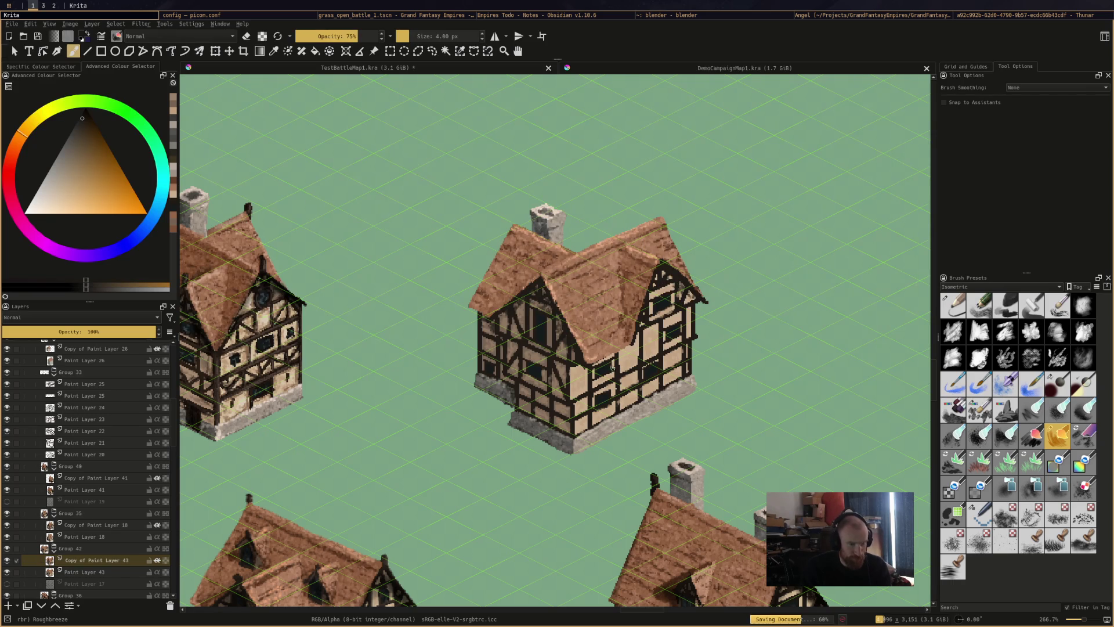
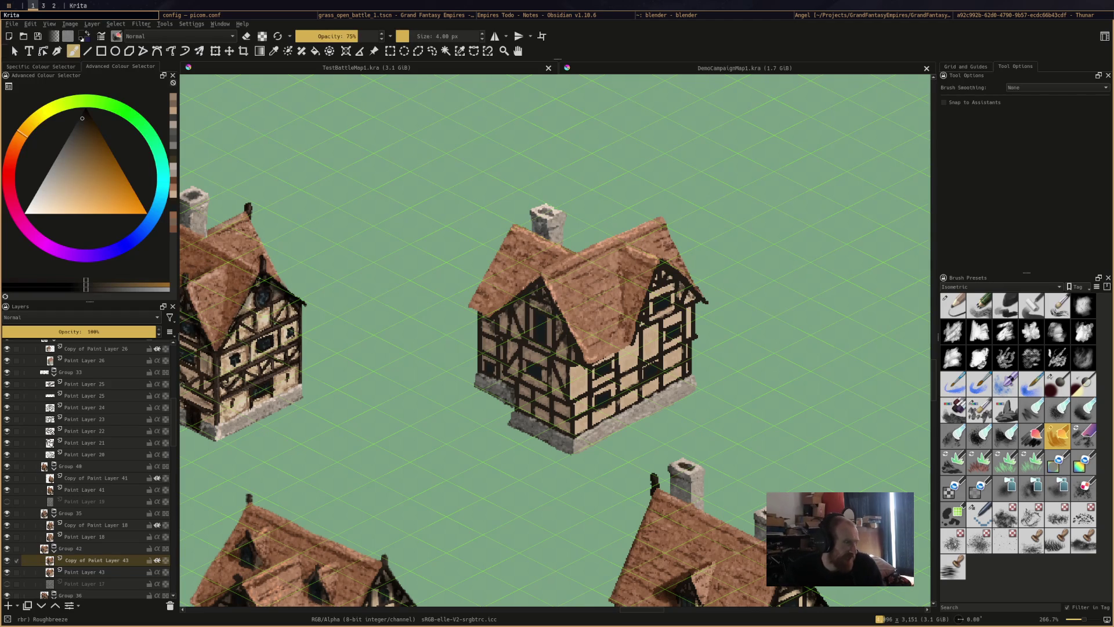
Nudge Group 42's timber house slightly up-left with the Transform tool
left_click(73, 549)
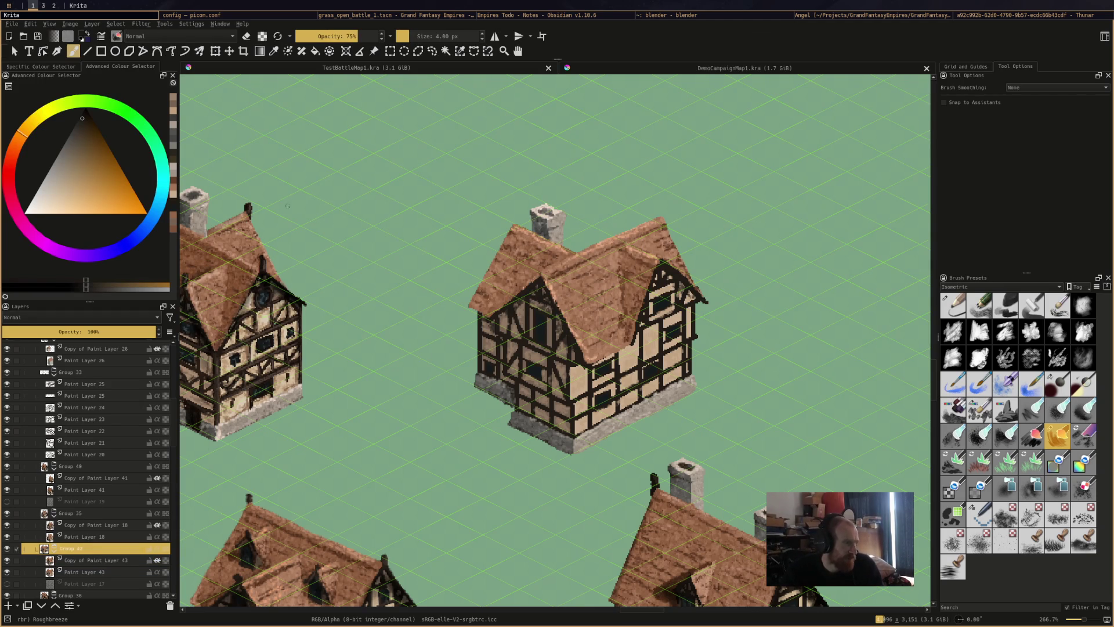
left_click(215, 51)
mouse_move(620, 305)
left_mouse_down()
mouse_move(505, 304)
mouse_move(513, 292)
mouse_move(518, 337)
left_mouse_up()
scroll(774, 403, "up", 3)
scroll(773, 403, "down", 1)
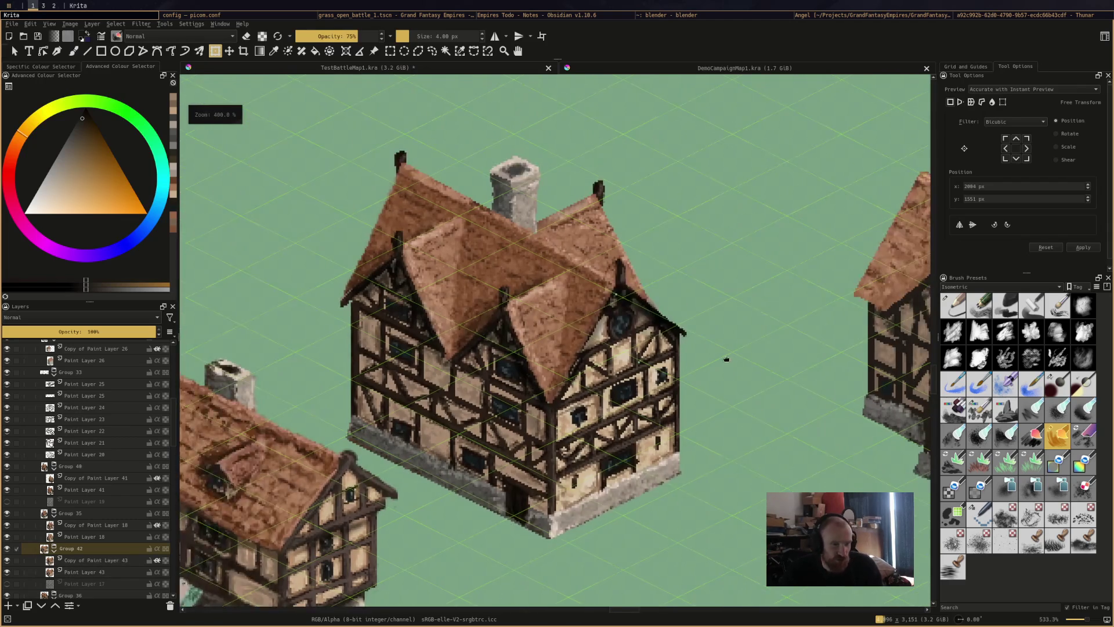
Add Paint Layer 44 inside Group 42 and sketch a rough pencil line beside the house
left_click(92, 553)
left_click(8, 605)
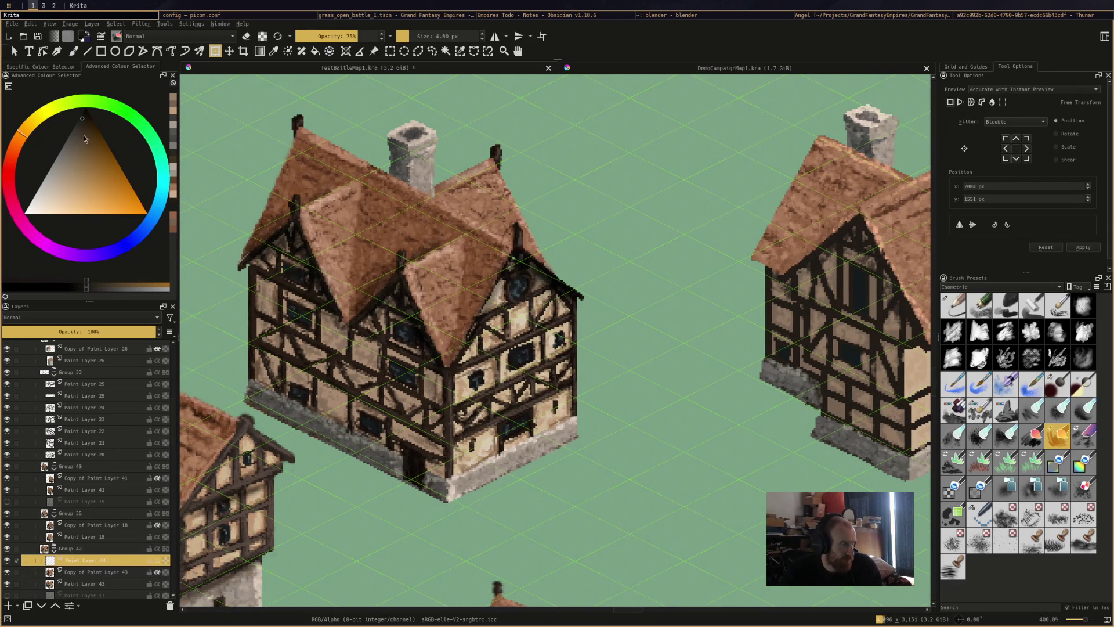
left_click(84, 132)
left_click(953, 306)
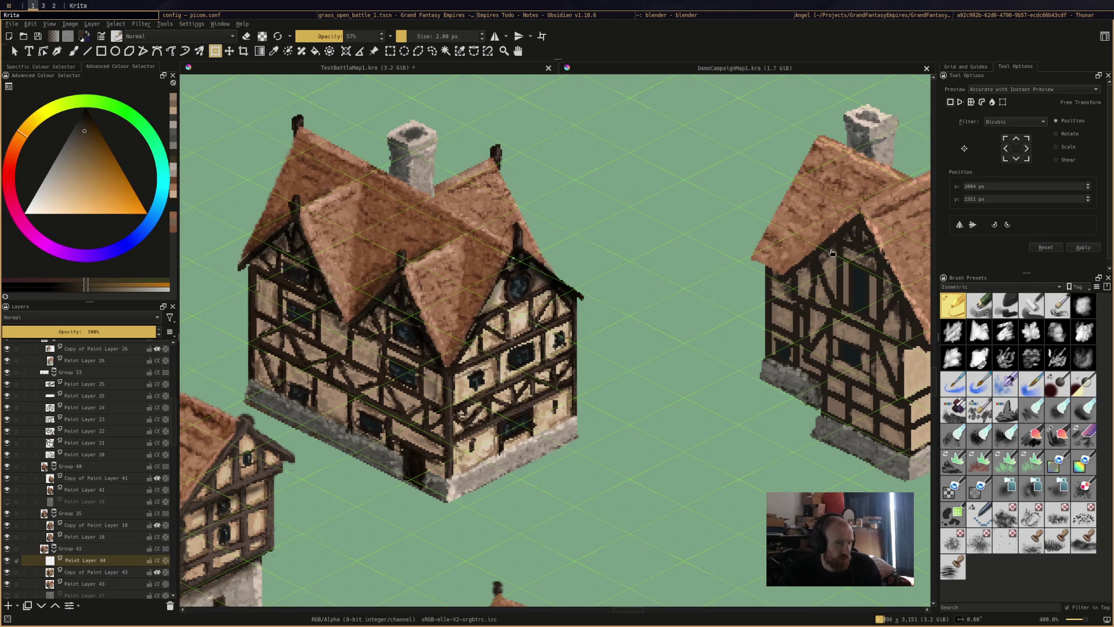
left_click(435, 36)
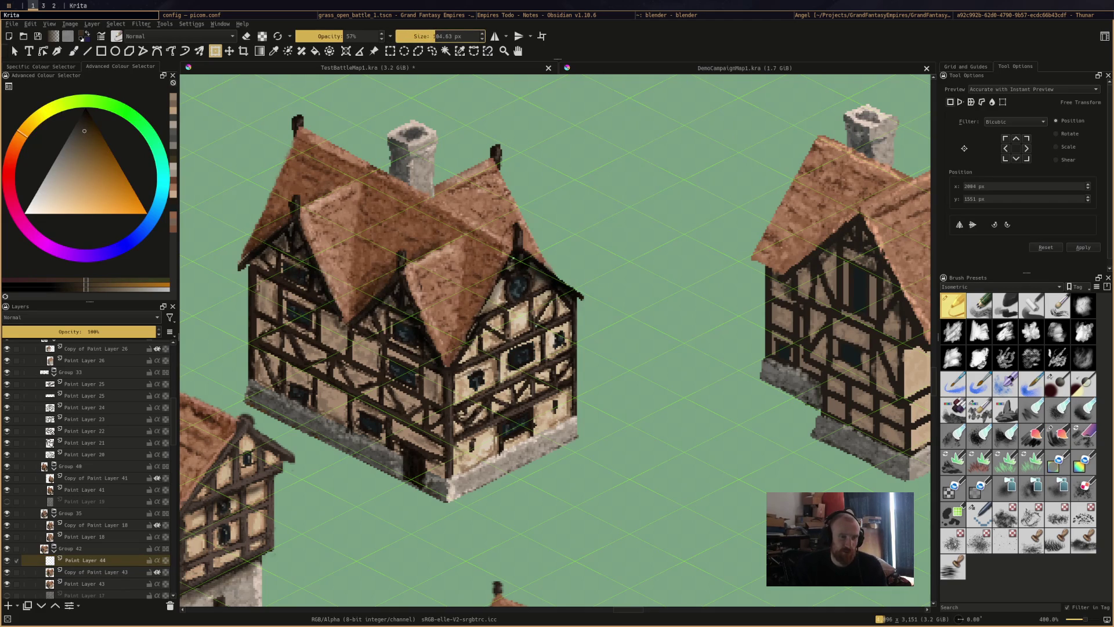
key("b")
mouse_move(766, 214)
left_mouse_down()
mouse_move(685, 212)
mouse_move(688, 311)
mouse_move(755, 371)
left_mouse_up()
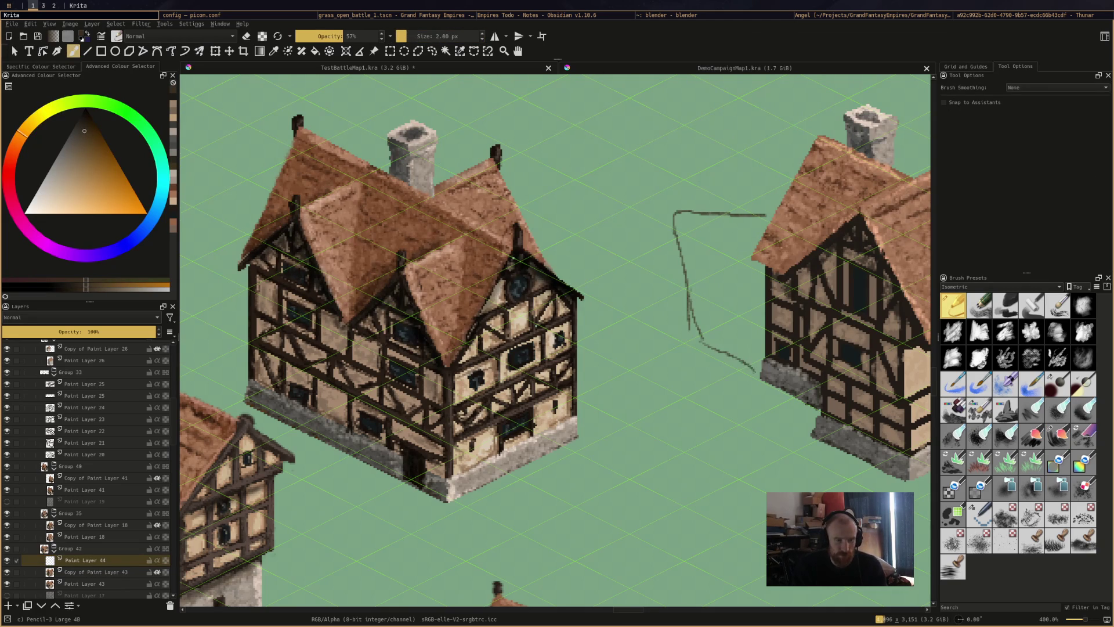
Zoom to check the sketch, then start a free transform on Group 42 again
scroll(700, 552, "down", 1)
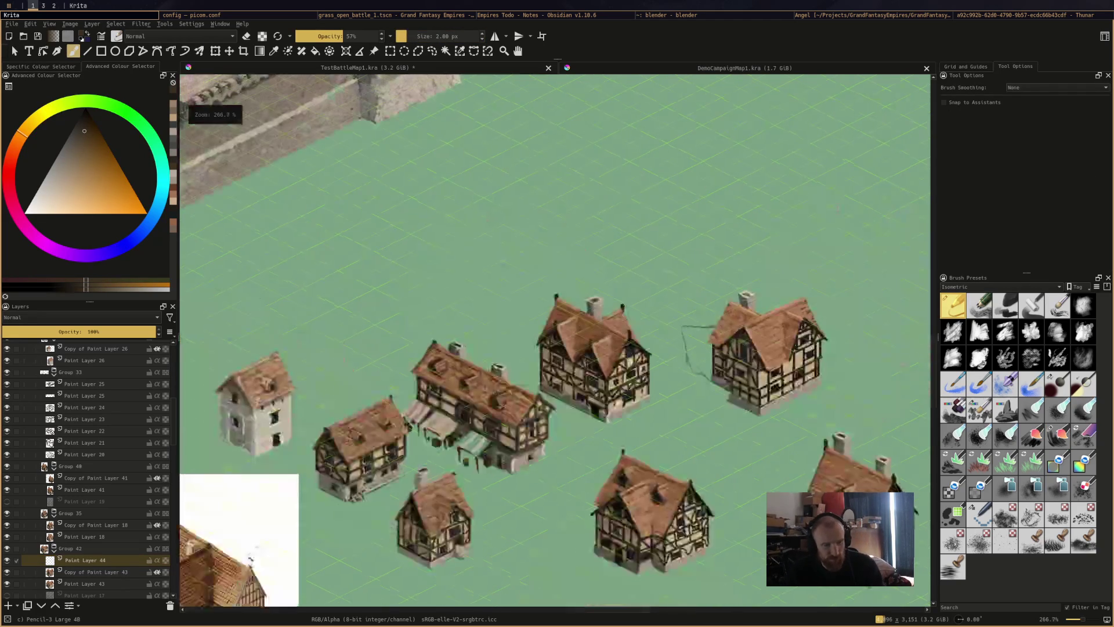
scroll(781, 424, "up", 2)
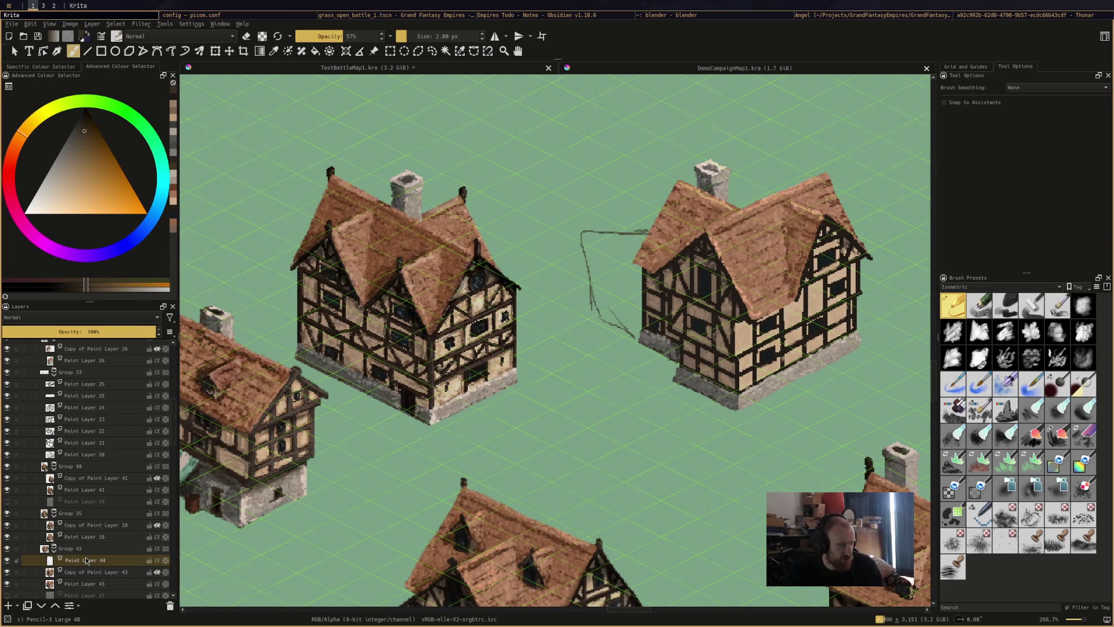
left_click(67, 548)
left_click(216, 51)
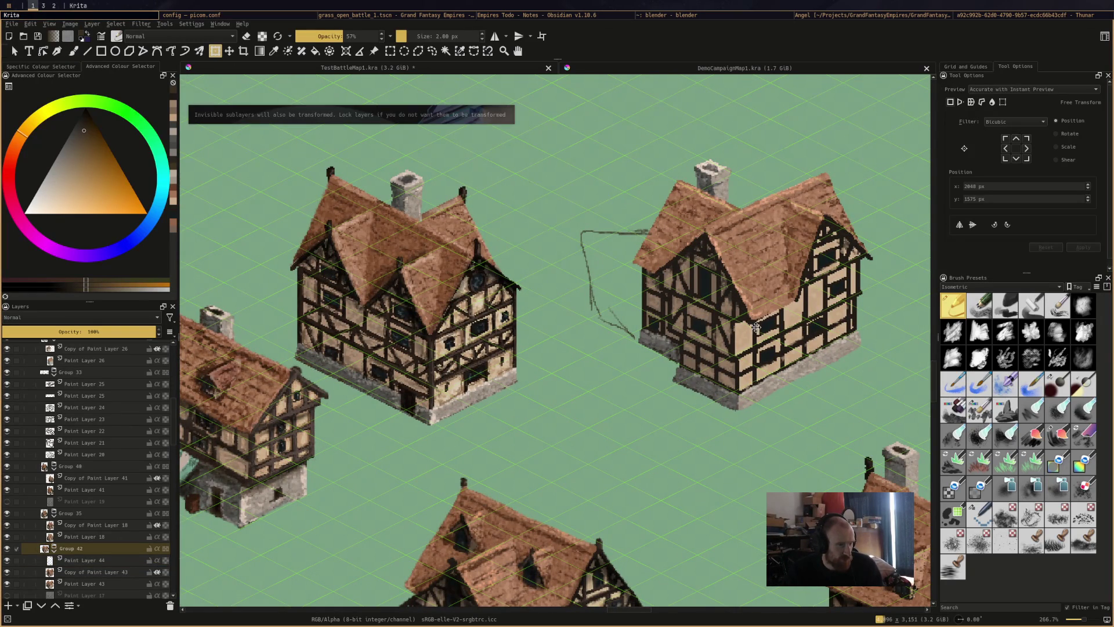
Move Group 42's house down-left against its three-gabled neighbour (about x 2040, y 3575 px) and apply
left_click_drag(732, 331, 588, 429)
scroll(436, 386, "up", 1)
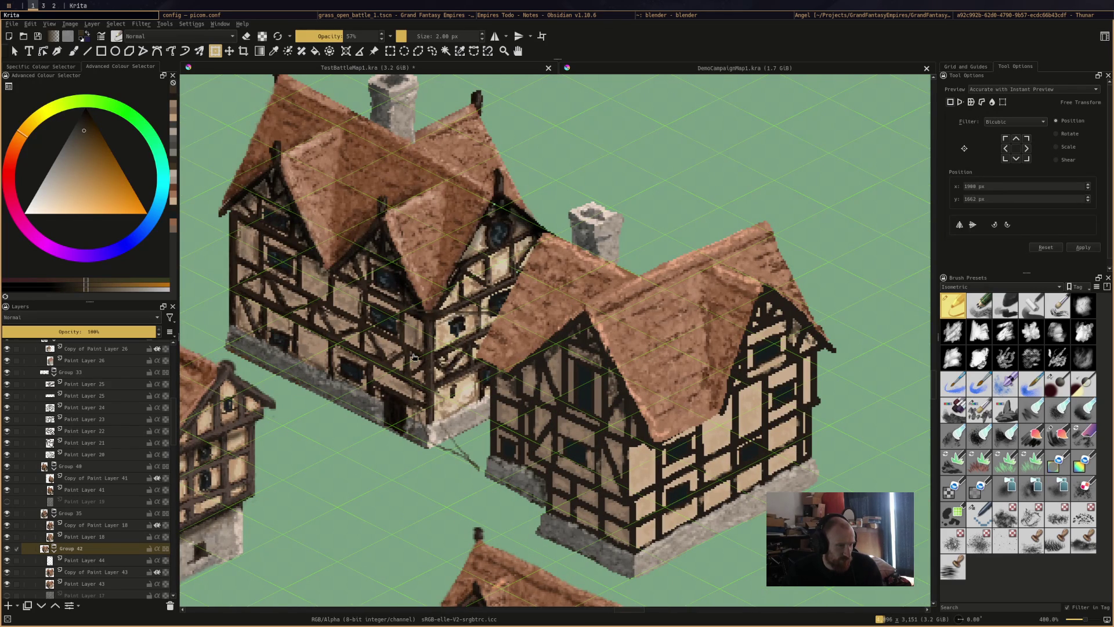
scroll(405, 346, "up", 3)
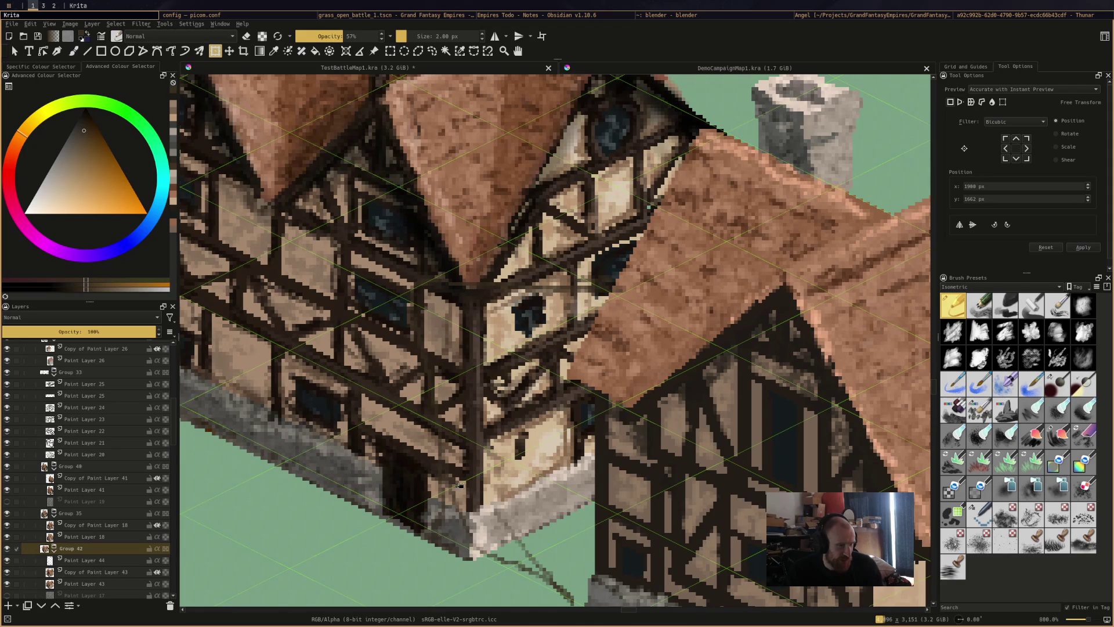
scroll(452, 508, "down", 2)
scroll(458, 499, "up", 2)
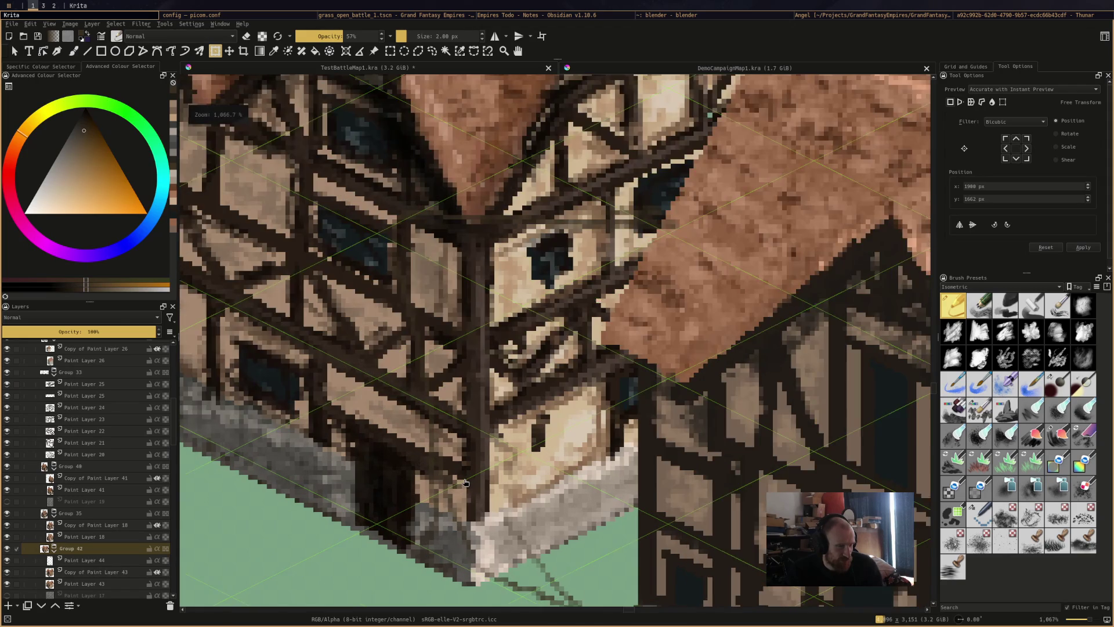
scroll(470, 482, "down", 3)
scroll(484, 456, "up", 2)
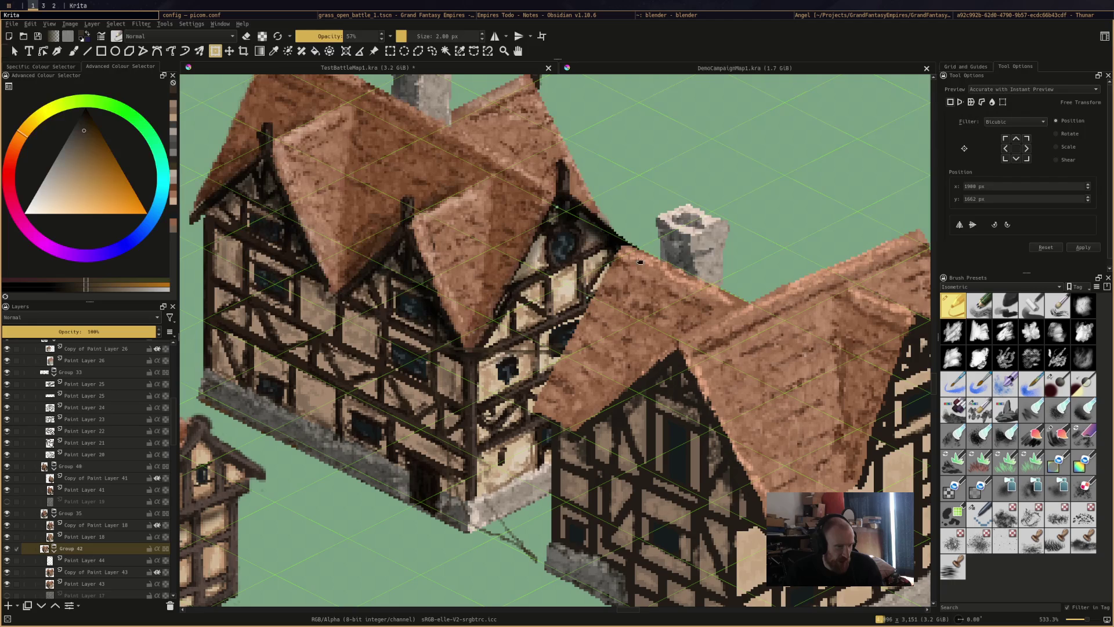
scroll(521, 324, "down", 3)
scroll(546, 366, "down", 3)
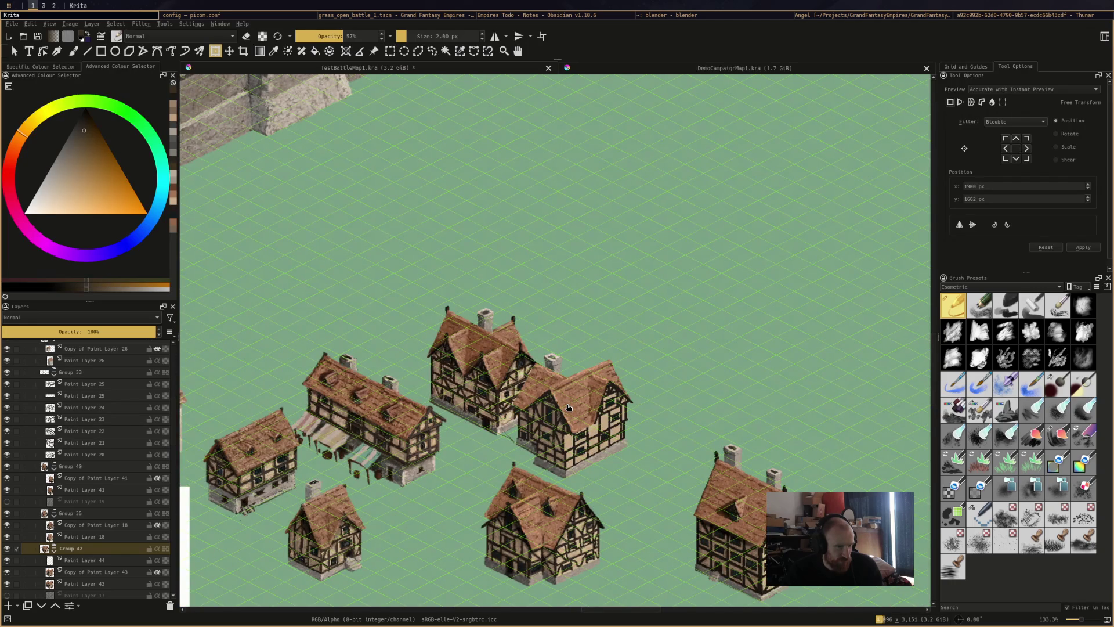
key("Return")
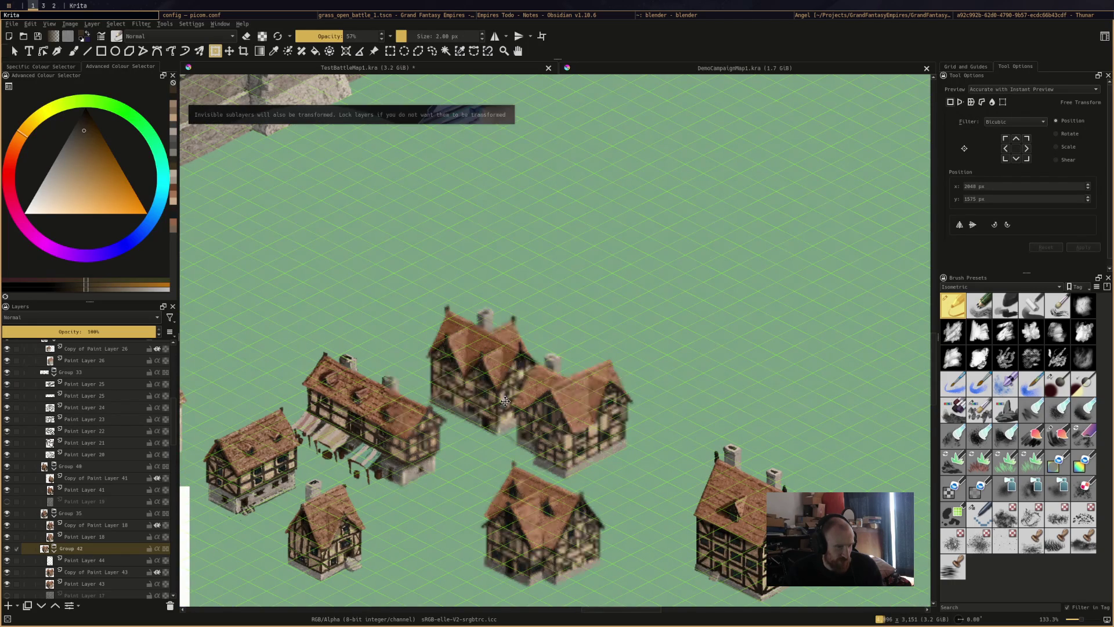
Move the house back up-right to about x 2201, y 3519 px and return to the freehand brush
left_click_drag(518, 452, 646, 404)
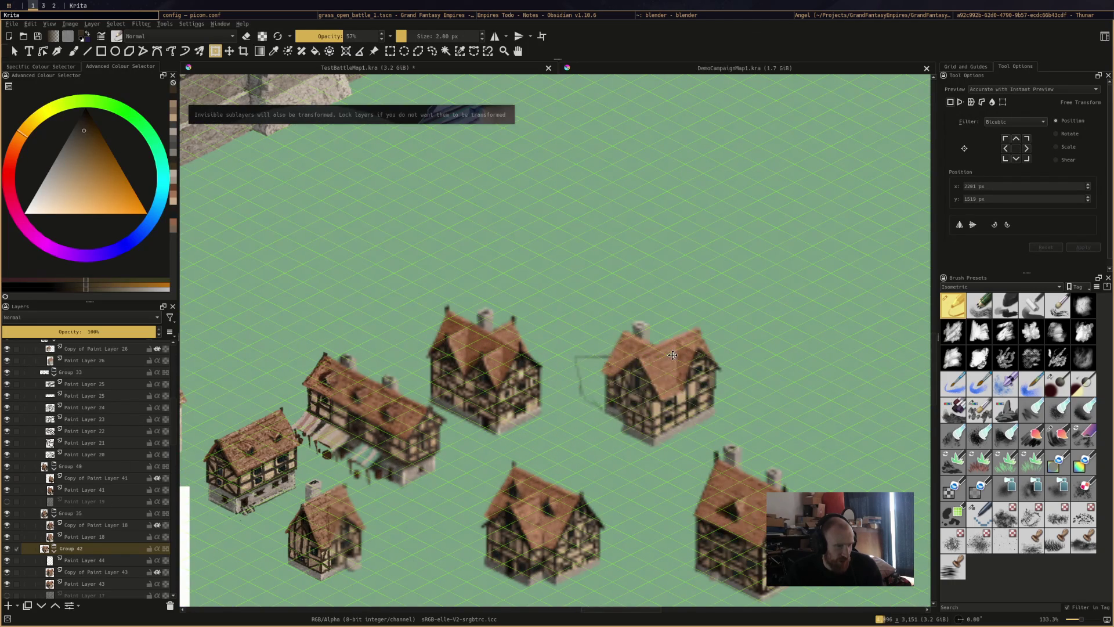
key("b")
scroll(641, 418, "up", 1)
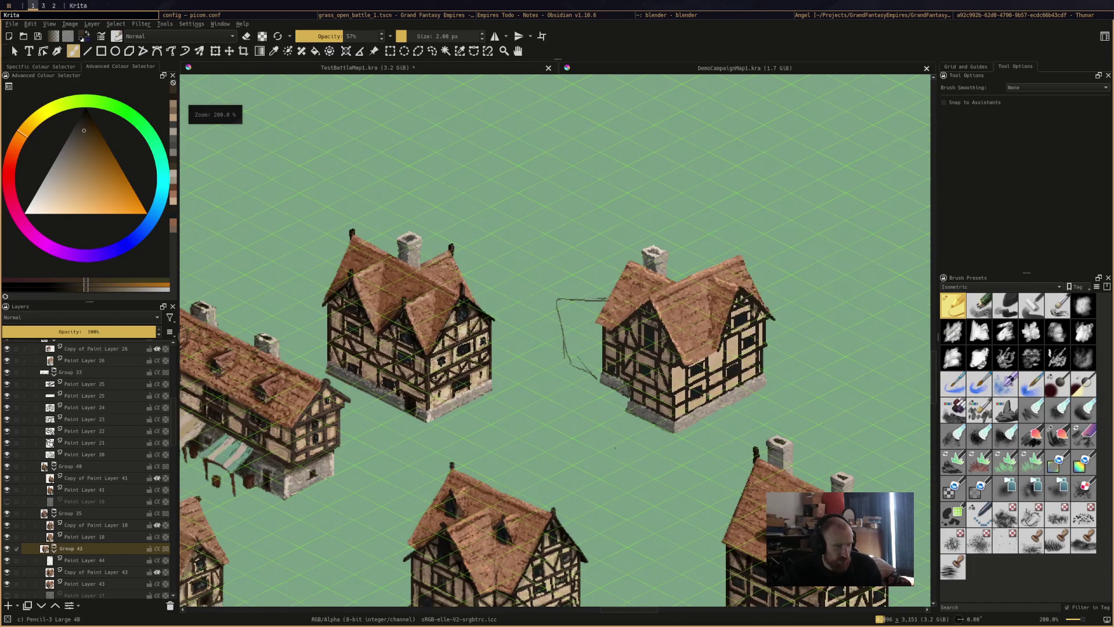
scroll(656, 433, "down", 1)
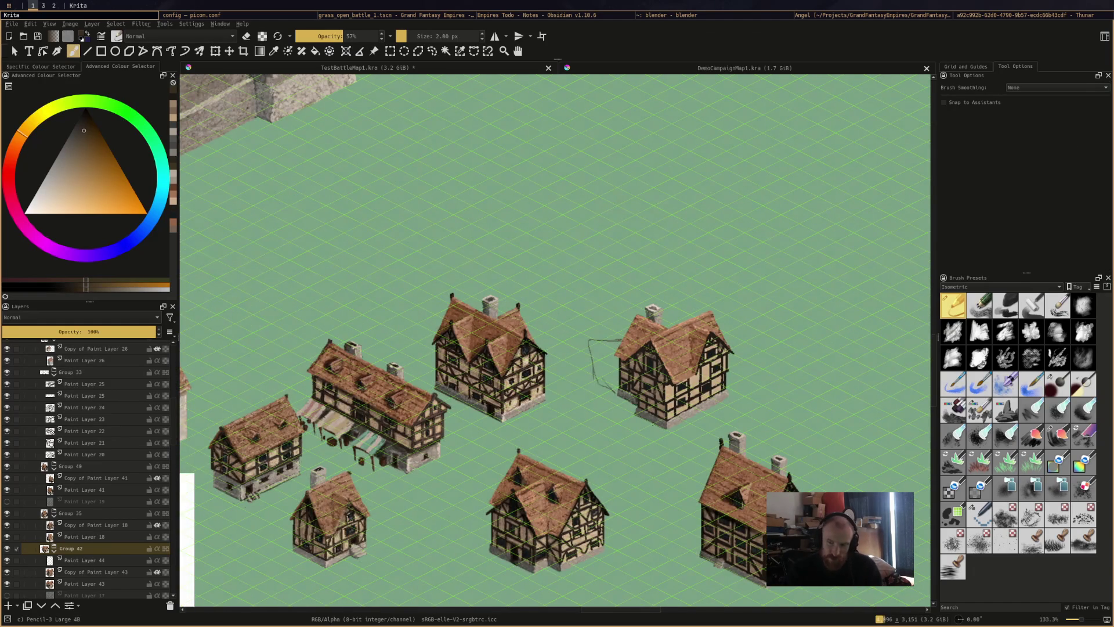
scroll(656, 434, "up", 2)
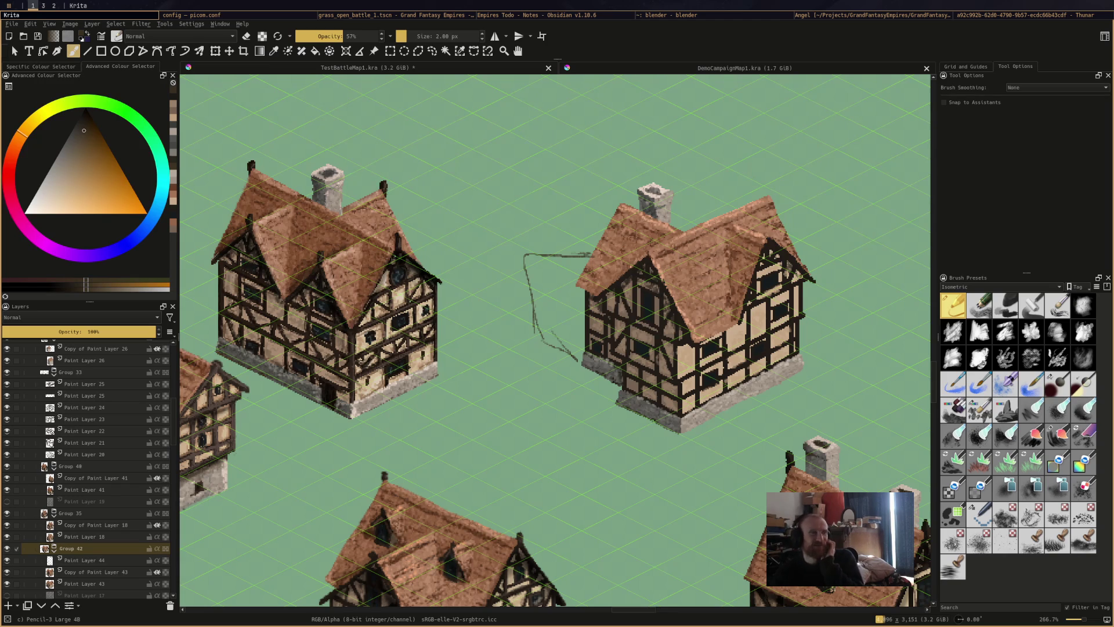
In Godot, show the 2D view and open the grass_siege_battle_2 scene, zoomed in on the houses
left_click(389, 15)
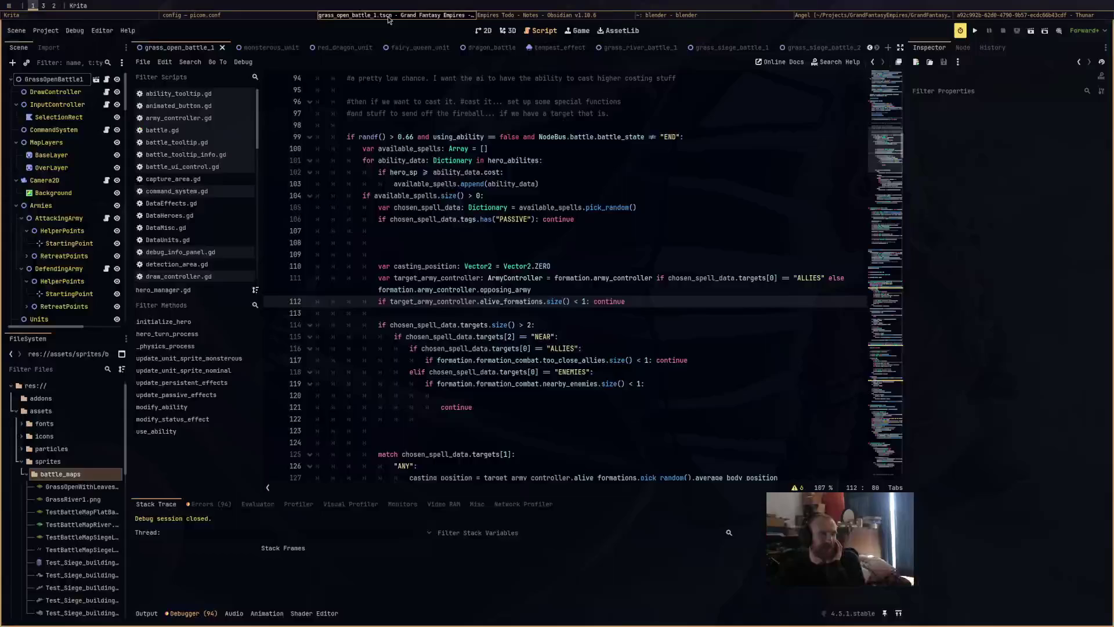
left_click(508, 30)
left_click(479, 33)
mouse_move(582, 229)
left_mouse_down()
mouse_move(570, 249)
mouse_move(541, 228)
mouse_move(308, 244)
mouse_move(349, 249)
mouse_move(561, 217)
left_mouse_up()
scroll(473, 135, "up", 1)
left_click(818, 48)
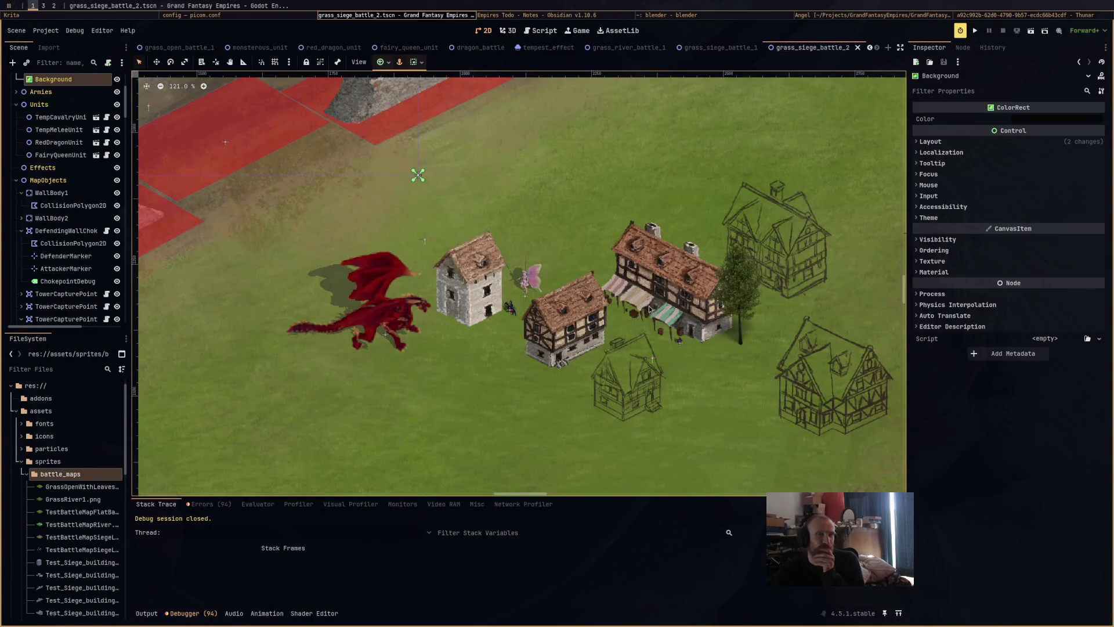
scroll(331, 364, "up", 4)
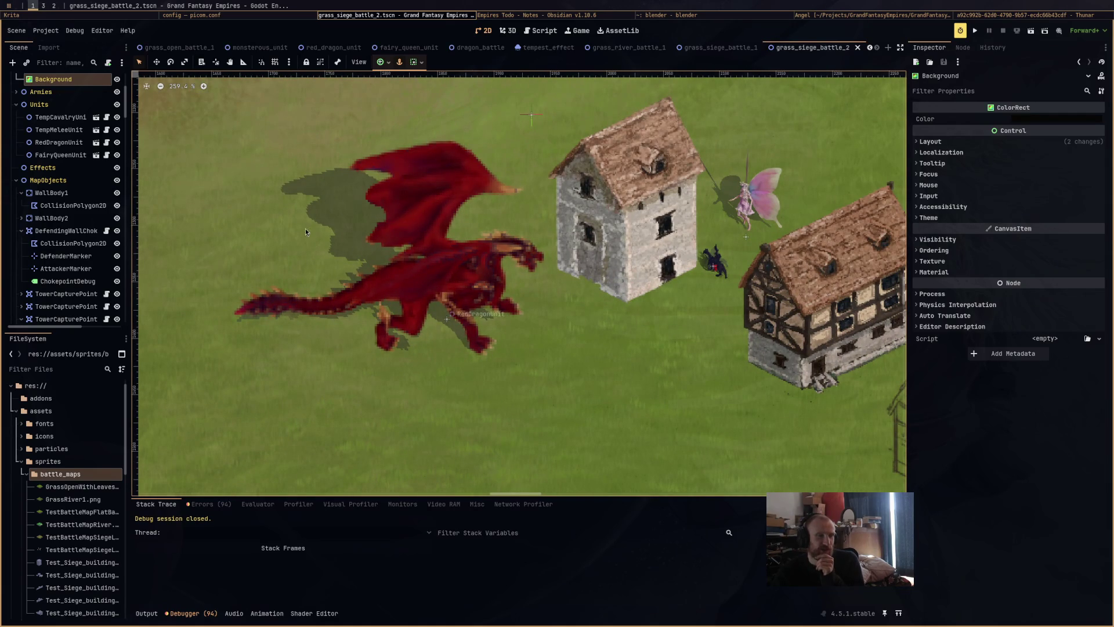
Drag the red dragon over the new houses to test overlap, leaving it on grass beside the stone house
left_click_drag(470, 297, 759, 314)
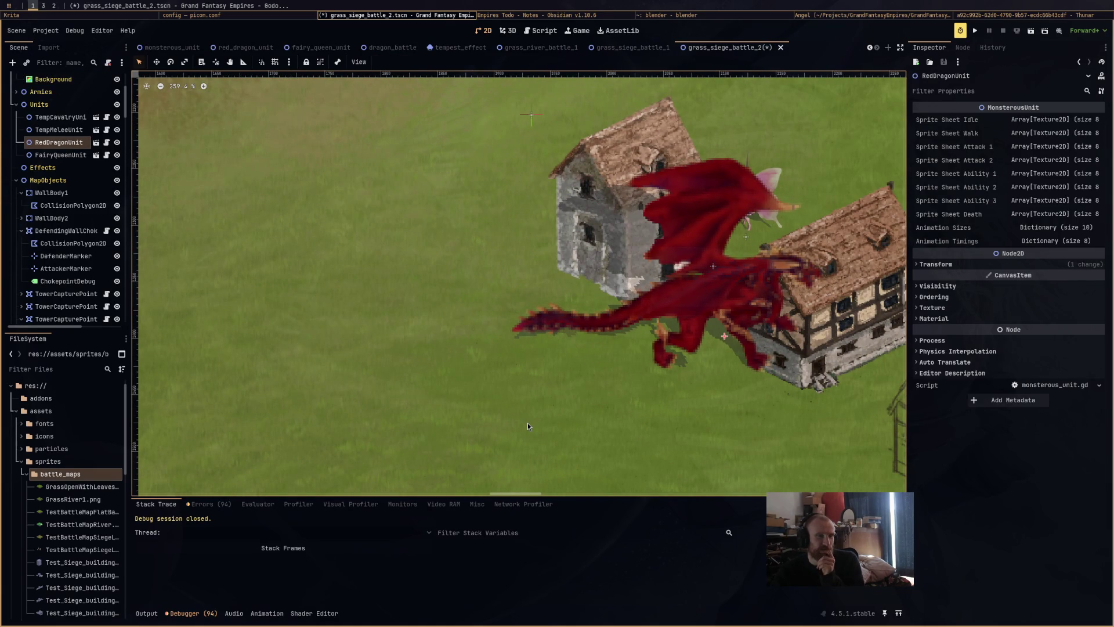
mouse_move(527, 400)
left_mouse_down()
mouse_move(359, 390)
mouse_move(414, 385)
left_mouse_up()
mouse_move(567, 318)
left_mouse_down()
mouse_move(786, 420)
mouse_move(774, 402)
mouse_move(776, 412)
left_mouse_up()
scroll(540, 244, "up", 3)
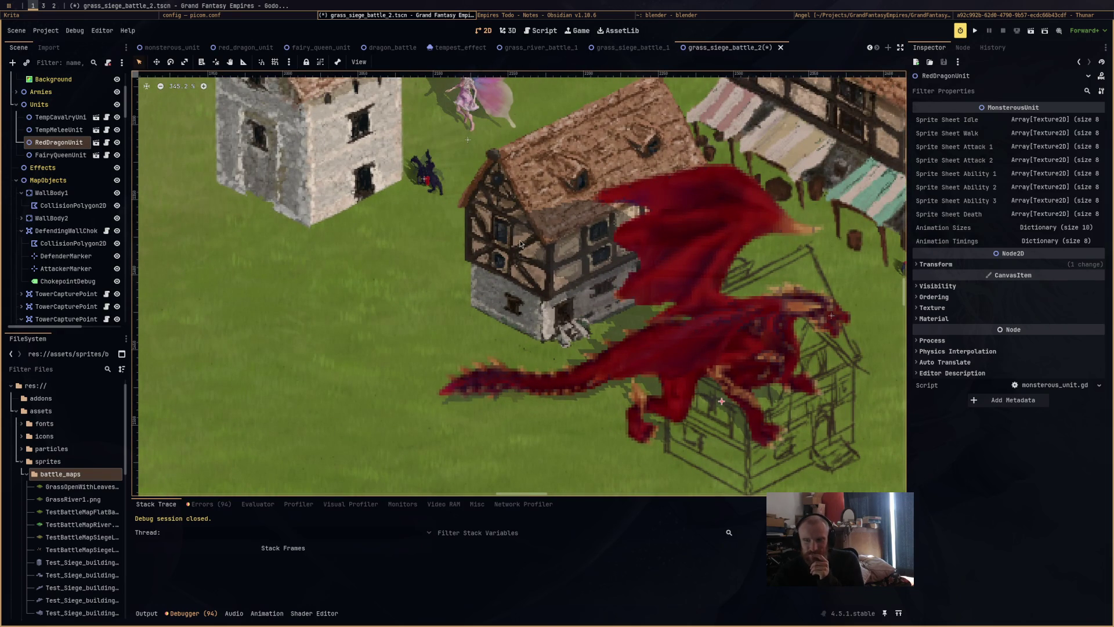
scroll(568, 297, "down", 4)
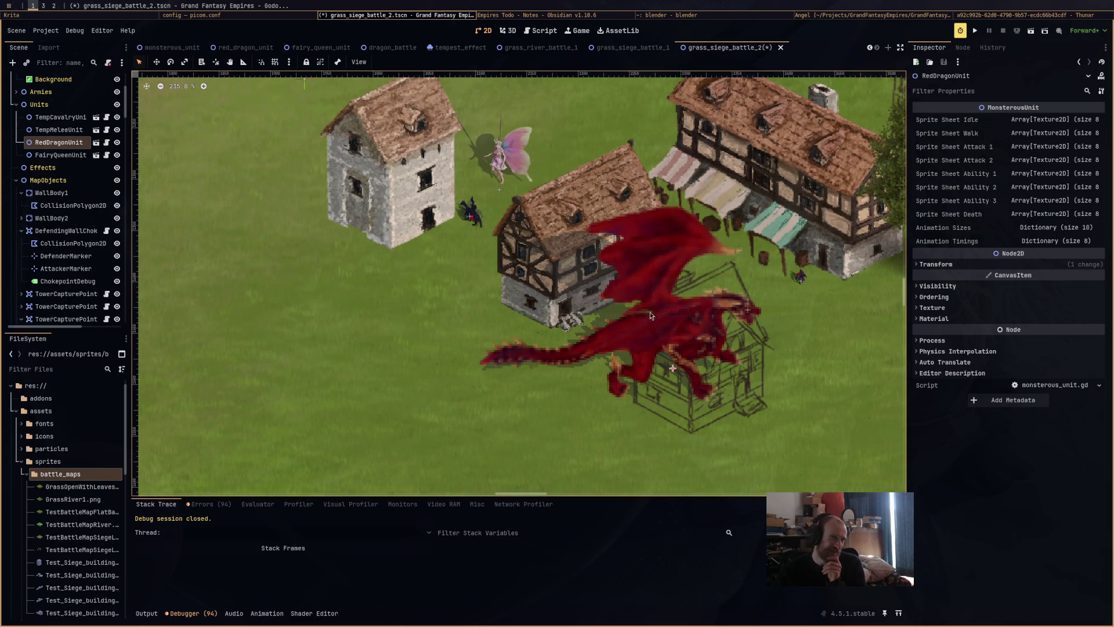
left_click_drag(678, 316, 679, 320)
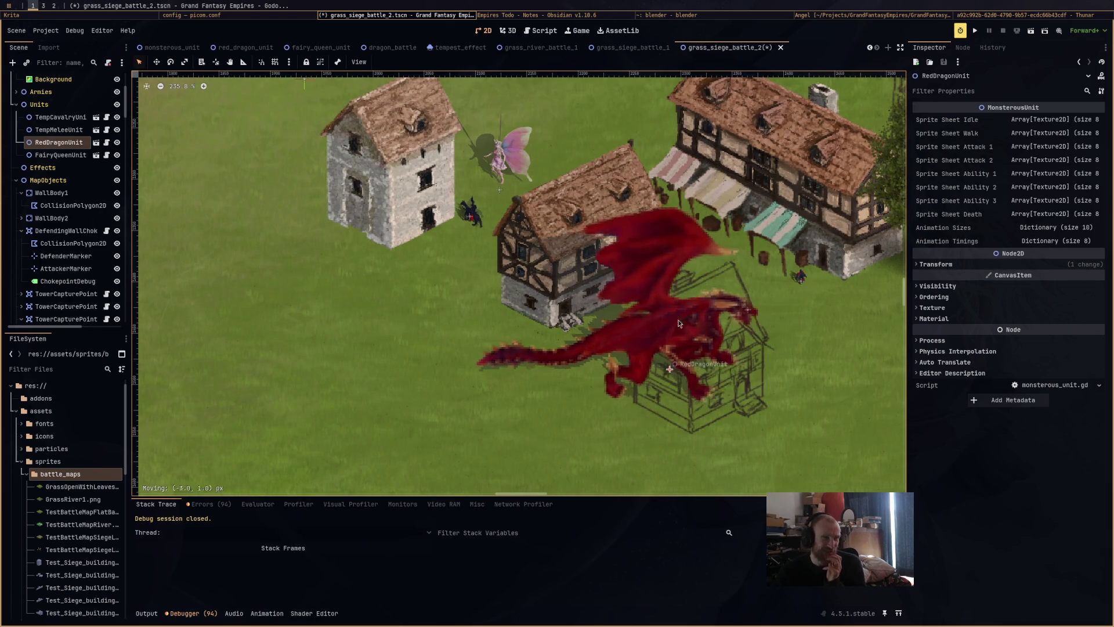
scroll(638, 307, "up", 7)
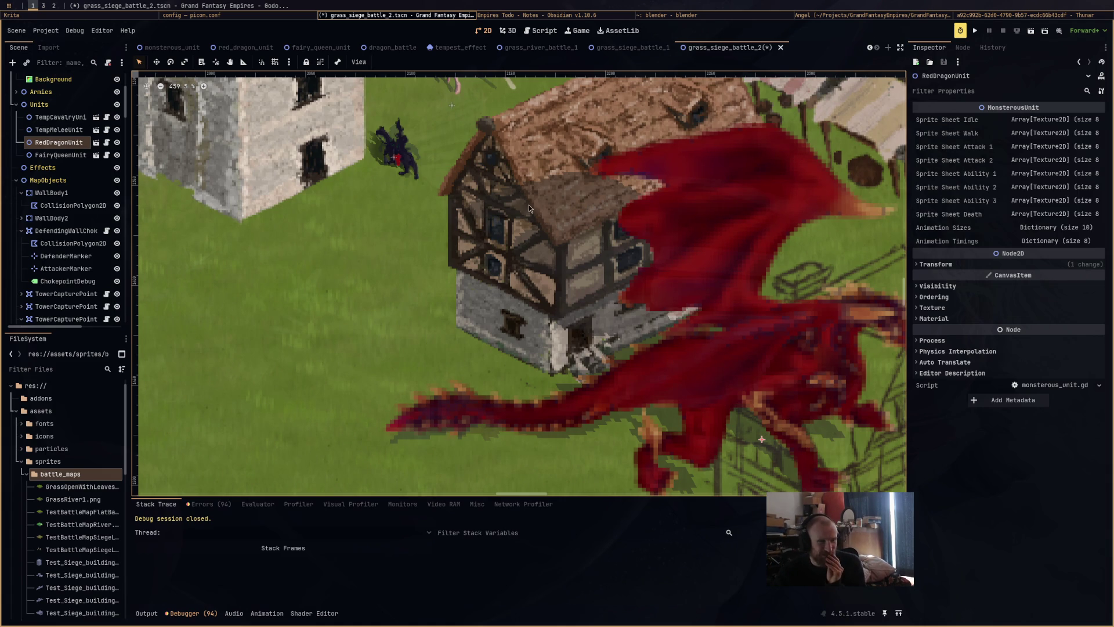
scroll(571, 298, "down", 3)
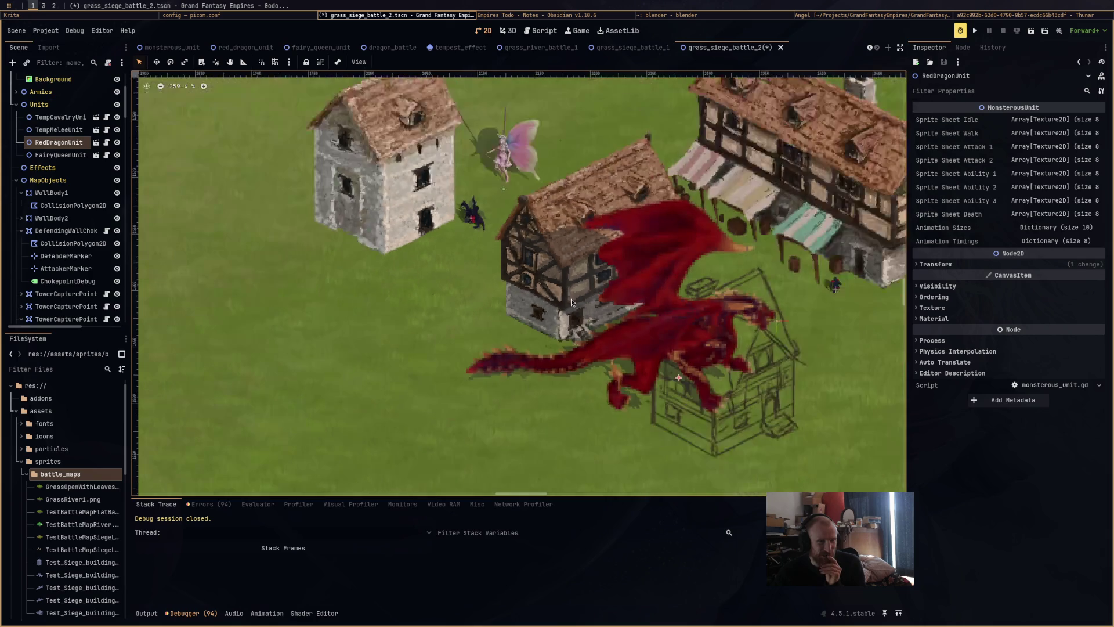
scroll(659, 335, "down", 2)
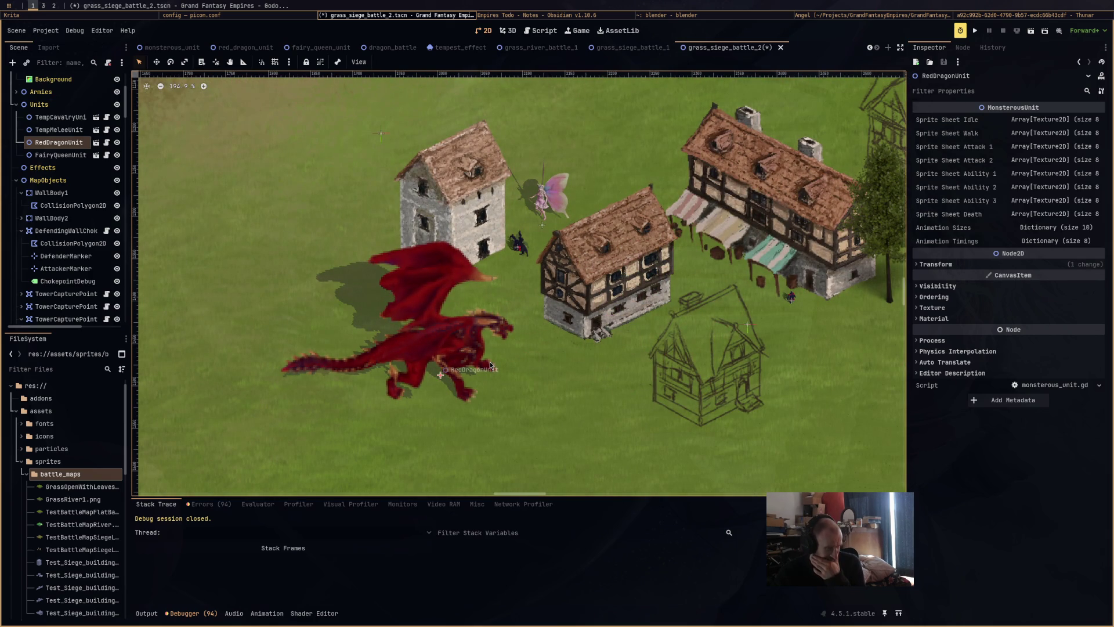
left_click_drag(699, 265, 644, 256)
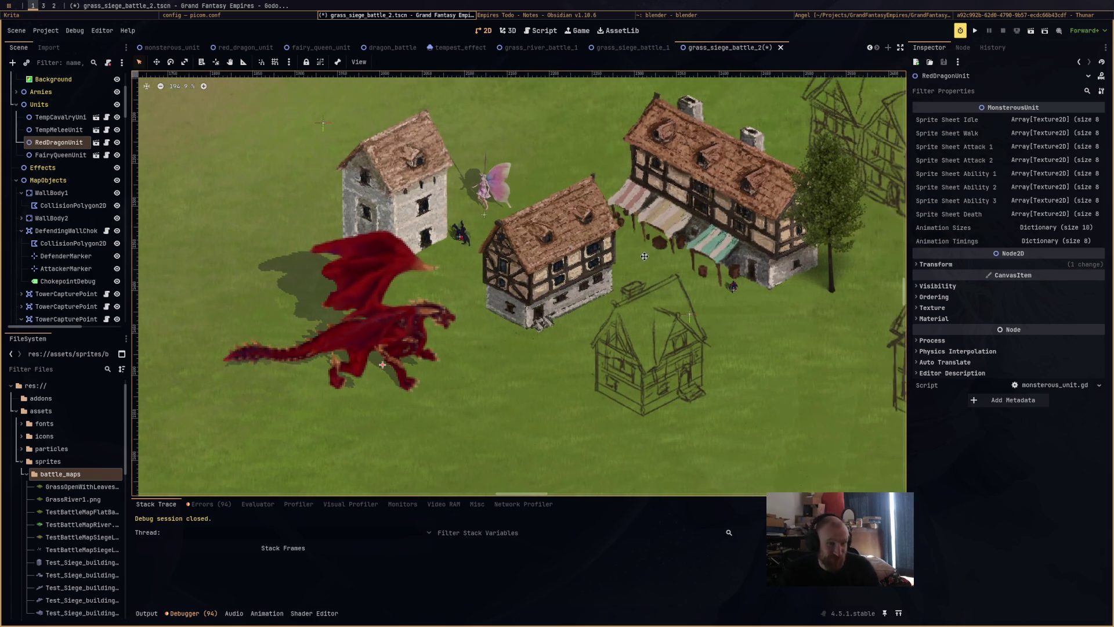
Save the siege battle scene and bring Krita's TestBattleMap1 back to the front
key("ctrl+s")
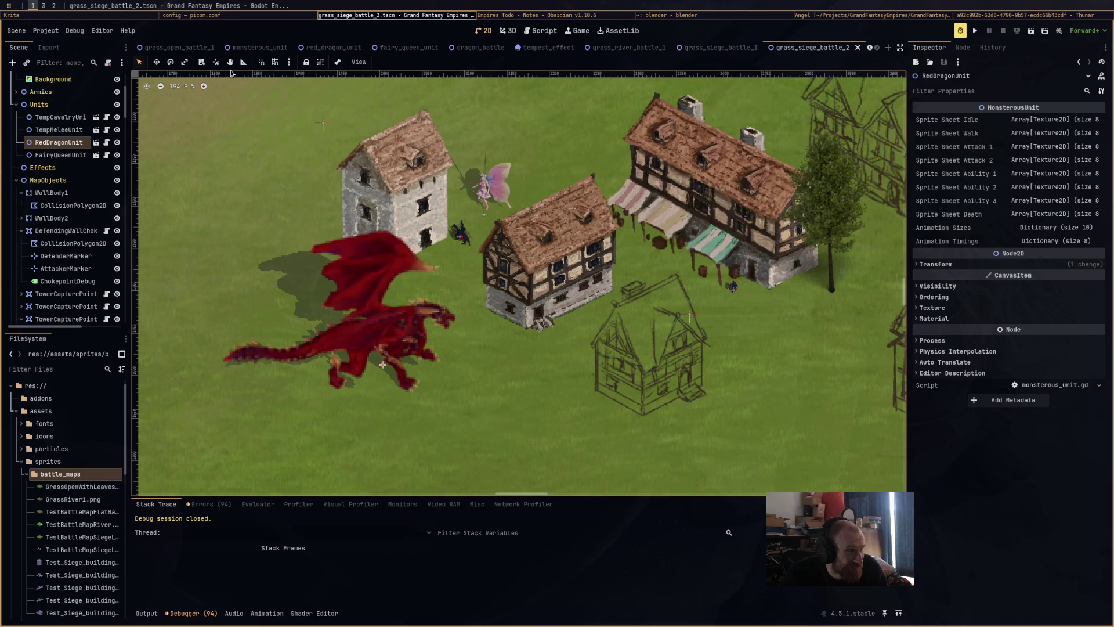
left_click(232, 16)
left_click(130, 18)
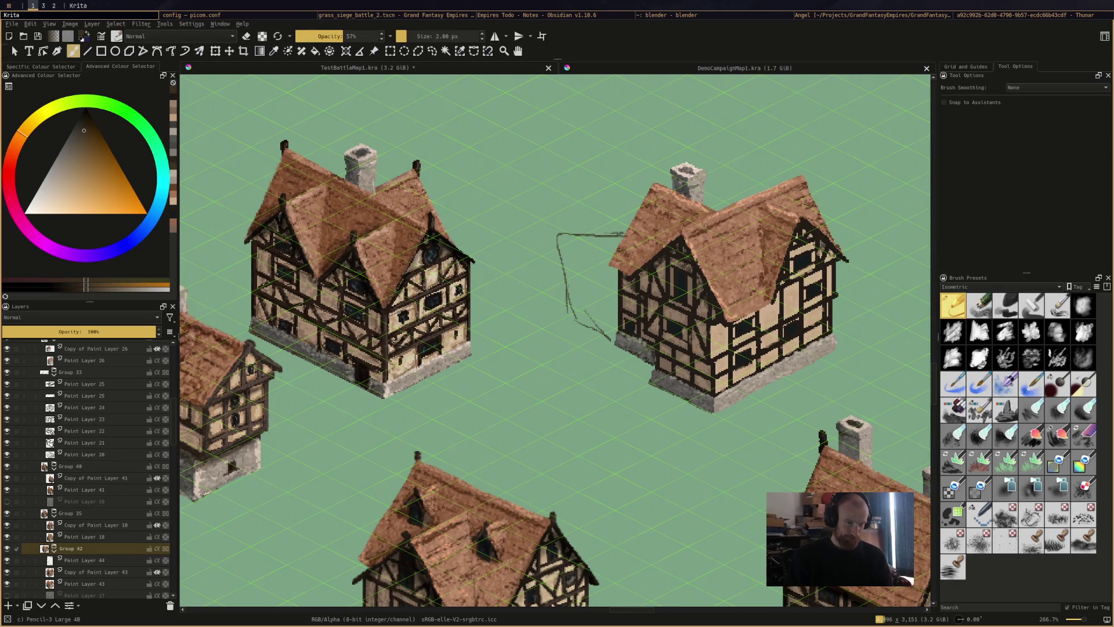
Sample the beige wall and dark timber colours, select the Copy of Paint Layer 18 layer, and save
left_click(789, 299, "ctrl")
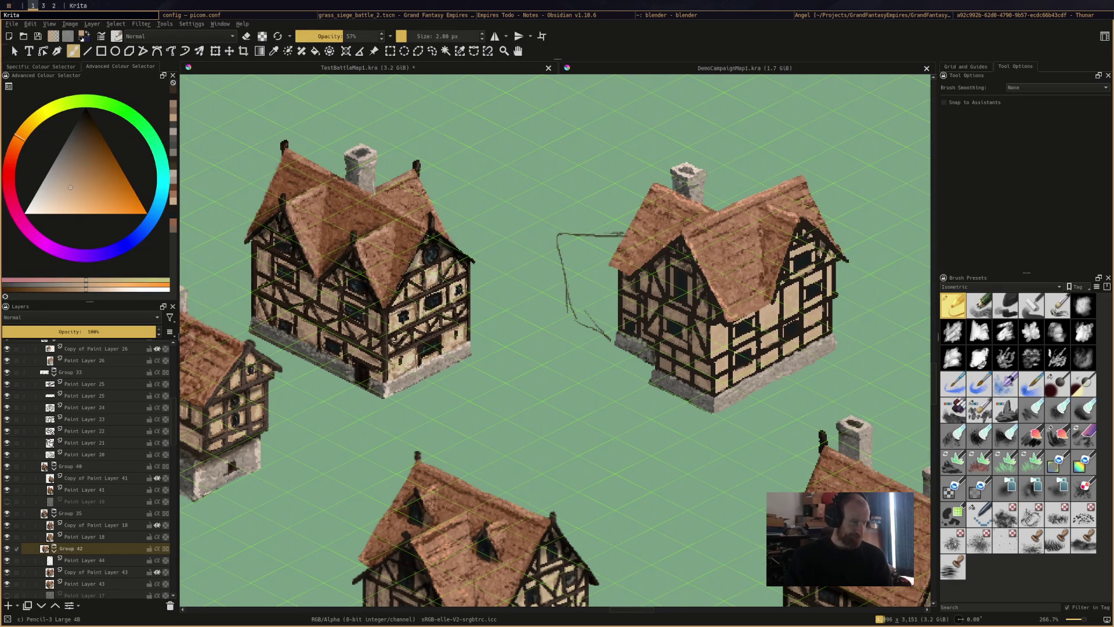
left_click(421, 302, "ctrl")
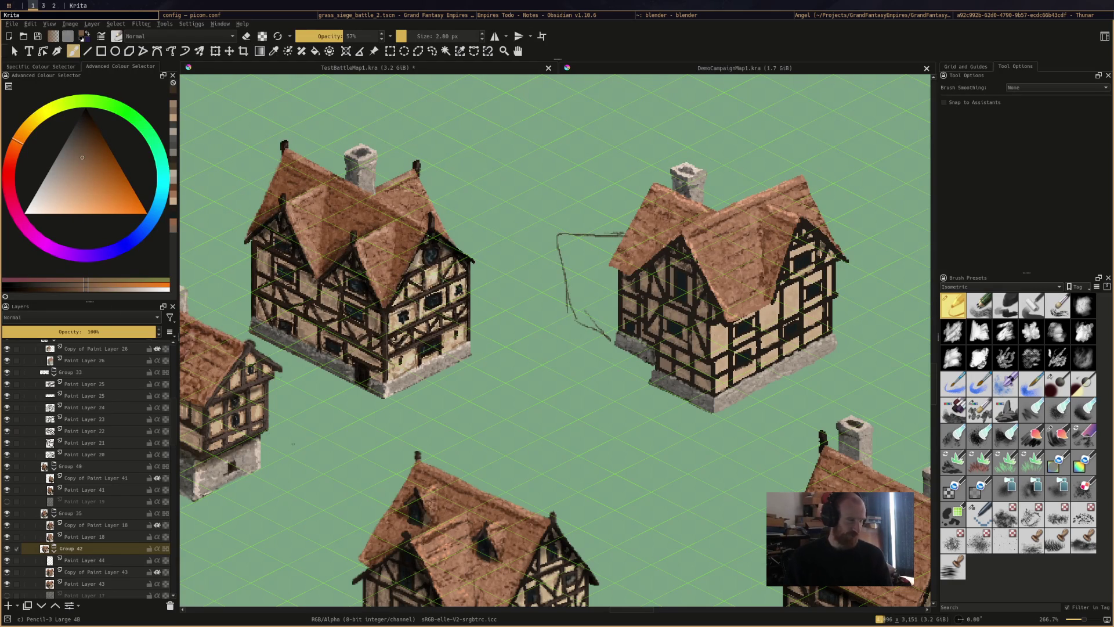
left_click(105, 527)
left_click(96, 572)
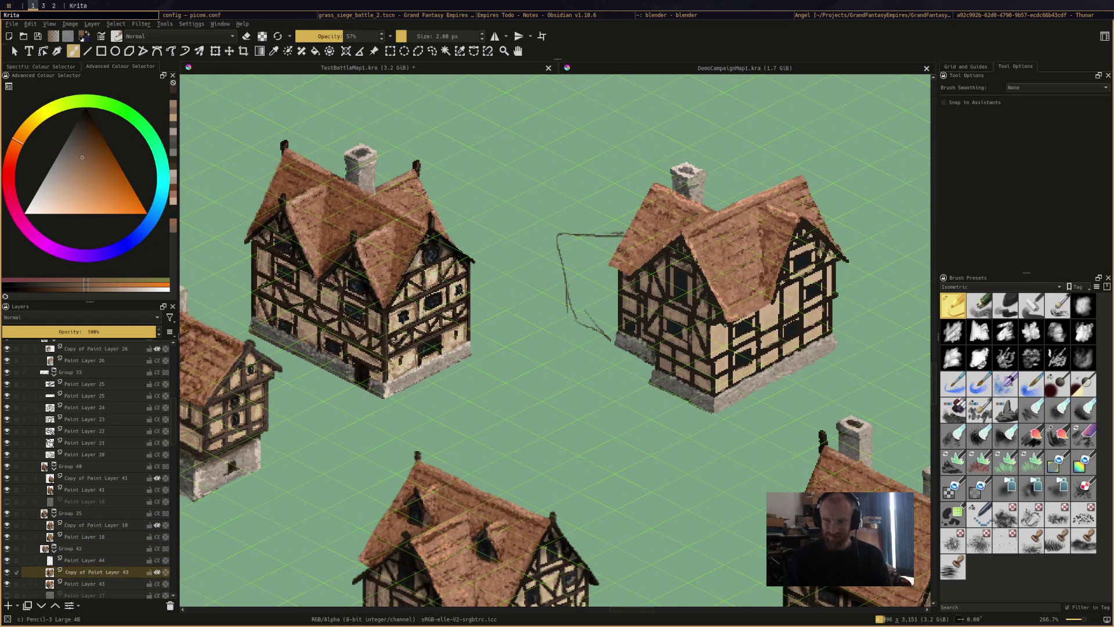
key("ctrl+s")
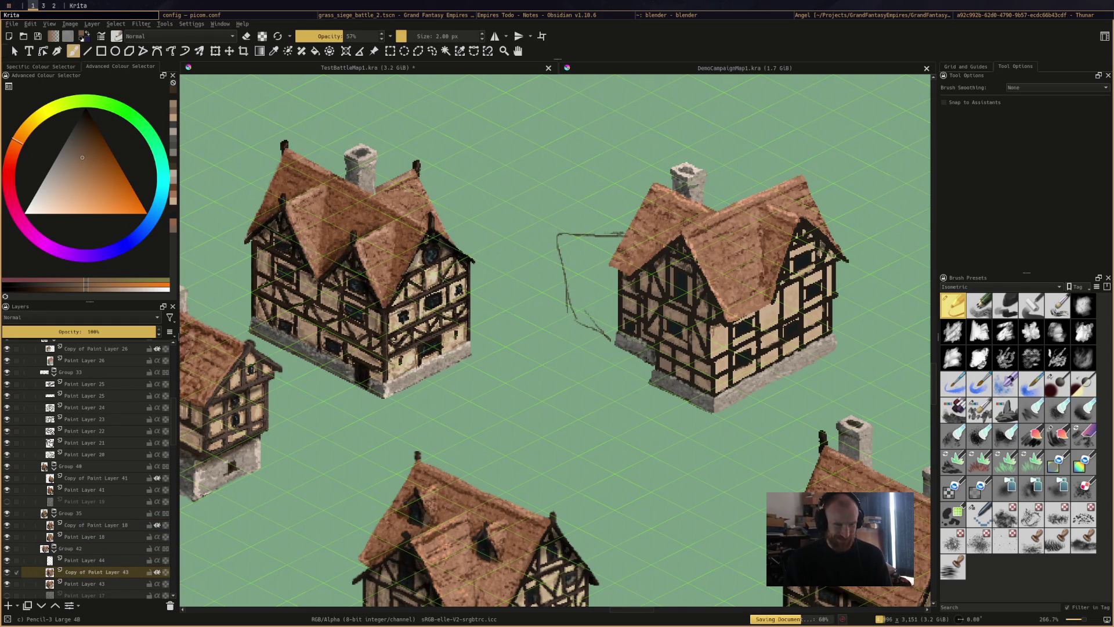
Set the brush to 6.16 px at 37% opacity and save the battle map
left_click(411, 39)
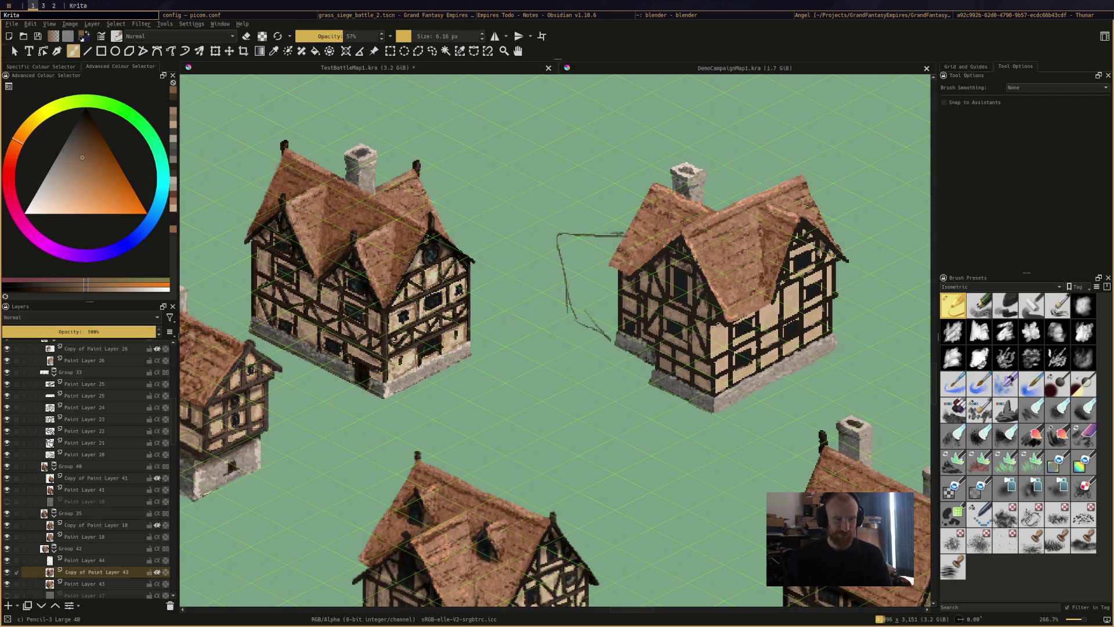
key("i")
key("i")
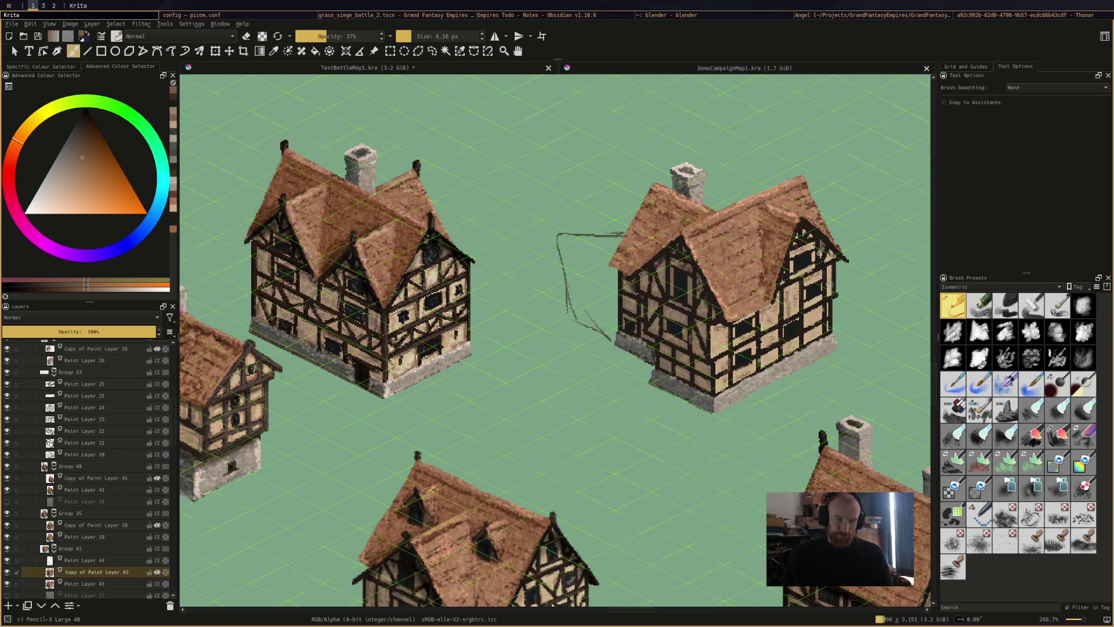
key("ctrl+s")
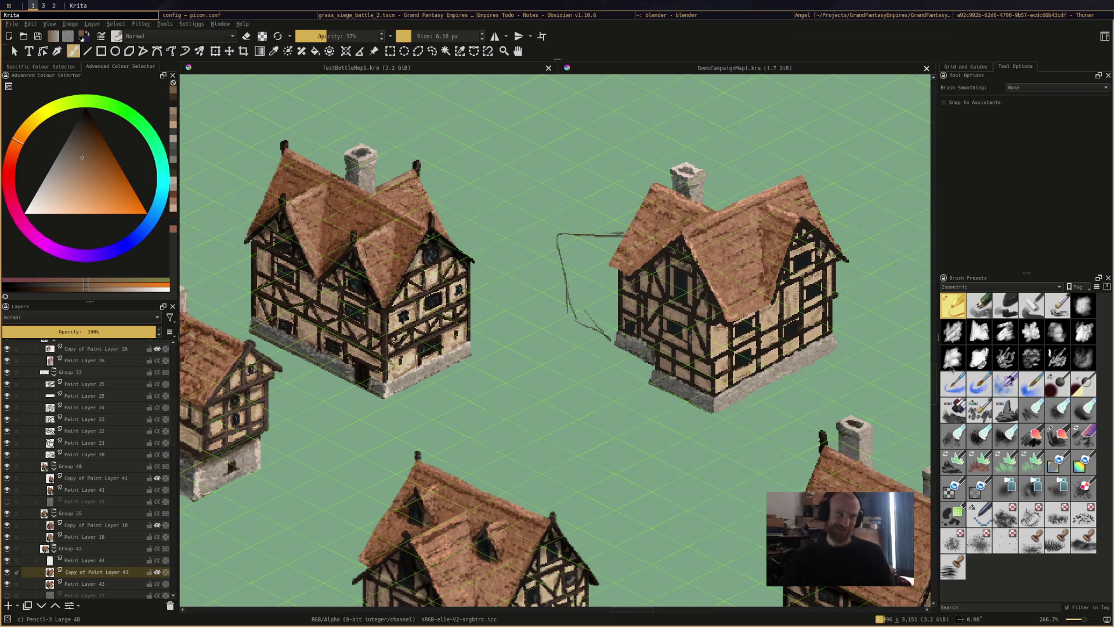
Dab a paler brown onto the house, save, and sample dark brown from the timber framing
key("l")
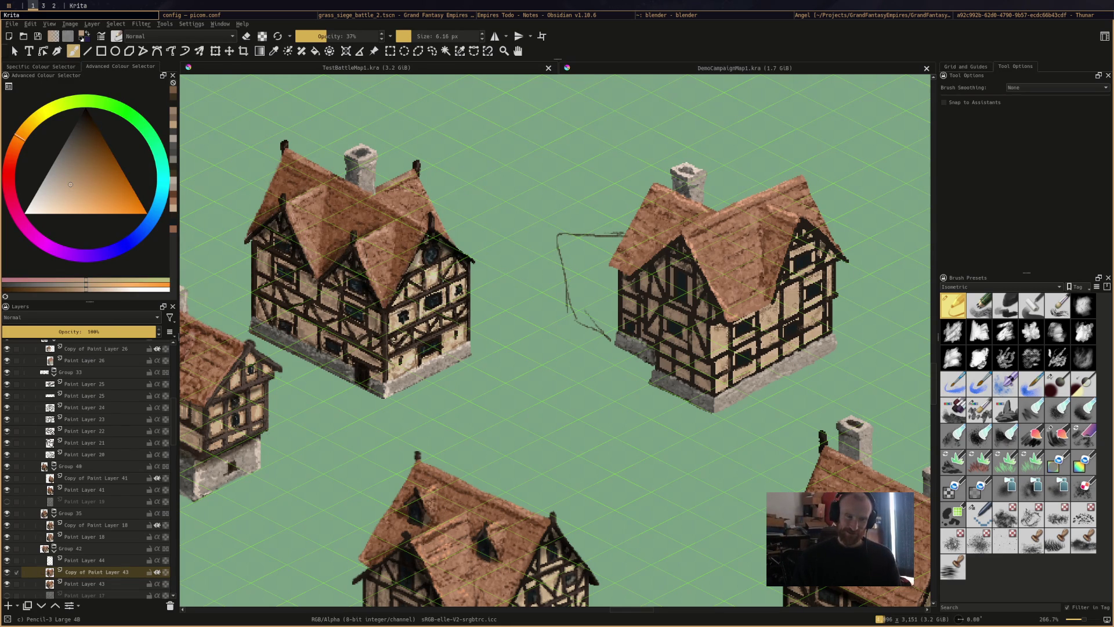
left_click(792, 303)
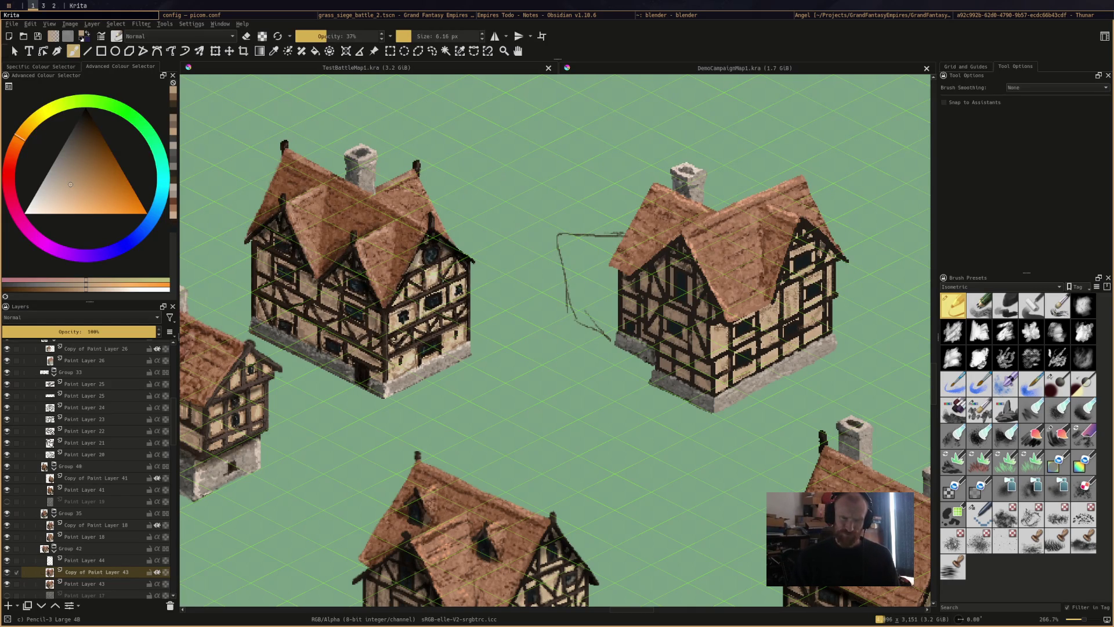
left_click(800, 302)
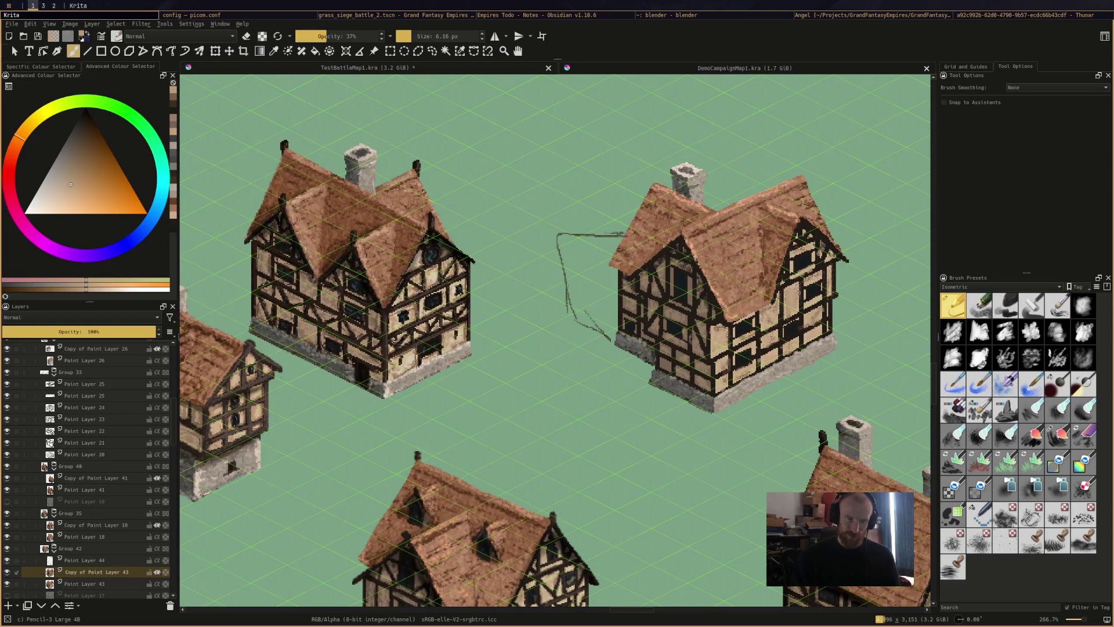
key("ctrl+s")
left_click(806, 290, "ctrl")
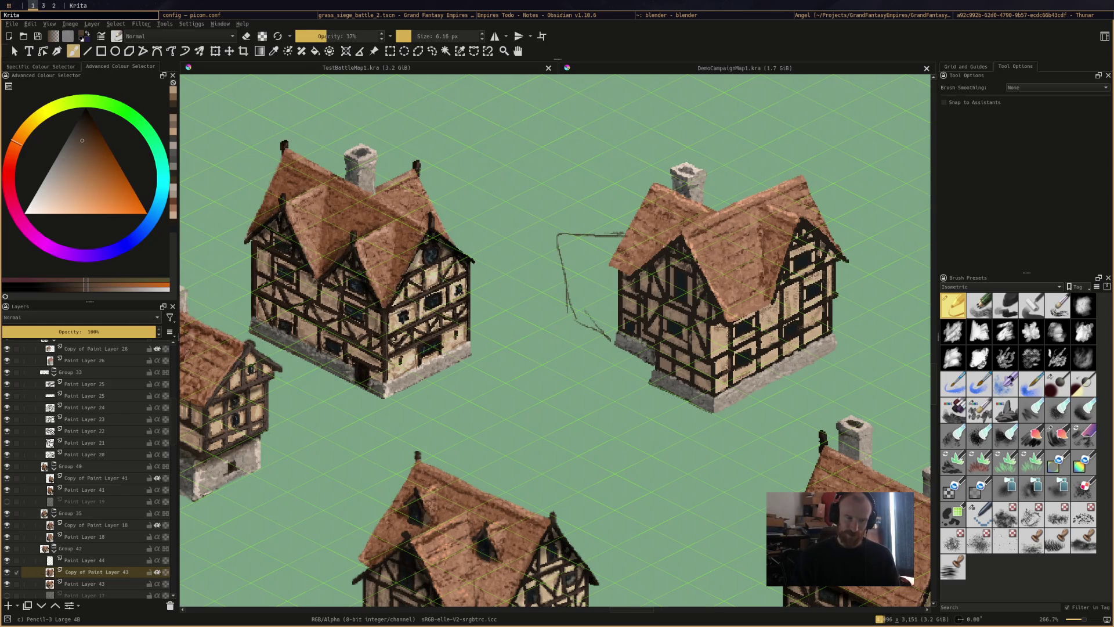
Undo a stray dark brown patch on the left house and set the brush size to 2 px
left_click_drag(410, 322, 427, 338)
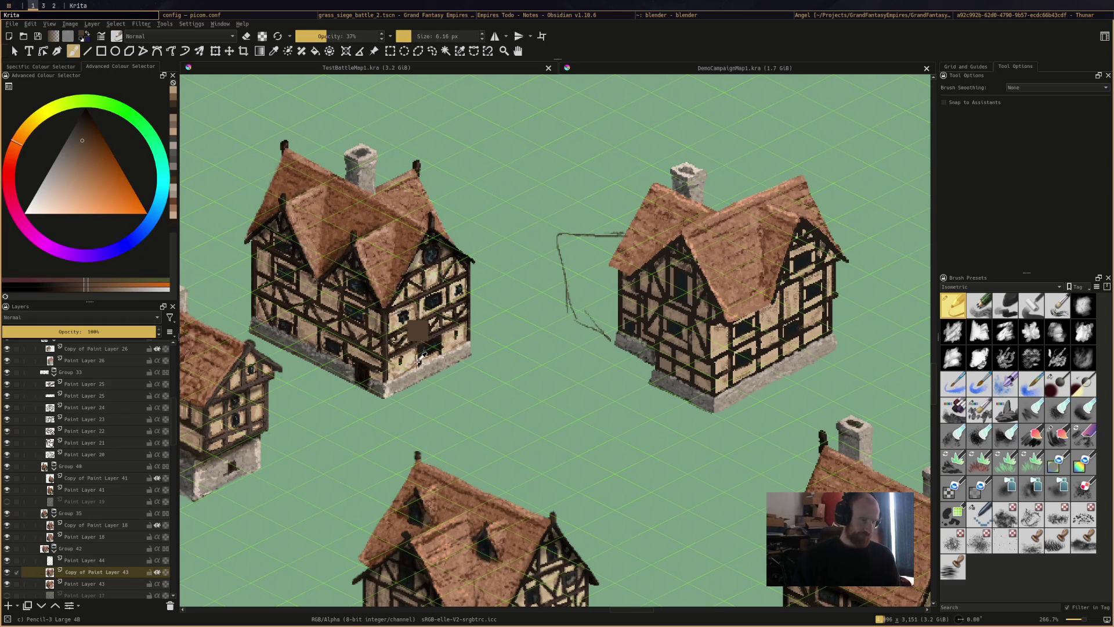
left_click(419, 359, "ctrl")
key("ctrl+z")
left_click(441, 38)
left_click(441, 36)
type("1")
key("BackSpace")
type("2")
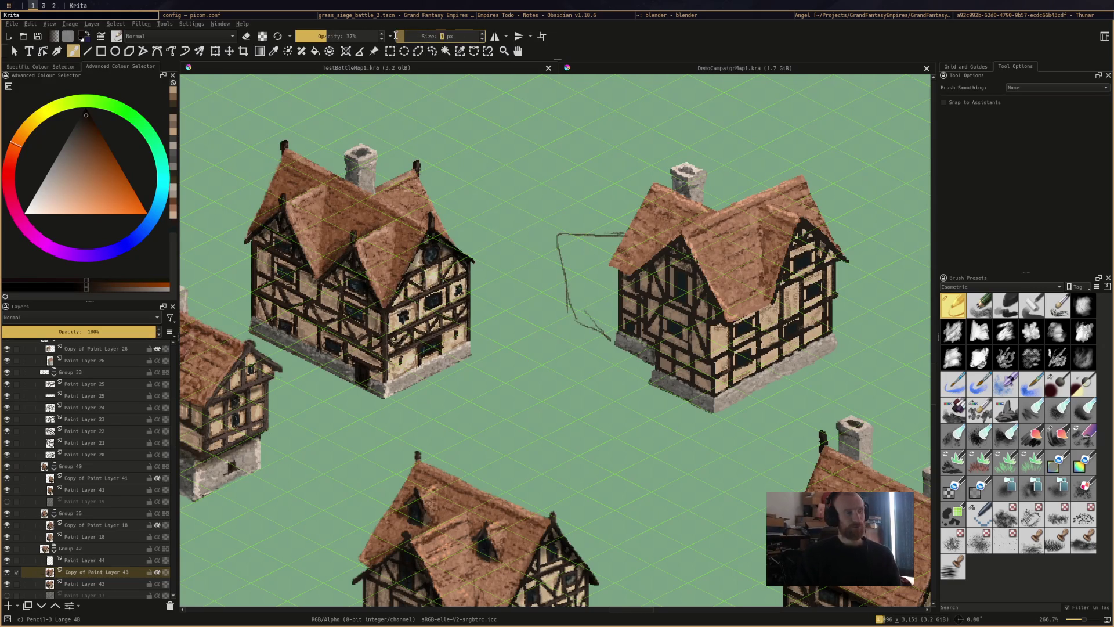
key("Return")
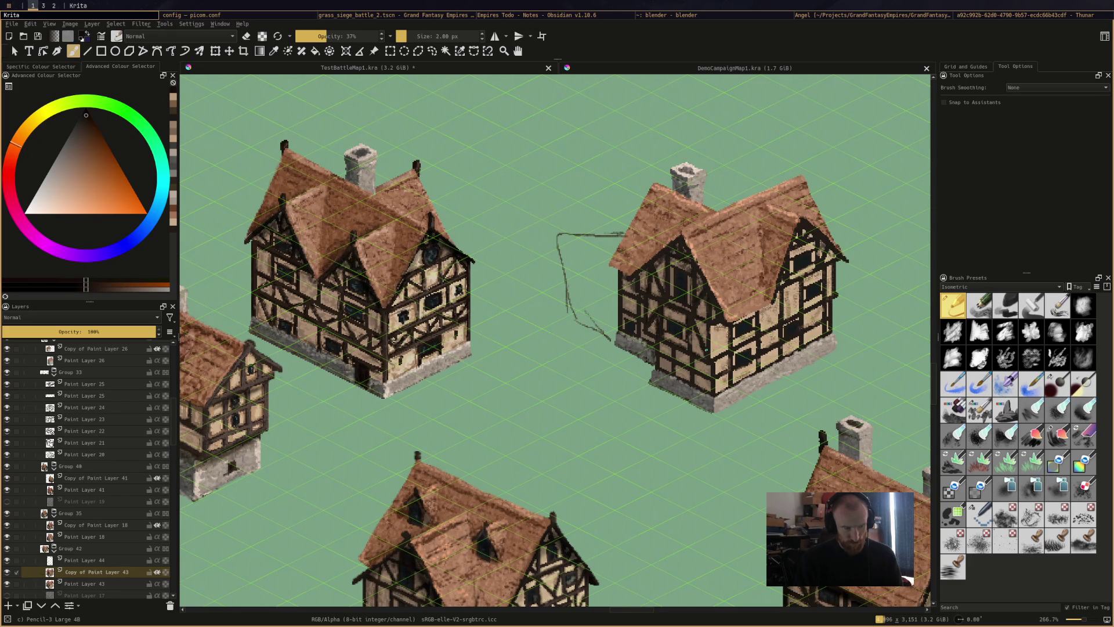
Draw thin dark timber strokes on the right house's beams, save, and switch to Godot
mouse_move(712, 328)
left_mouse_down()
mouse_move(710, 357)
mouse_move(728, 346)
mouse_move(728, 369)
left_mouse_up()
mouse_move(758, 343)
left_mouse_down()
mouse_move(758, 355)
mouse_move(748, 345)
left_mouse_up()
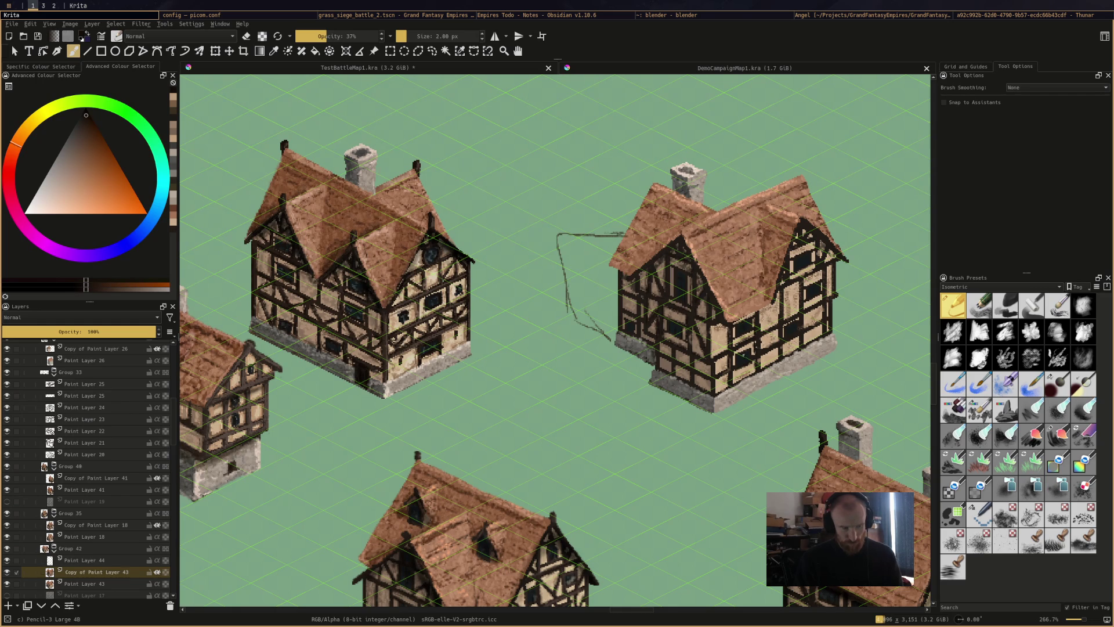
key("ctrl+s")
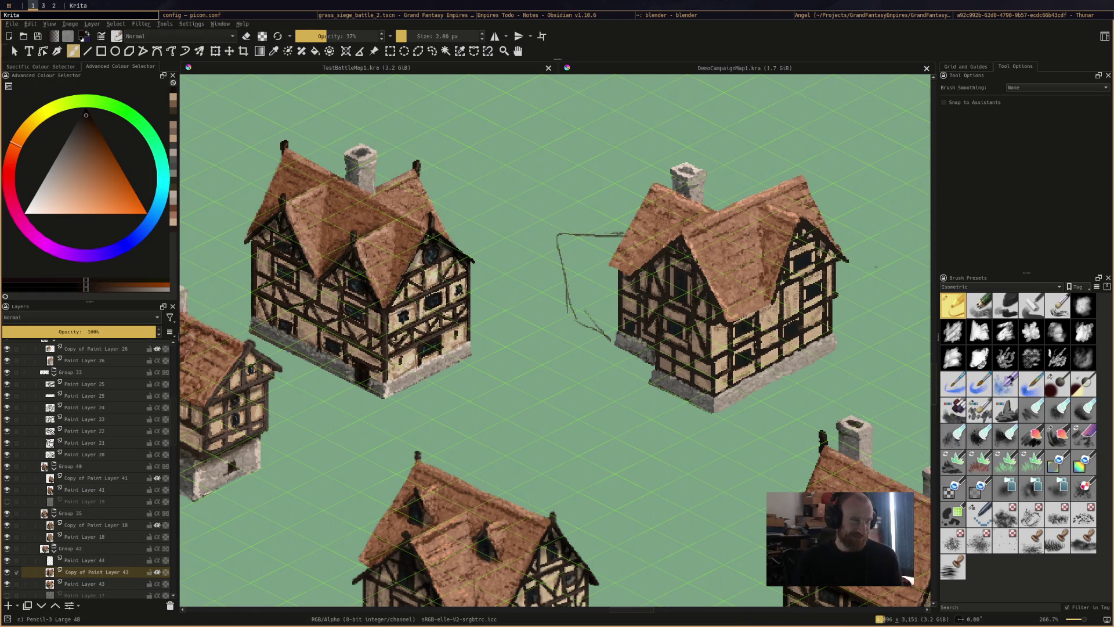
scroll(706, 280, "down", 5)
scroll(705, 290, "down", 5)
scroll(705, 290, "up", 3)
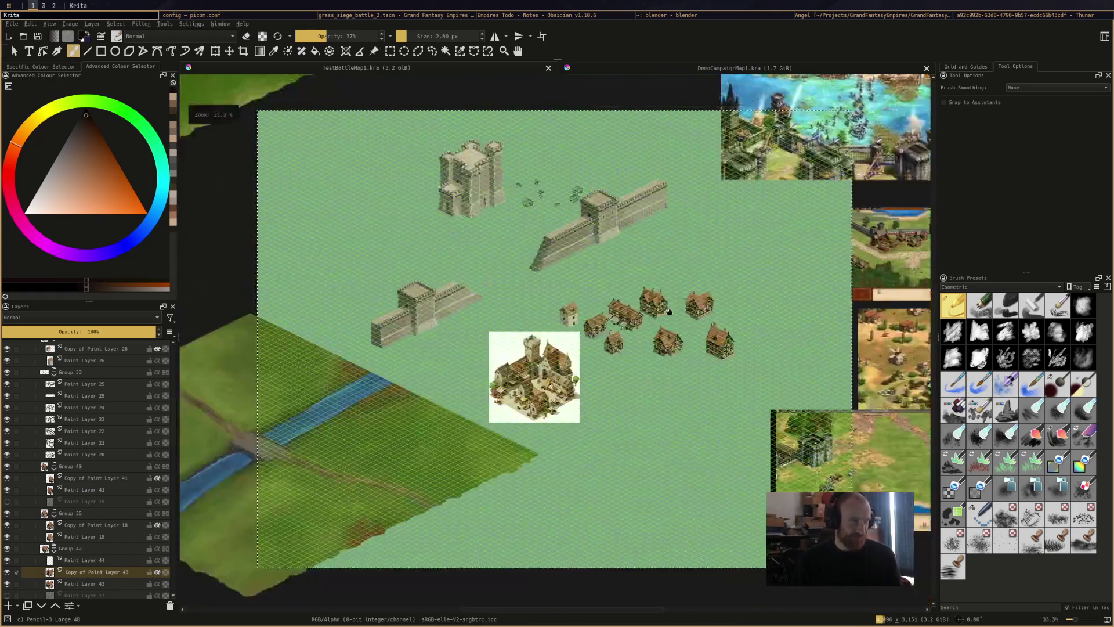
scroll(695, 266, "down", 1)
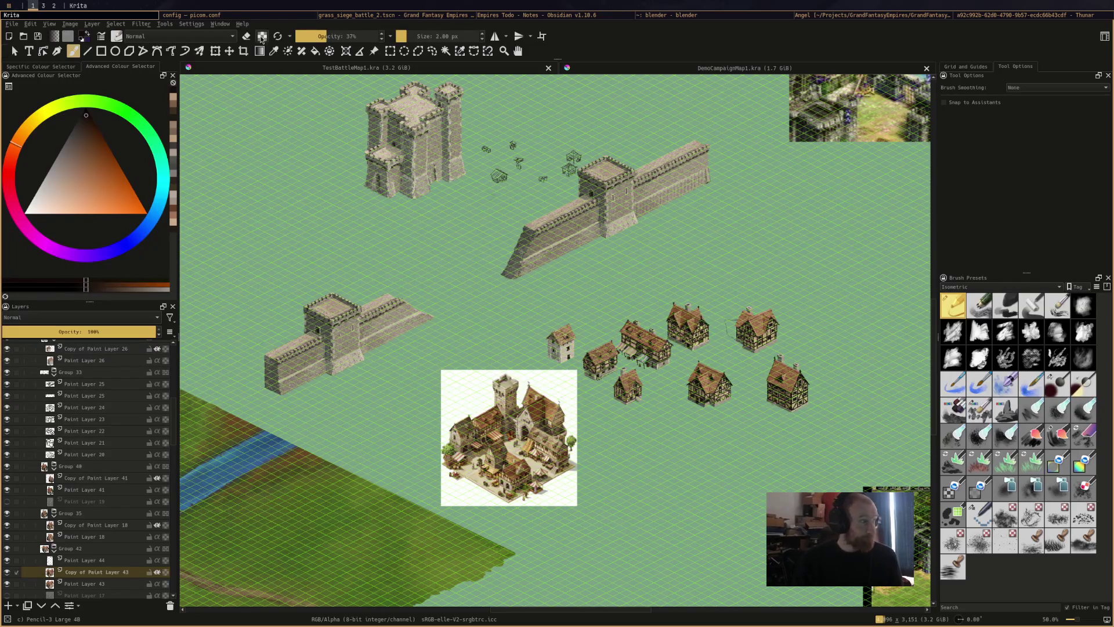
left_click(352, 16)
Zoom out Godot's 2D view, run the grass siege battle scene, then close the game window
scroll(580, 290, "down", 6)
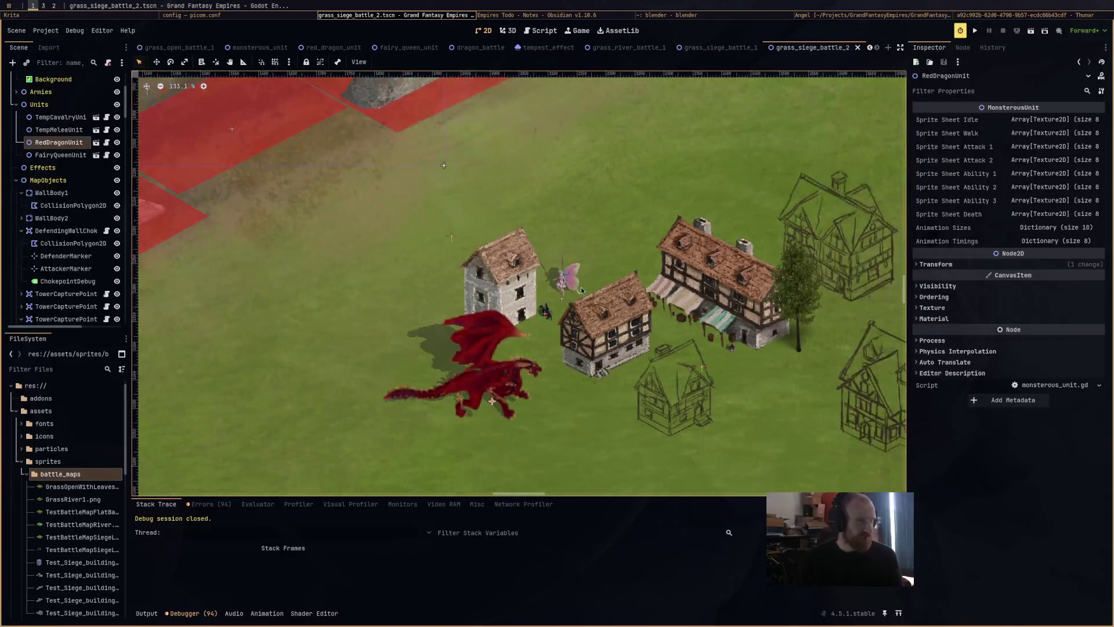
scroll(536, 238, "down", 1)
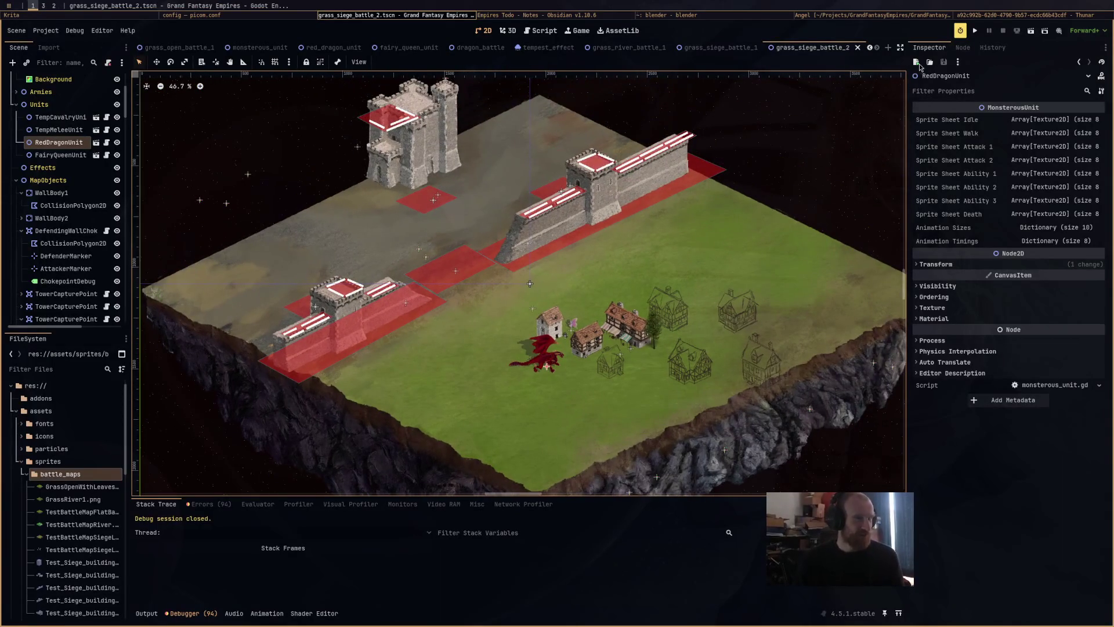
left_click(1027, 32)
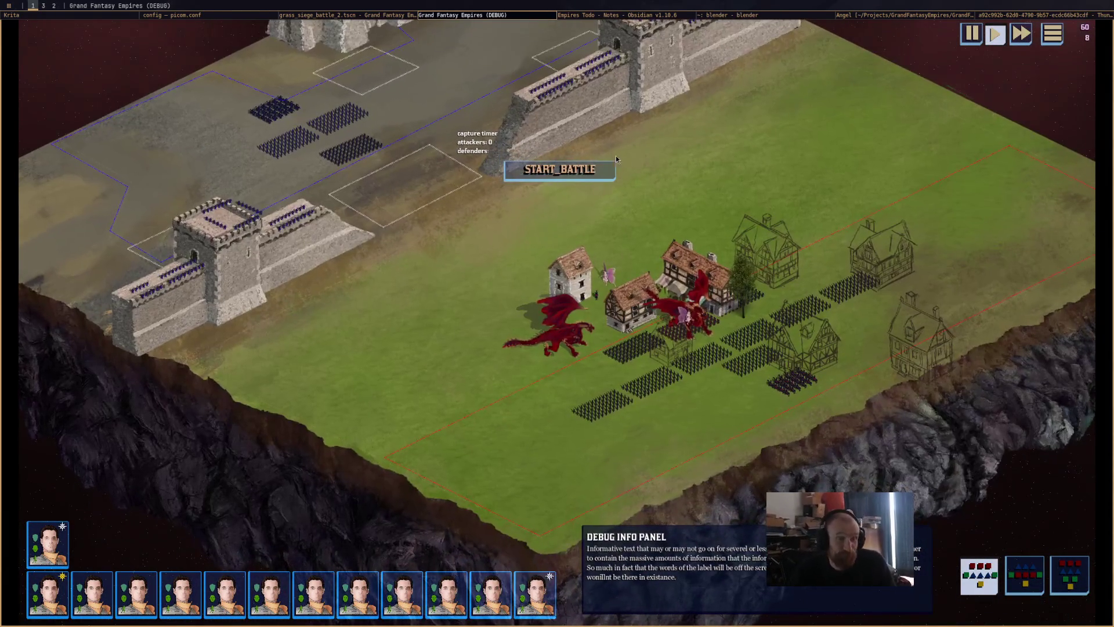
middle_click(489, 15)
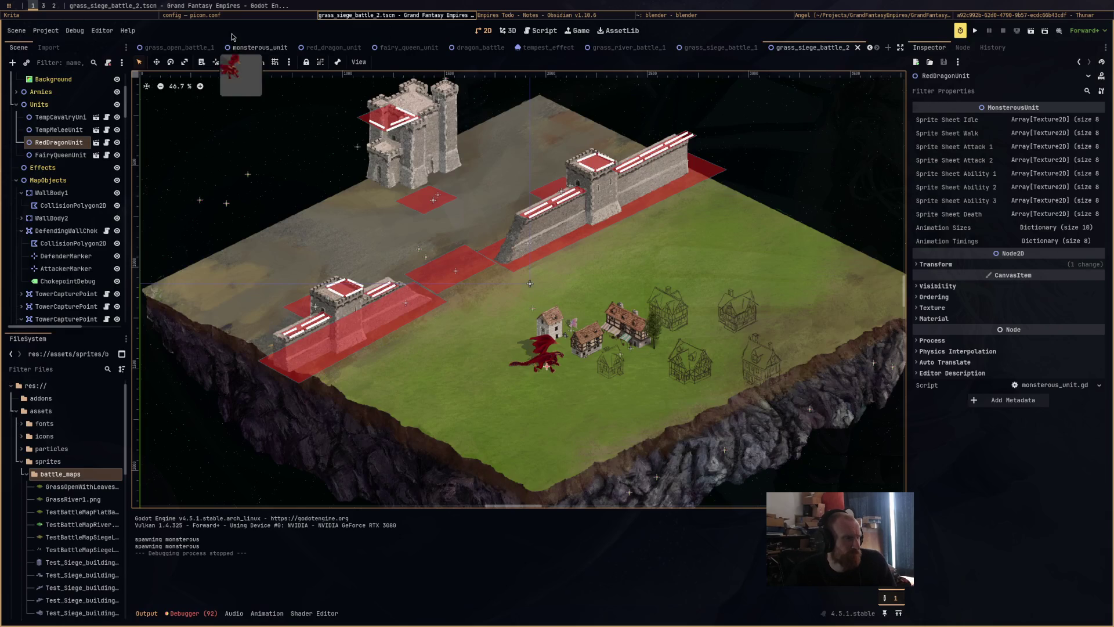
Return to the TestBattleMap1 painting in Krita
left_click(220, 16)
left_click(79, 15)
scroll(550, 239, "up", 6)
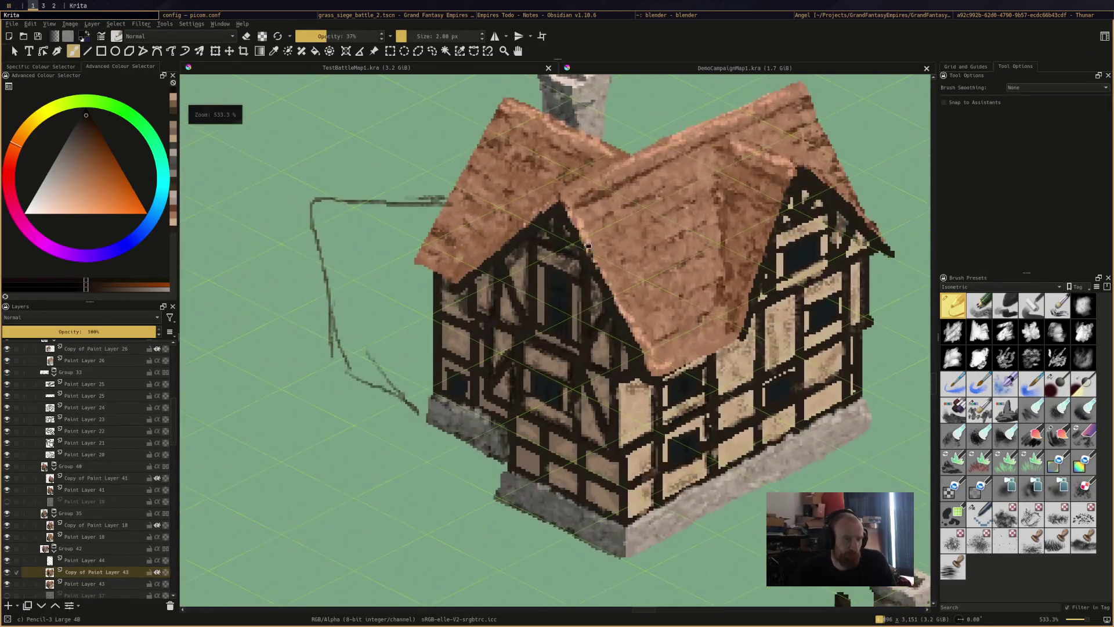
Centre the timber-framed house in view and place a small pencil dab on its framing
left_click_drag(550, 239, 343, 184)
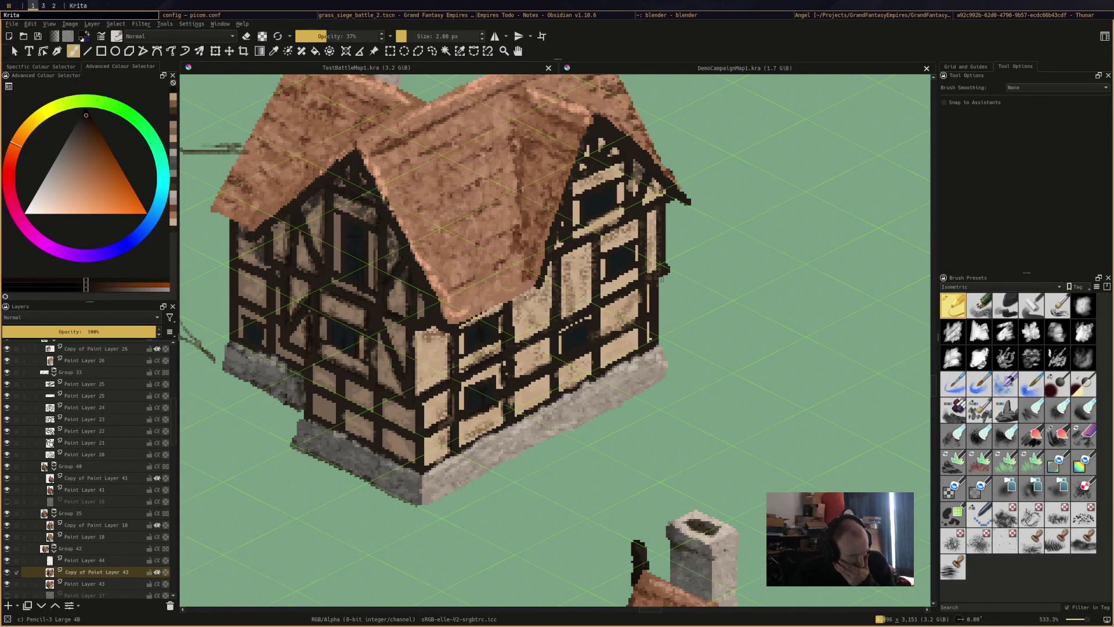
left_click(649, 223)
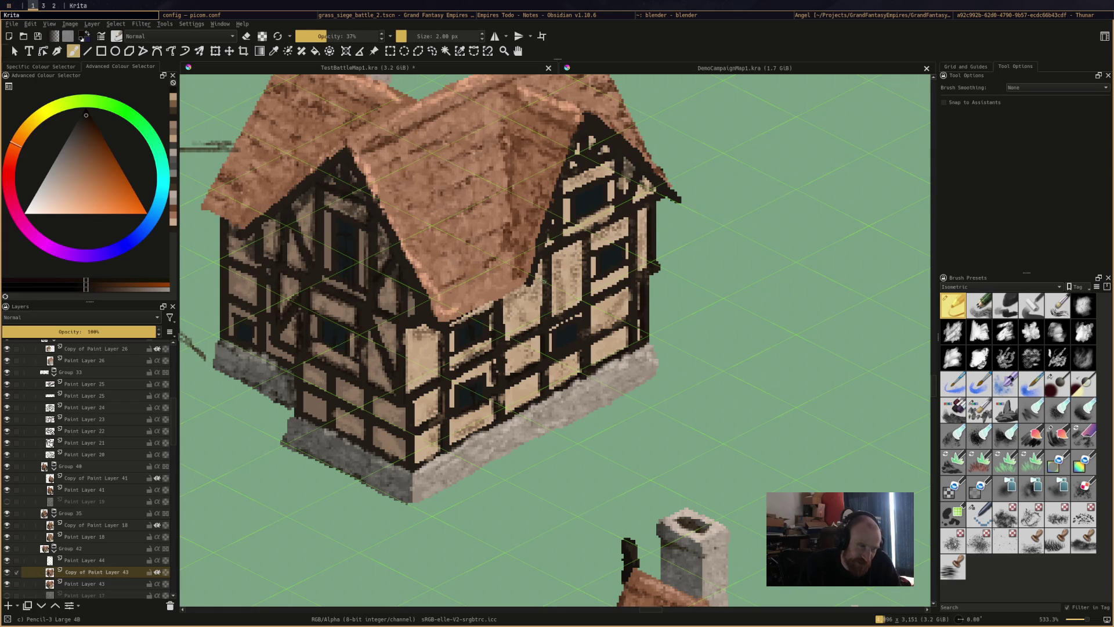
Darken a wall beam's edge and redraw the gable's dark edges with short pencil strokes
mouse_move(543, 302)
left_mouse_down()
mouse_move(543, 258)
mouse_move(582, 273)
mouse_move(584, 301)
left_mouse_up()
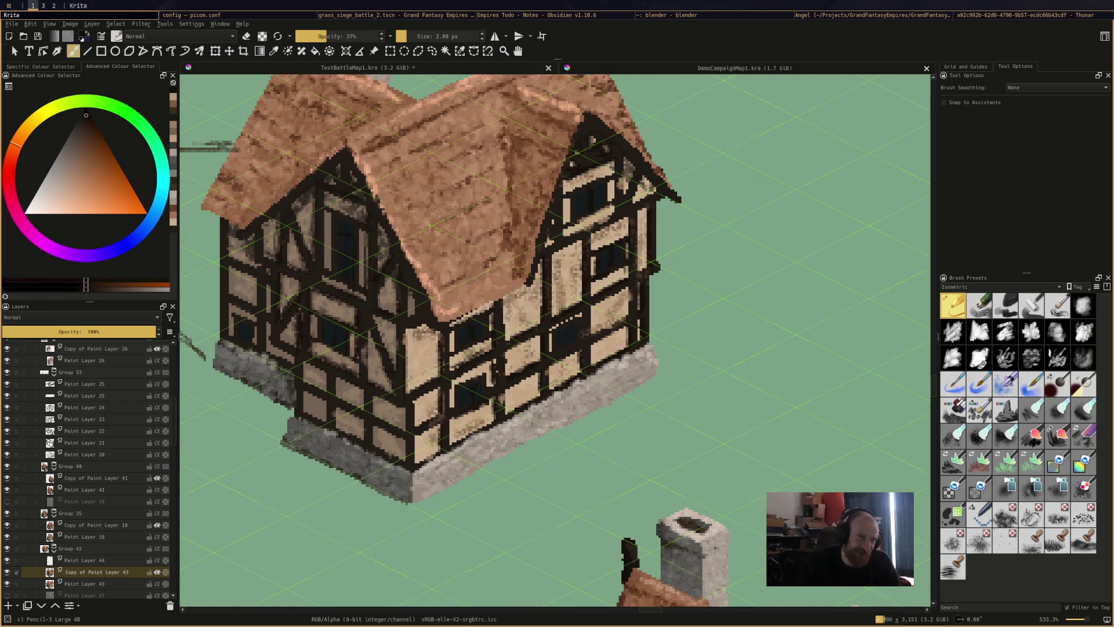
mouse_move(626, 160)
left_mouse_down()
mouse_move(637, 168)
mouse_move(570, 171)
left_mouse_up()
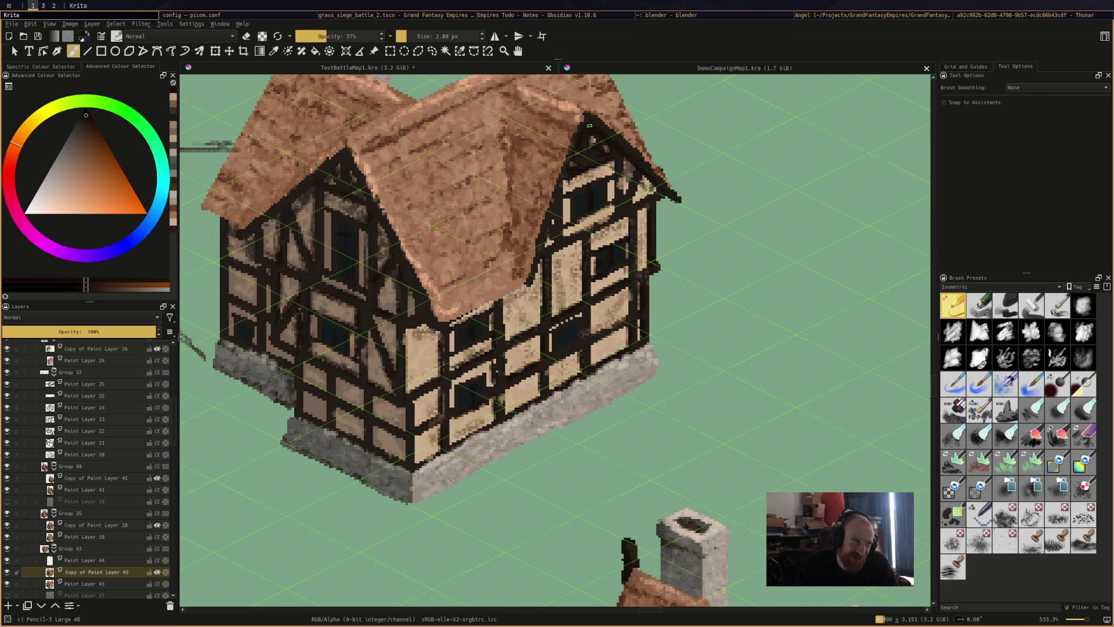
left_click_drag(543, 259, 536, 280)
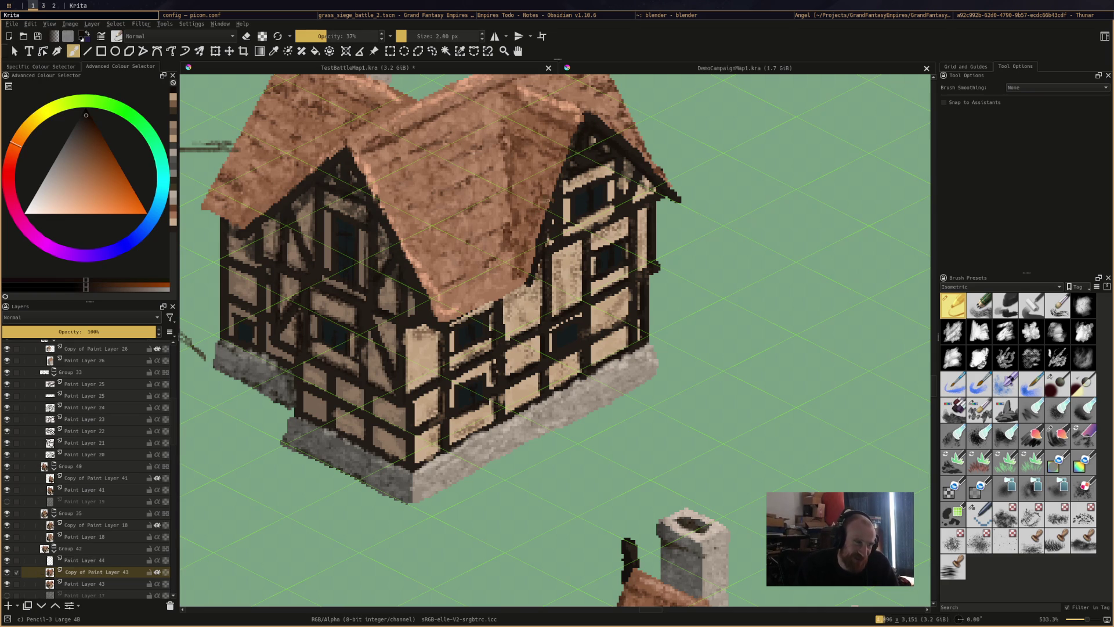
left_click_drag(561, 192, 565, 178)
Darken the right gable's window area and add dark strokes up the timber wall
mouse_move(633, 166)
left_mouse_down()
mouse_move(627, 191)
mouse_move(613, 166)
left_mouse_up()
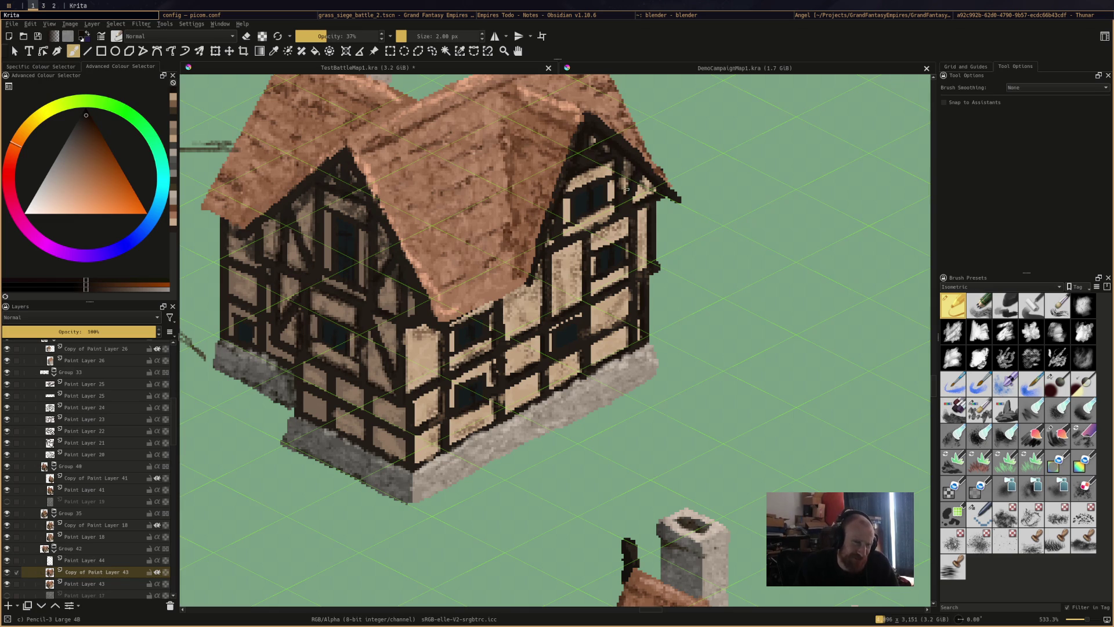
left_click_drag(609, 219, 569, 236)
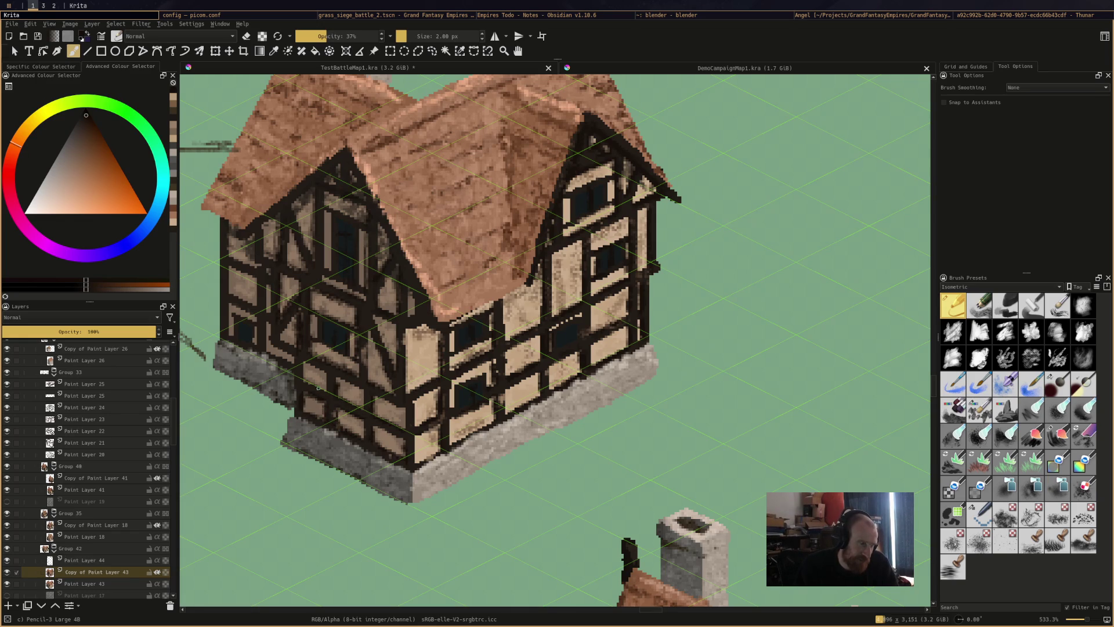
mouse_move(278, 335)
left_mouse_down()
mouse_move(290, 344)
mouse_move(284, 296)
left_mouse_up()
left_click_drag(279, 254, 261, 222)
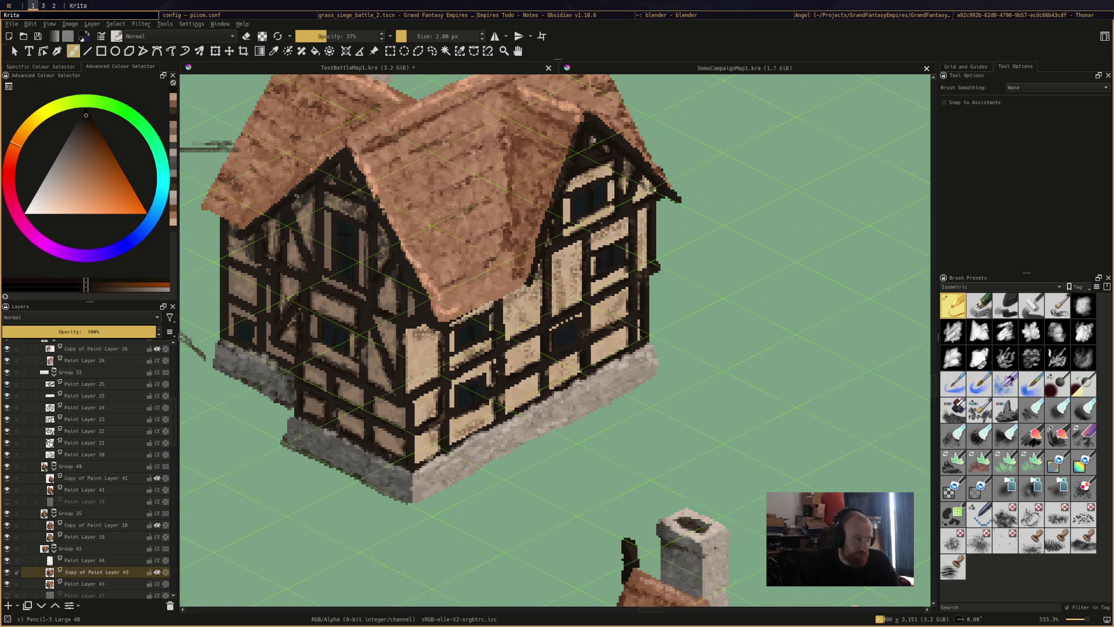